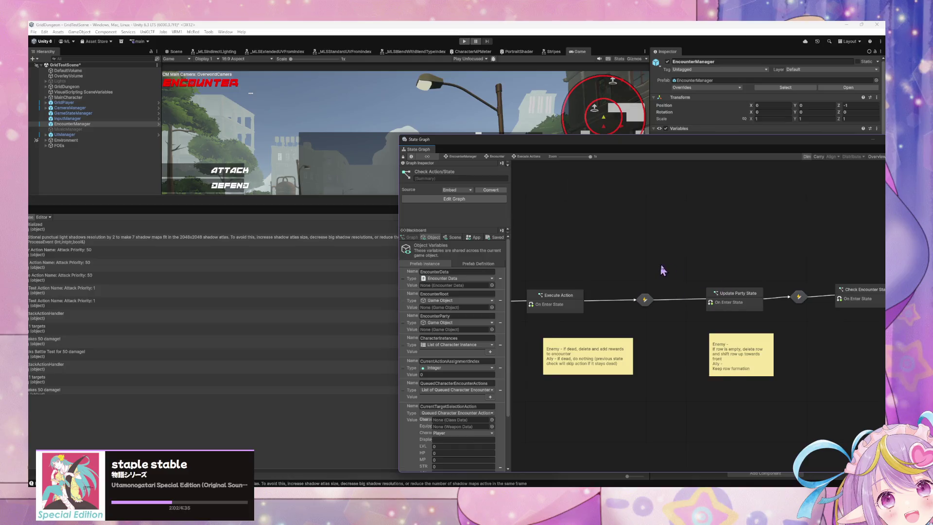
Open the Execute Action state's Script Graph from the State Graph
{"action": "scroll", "coordinate": [662, 270], "scroll_direction": "left", "scroll_amount": 5}
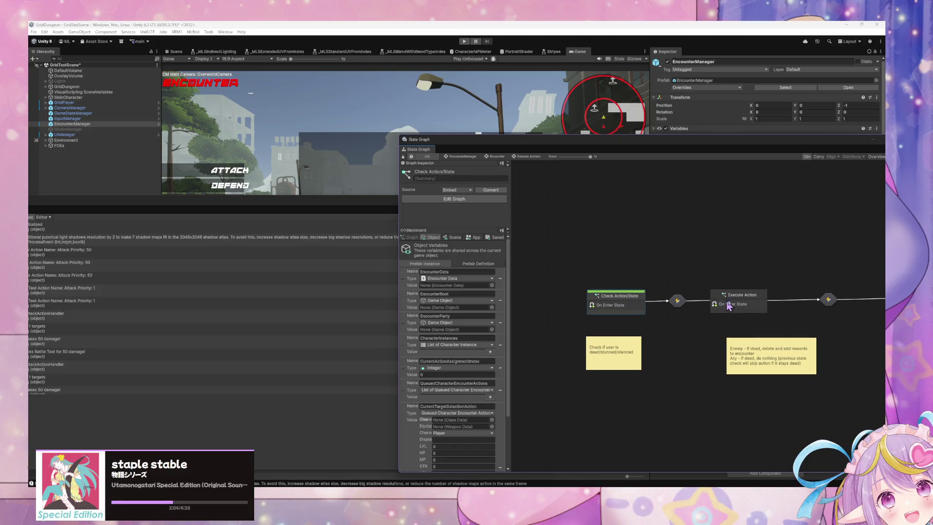
{"action": "scroll", "coordinate": [705, 285], "scroll_direction": "right", "scroll_amount": 2}
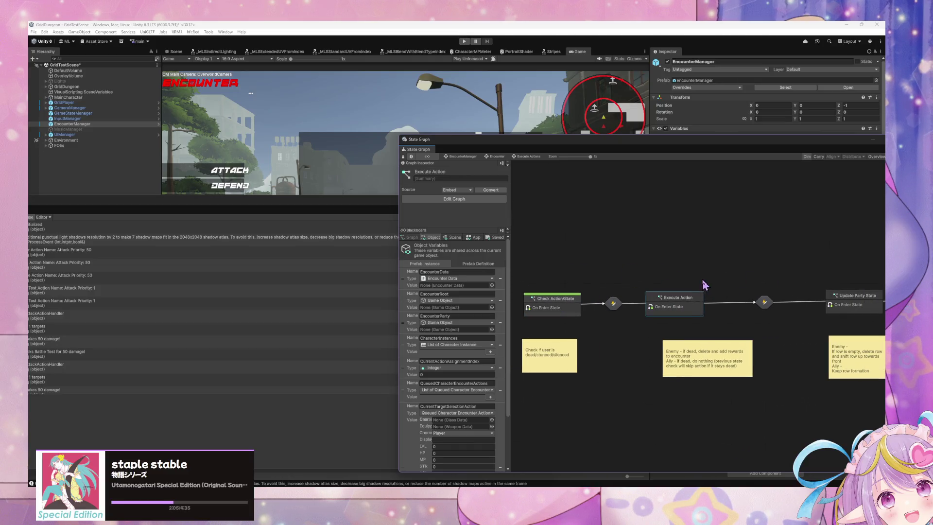
{"action": "double_click", "coordinate": [686, 308]}
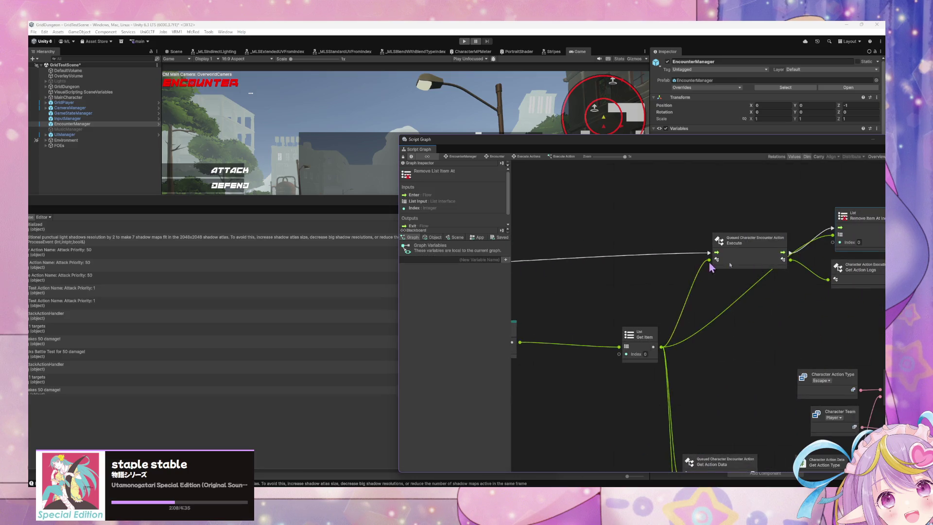
Move the Remove Item At Index and Get Item nodes up and left to tidy the graph
{"action": "scroll", "coordinate": [763, 273], "scroll_direction": "left", "scroll_amount": 1}
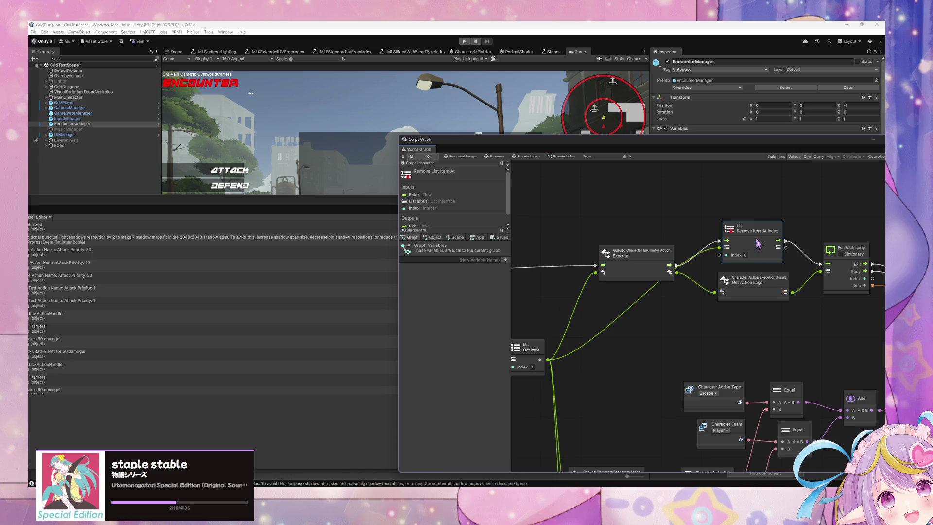
{"action": "mouse_move", "coordinate": [757, 241]}
{"action": "left_mouse_down"}
{"action": "mouse_move", "coordinate": [749, 220]}
{"action": "mouse_move", "coordinate": [760, 221]}
{"action": "left_mouse_up"}
{"action": "scroll", "coordinate": [655, 244], "scroll_direction": "left", "scroll_amount": 9}
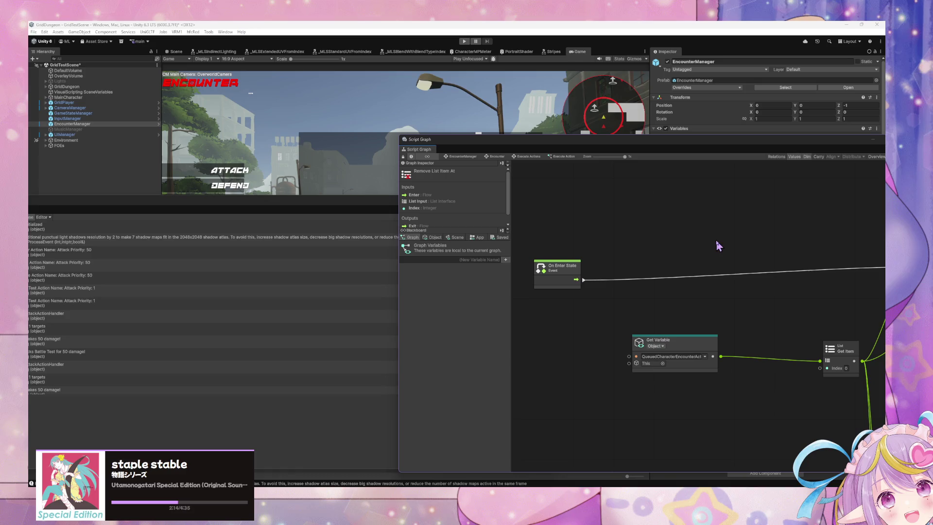
{"action": "scroll", "coordinate": [540, 263], "scroll_direction": "right", "scroll_amount": 3}
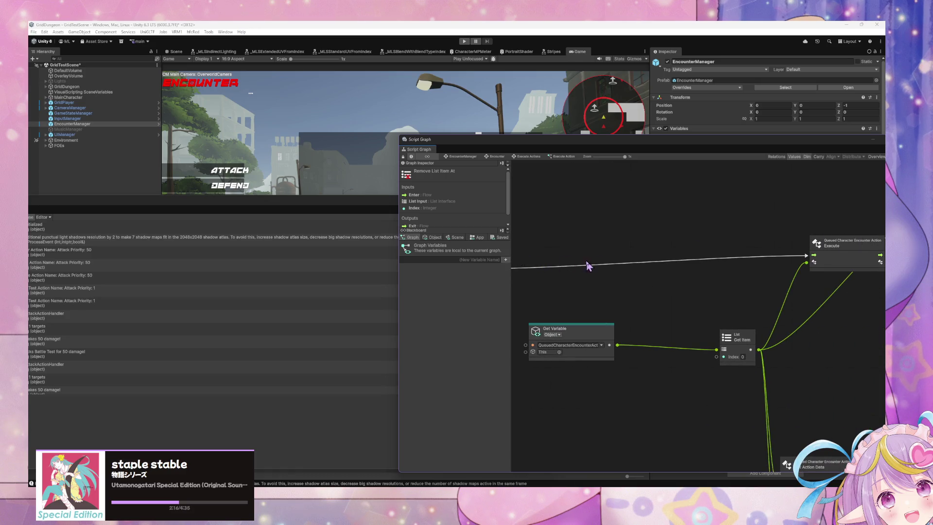
{"action": "scroll", "coordinate": [588, 266], "scroll_direction": "left", "scroll_amount": 2}
{"action": "mouse_move", "coordinate": [534, 263]}
{"action": "left_mouse_down"}
{"action": "mouse_move", "coordinate": [696, 236]}
{"action": "mouse_move", "coordinate": [647, 245]}
{"action": "left_mouse_up"}
{"action": "scroll", "coordinate": [669, 285], "scroll_direction": "right", "scroll_amount": 5}
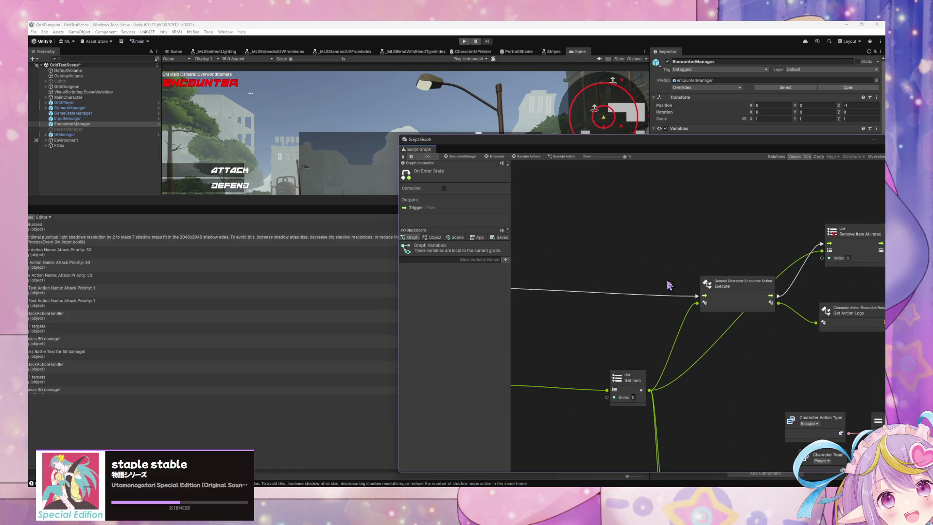
{"action": "mouse_move", "coordinate": [637, 402]}
{"action": "left_mouse_down"}
{"action": "mouse_move", "coordinate": [627, 384]}
{"action": "mouse_move", "coordinate": [548, 357]}
{"action": "mouse_move", "coordinate": [579, 369]}
{"action": "mouse_move", "coordinate": [564, 361]}
{"action": "left_mouse_up"}
{"action": "scroll", "coordinate": [650, 337], "scroll_direction": "left", "scroll_amount": 3}
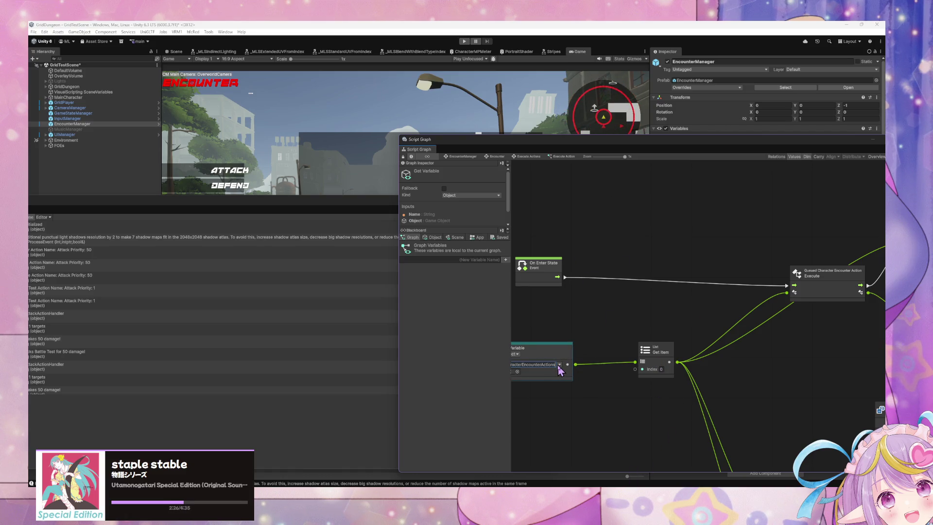
Add a queued character encounter action Get User node and place it above Get Item
{"action": "right_click", "coordinate": [667, 306]}
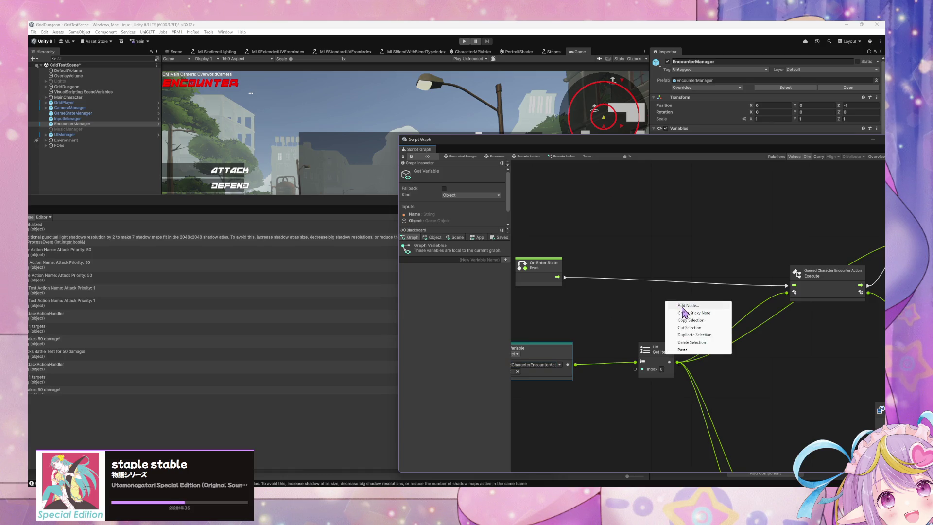
{"action": "left_click", "coordinate": [683, 309]}
{"action": "type", "text": "queued"}
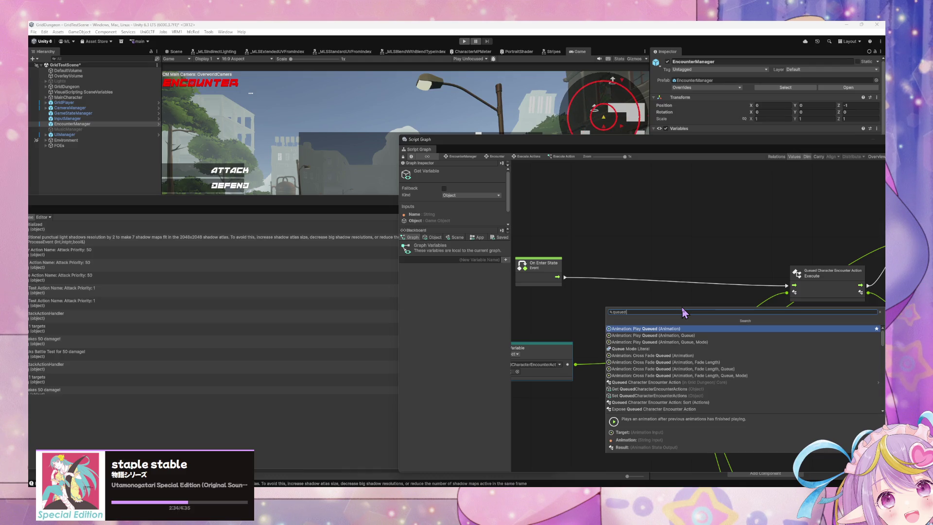
{"action": "type", "text": "character"}
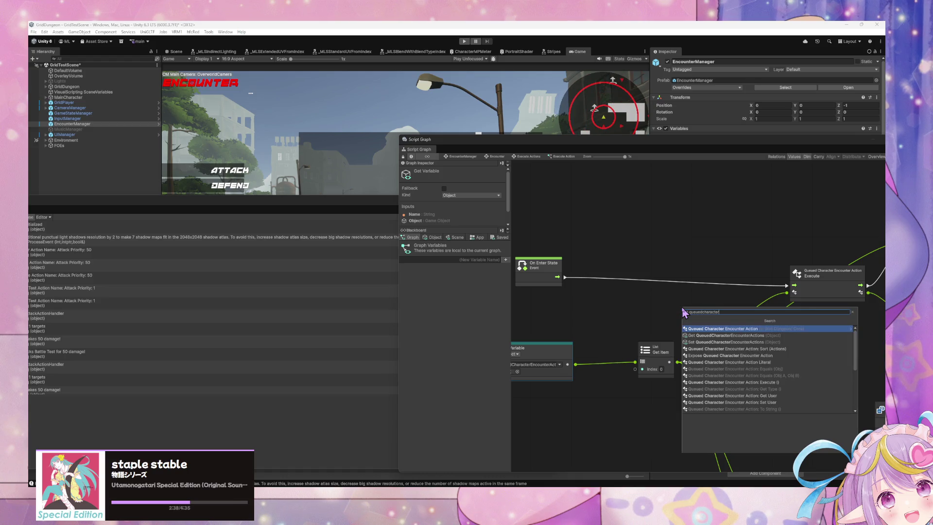
{"action": "key", "text": "Down"}
{"action": "key", "text": "Down"}
{"action": "key", "text": "Down"}
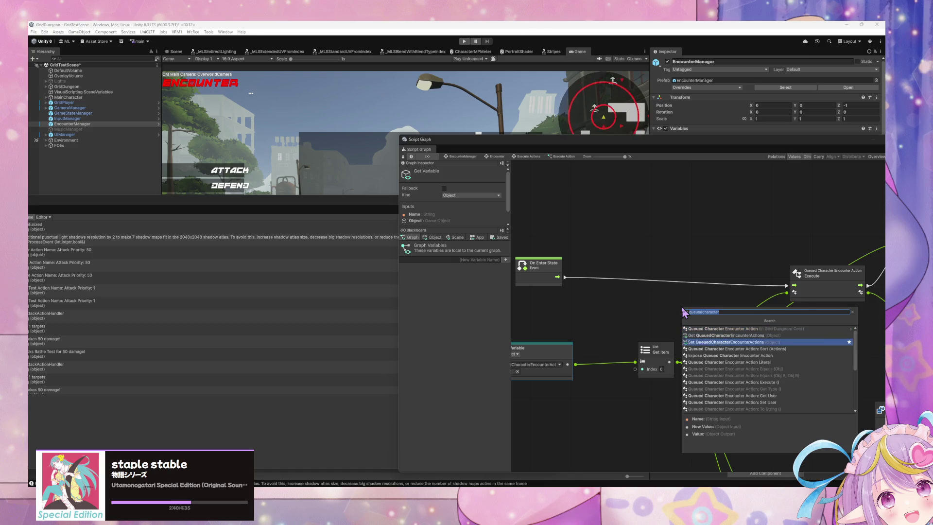
{"action": "key", "text": "Return"}
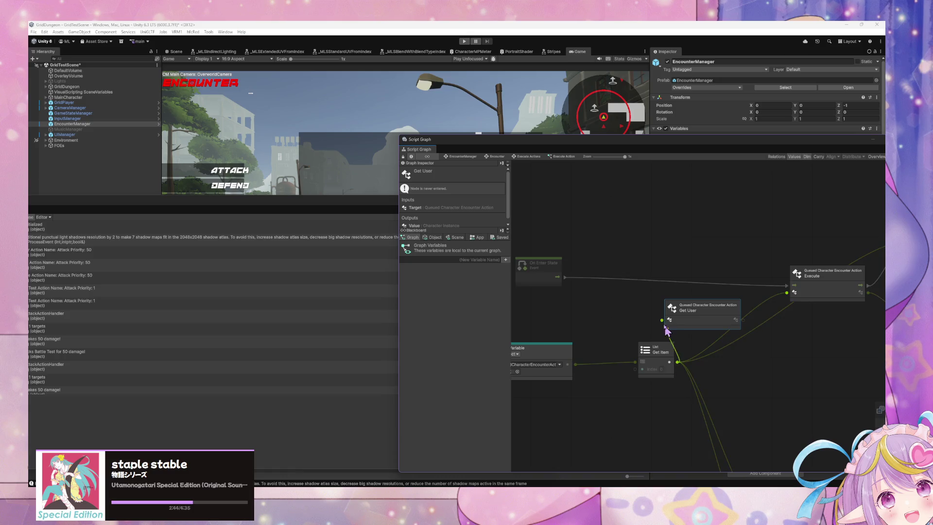
{"action": "mouse_move", "coordinate": [719, 310]}
{"action": "left_mouse_down"}
{"action": "mouse_move", "coordinate": [724, 236]}
{"action": "mouse_move", "coordinate": [772, 238]}
{"action": "left_mouse_up"}
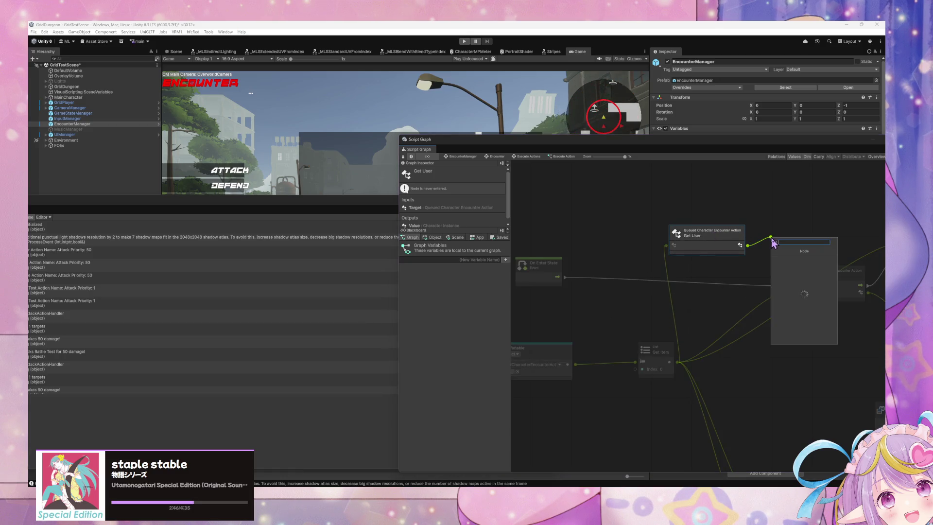
Add a Character Instance Is Actionable node fed by Get User's output
{"action": "key", "text": "Return"}
{"action": "key", "text": "Down"}
{"action": "key", "text": "Down"}
{"action": "key", "text": "Down"}
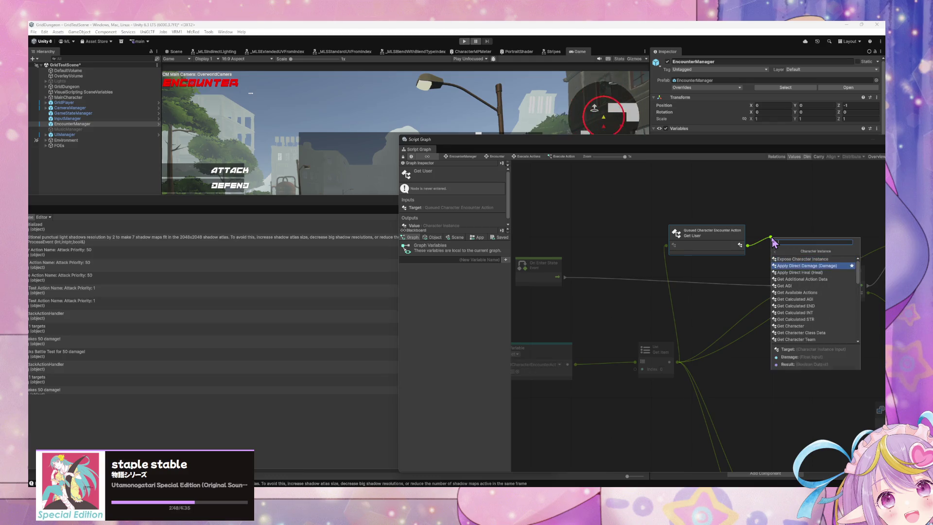
{"action": "key", "text": "Down"}
{"action": "key", "text": "Down"}
{"action": "key", "text": "Down"}
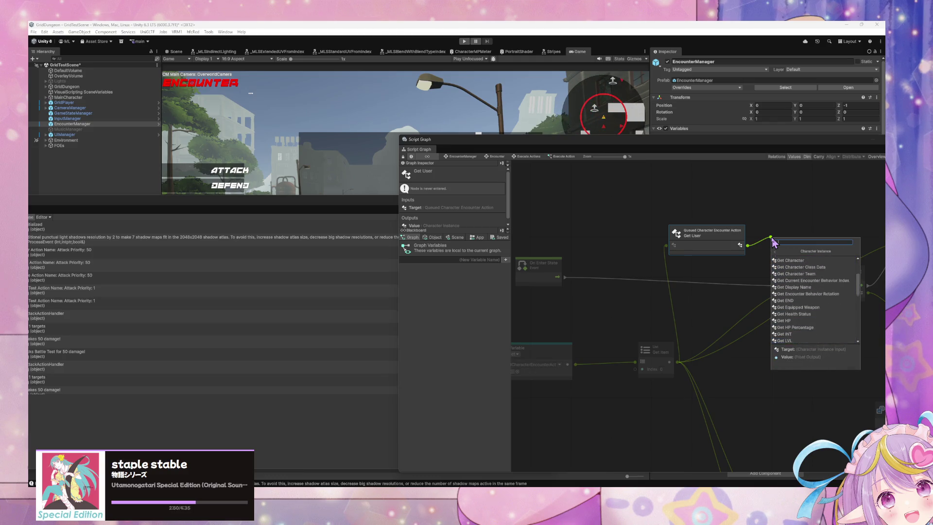
{"action": "key", "text": "Up"}
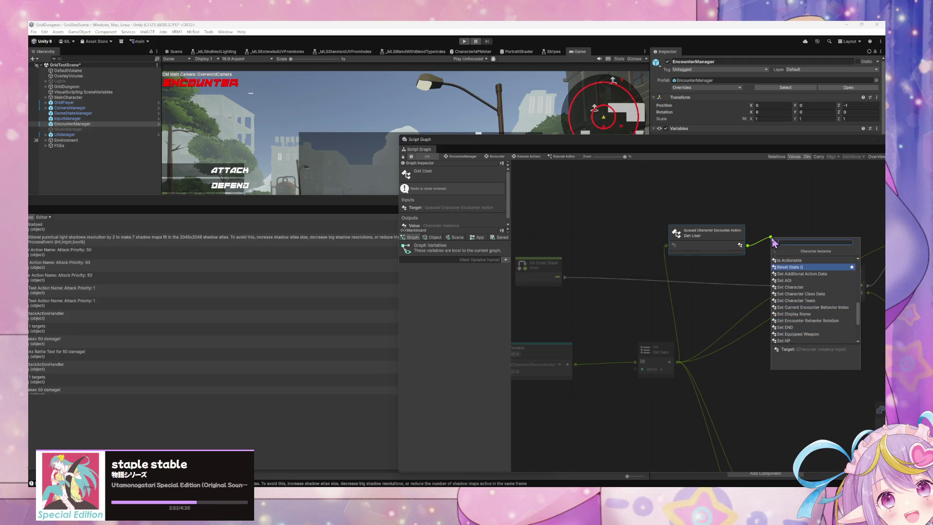
{"action": "key", "text": "Up"}
{"action": "key", "text": "Return"}
Shift Get User, Get Item, Is Actionable and On Enter State leftward into a tidy row
{"action": "left_click_drag", "start_coordinate": [709, 232], "coordinate": [666, 224]}
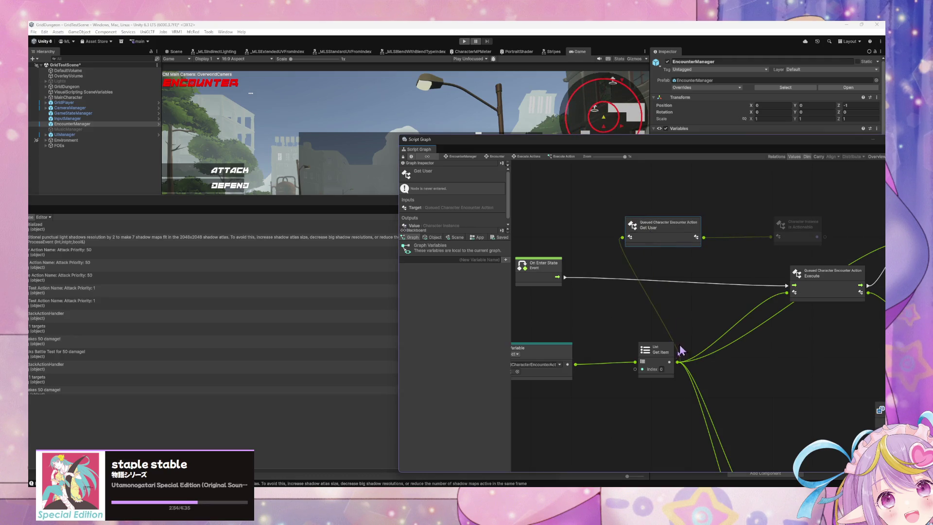
{"action": "left_click_drag", "start_coordinate": [666, 351], "coordinate": [627, 354]}
{"action": "scroll", "coordinate": [631, 354], "scroll_direction": "left", "scroll_amount": 5}
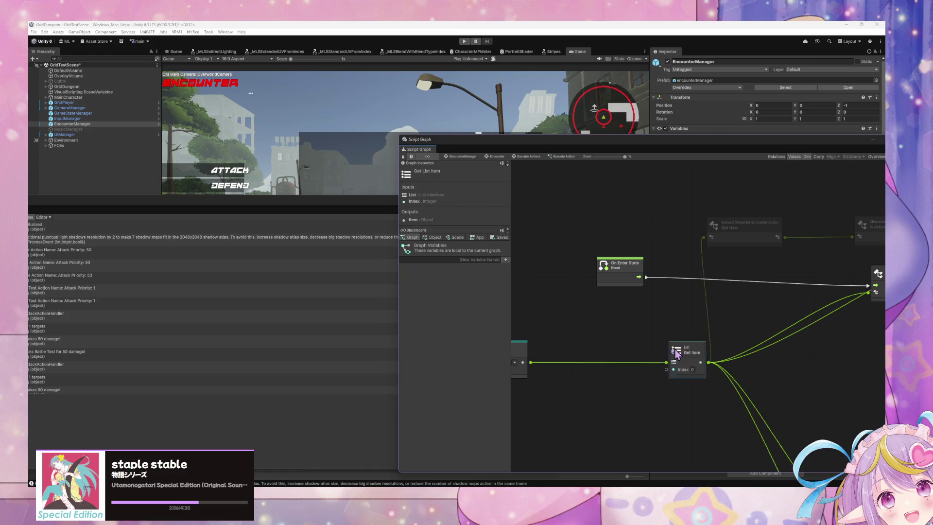
{"action": "scroll", "coordinate": [754, 258], "scroll_direction": "right", "scroll_amount": 8}
{"action": "mouse_move", "coordinate": [743, 245]}
{"action": "left_mouse_down"}
{"action": "mouse_move", "coordinate": [685, 245]}
{"action": "mouse_move", "coordinate": [696, 247]}
{"action": "left_mouse_up"}
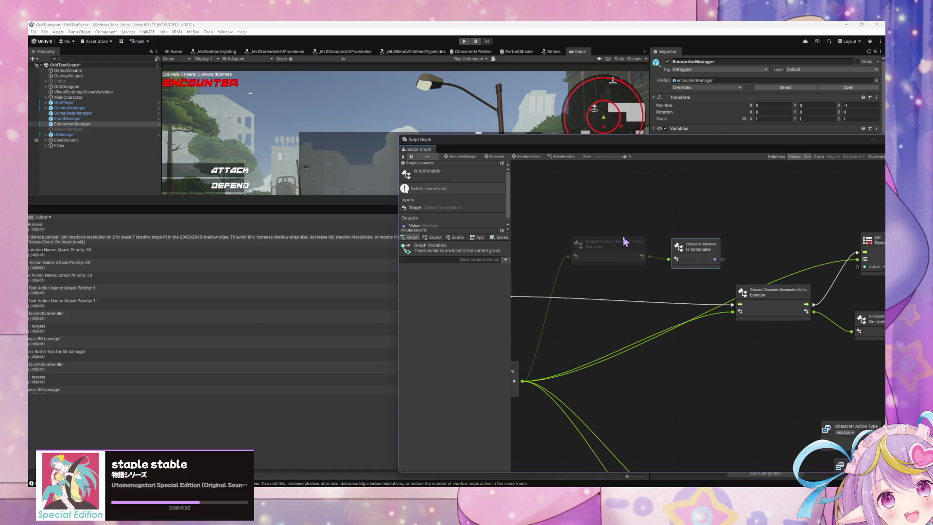
{"action": "left_click_drag", "start_coordinate": [624, 241], "coordinate": [572, 235]}
{"action": "left_click_drag", "start_coordinate": [695, 246], "coordinate": [649, 240]}
{"action": "scroll", "coordinate": [623, 275], "scroll_direction": "left", "scroll_amount": 6}
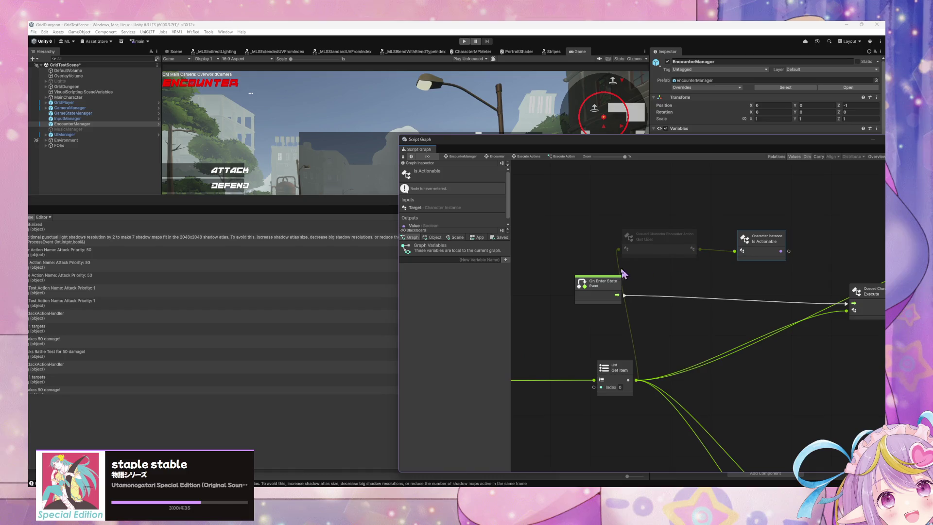
{"action": "left_click_drag", "start_coordinate": [623, 274], "coordinate": [535, 282]}
{"action": "left_click_drag", "start_coordinate": [651, 237], "coordinate": [607, 241]}
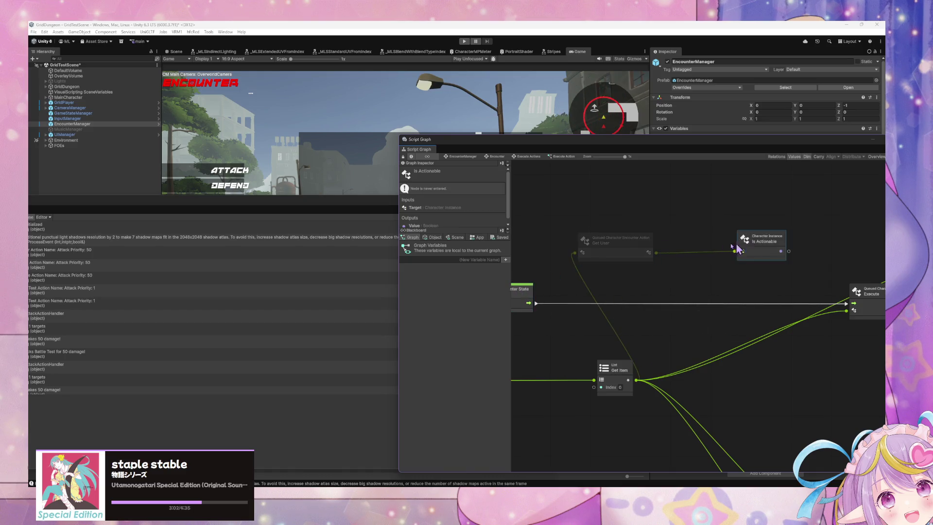
{"action": "left_click_drag", "start_coordinate": [737, 249], "coordinate": [689, 251]}
Add an If node with Is Actionable as its condition and True leading to Execute
{"action": "right_click", "coordinate": [806, 243]}
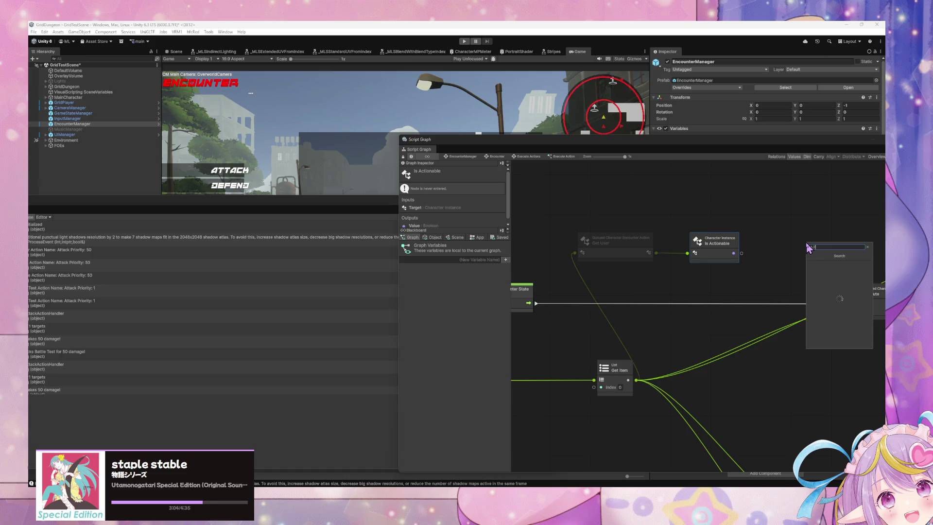
{"action": "type", "text": "if"}
{"action": "key", "text": "Return"}
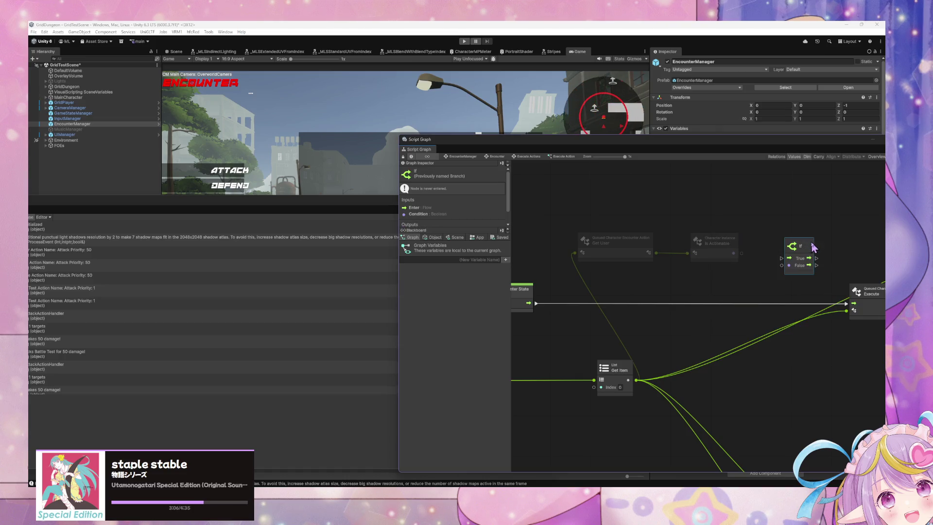
{"action": "left_click", "coordinate": [755, 266]}
{"action": "left_click_drag", "start_coordinate": [734, 252], "coordinate": [781, 266]}
{"action": "mouse_move", "coordinate": [865, 267]}
{"action": "left_mouse_down"}
{"action": "mouse_move", "coordinate": [753, 285]}
{"action": "mouse_move", "coordinate": [744, 315]}
{"action": "left_mouse_up"}
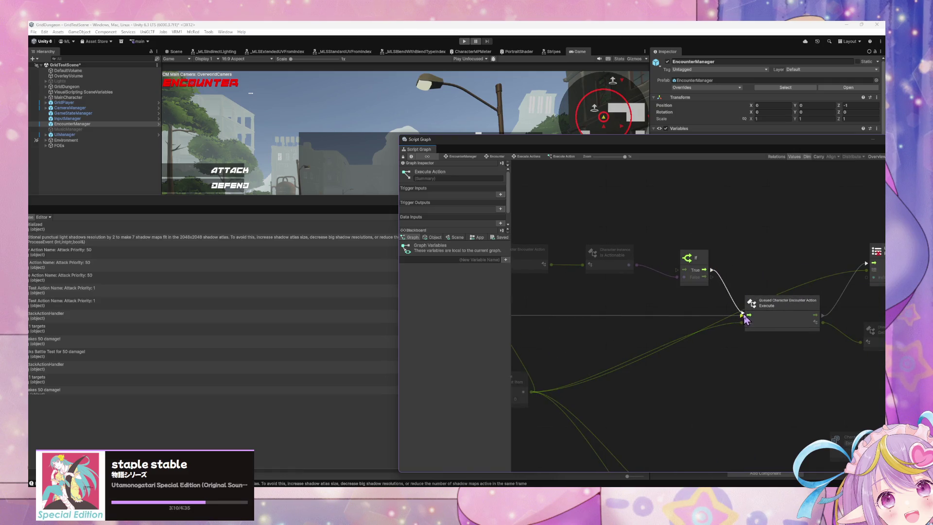
Route the If node's False output into Remove Item At Index and move that node right
{"action": "scroll", "coordinate": [694, 278], "scroll_direction": "right", "scroll_amount": 5}
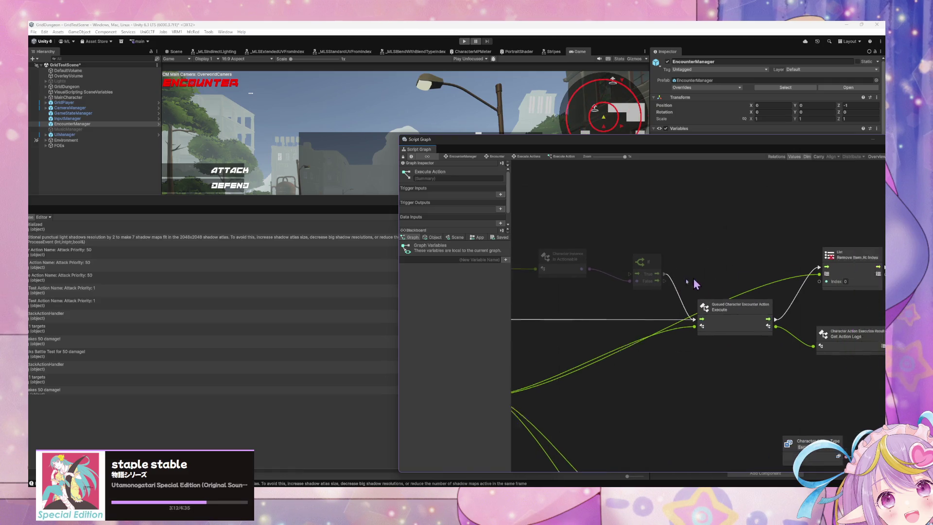
{"action": "left_click_drag", "start_coordinate": [555, 293], "coordinate": [598, 296]}
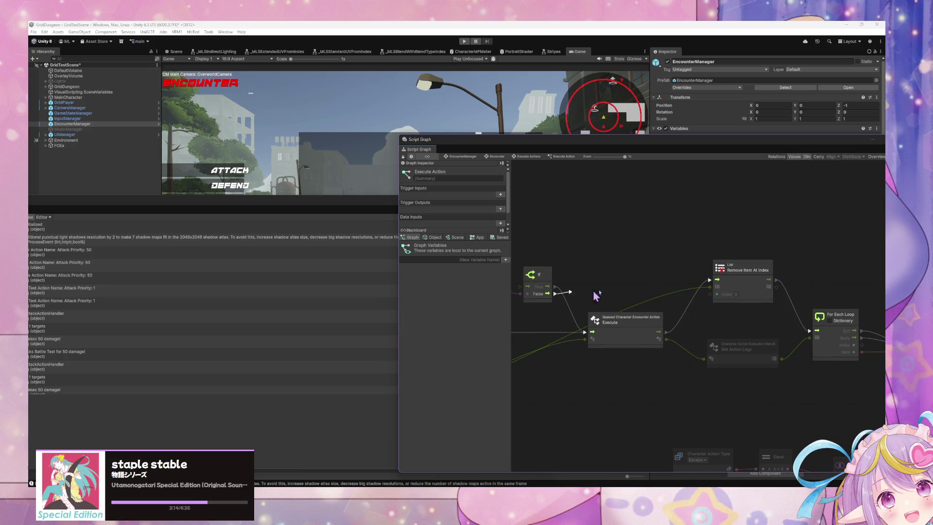
{"action": "left_click_drag", "start_coordinate": [713, 286], "coordinate": [713, 286]}
{"action": "scroll", "coordinate": [778, 320], "scroll_direction": "left", "scroll_amount": 4}
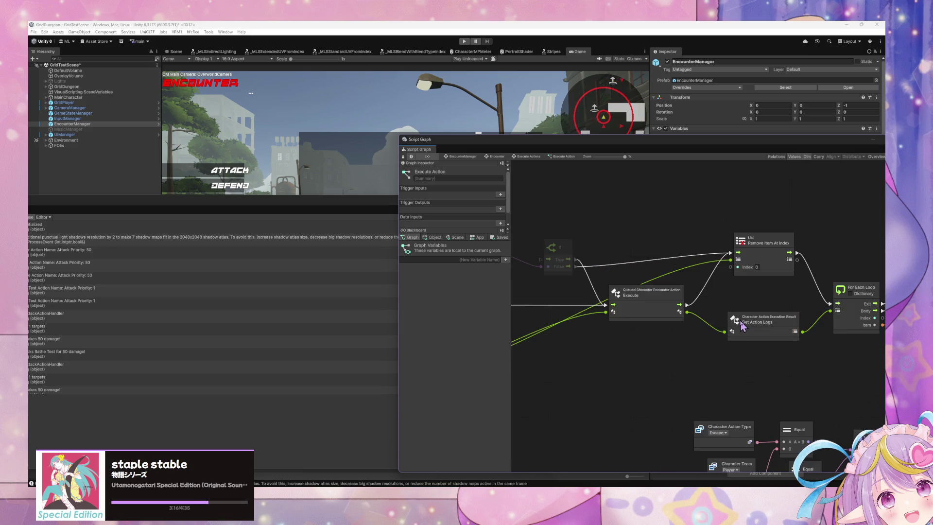
{"action": "scroll", "coordinate": [825, 342], "scroll_direction": "right", "scroll_amount": 5}
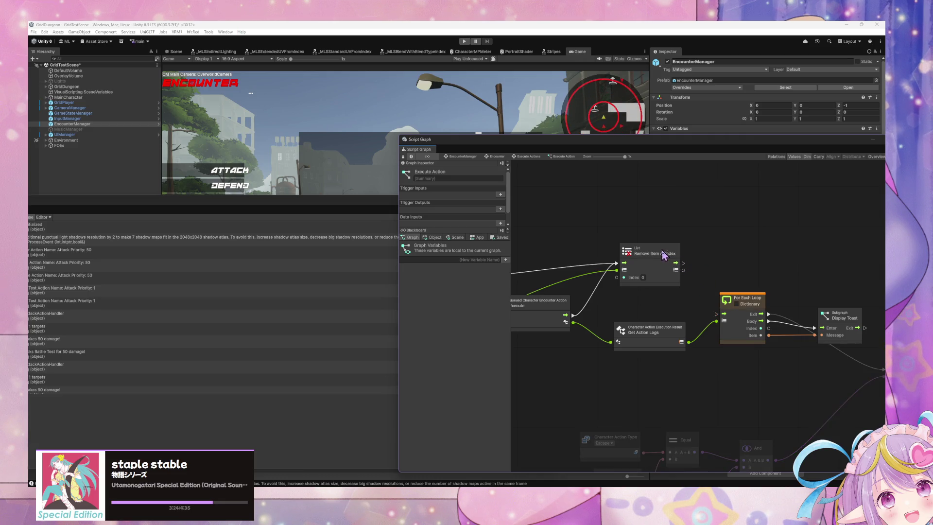
{"action": "left_click_drag", "start_coordinate": [665, 256], "coordinate": [814, 256]}
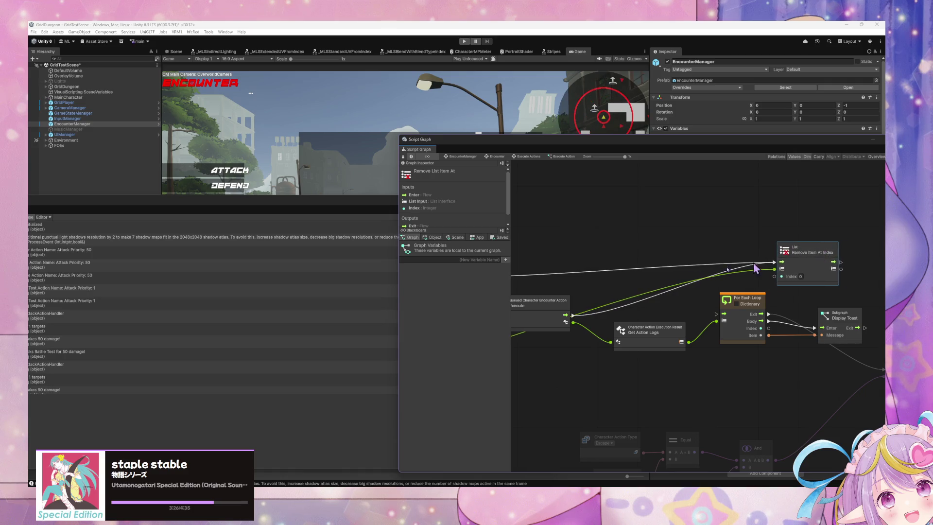
{"action": "scroll", "coordinate": [863, 275], "scroll_direction": "left", "scroll_amount": 5}
{"action": "scroll", "coordinate": [863, 274], "scroll_direction": "left", "scroll_amount": 5}
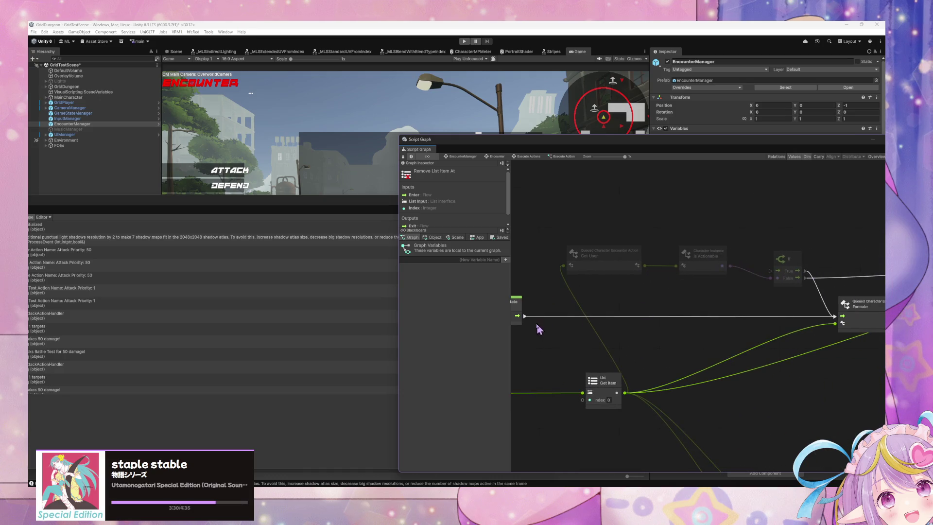
Connect the flow into the If node and the Execute exit into For Each Loop
{"action": "left_click_drag", "start_coordinate": [533, 314], "coordinate": [583, 306]}
{"action": "left_click_drag", "start_coordinate": [778, 277], "coordinate": [770, 272]}
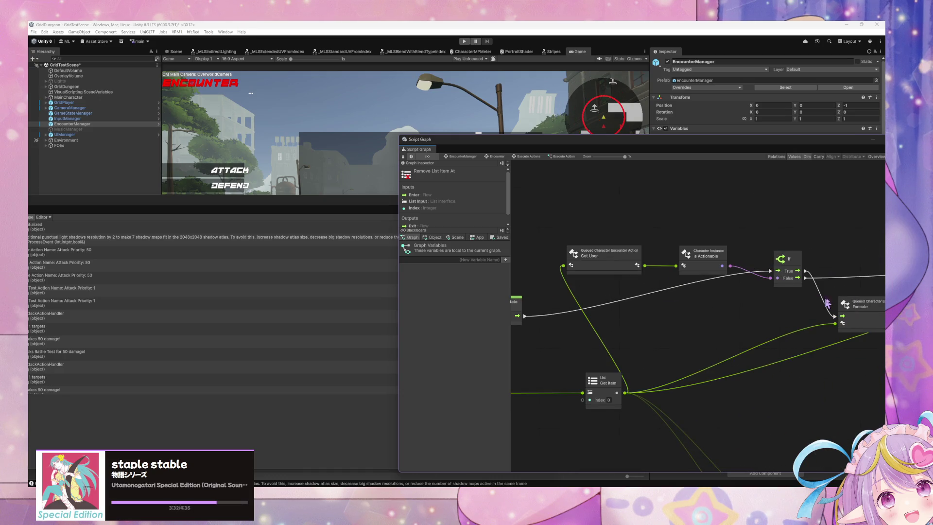
{"action": "scroll", "coordinate": [632, 292], "scroll_direction": "up", "scroll_amount": 5}
{"action": "scroll", "coordinate": [723, 321], "scroll_direction": "left", "scroll_amount": 2}
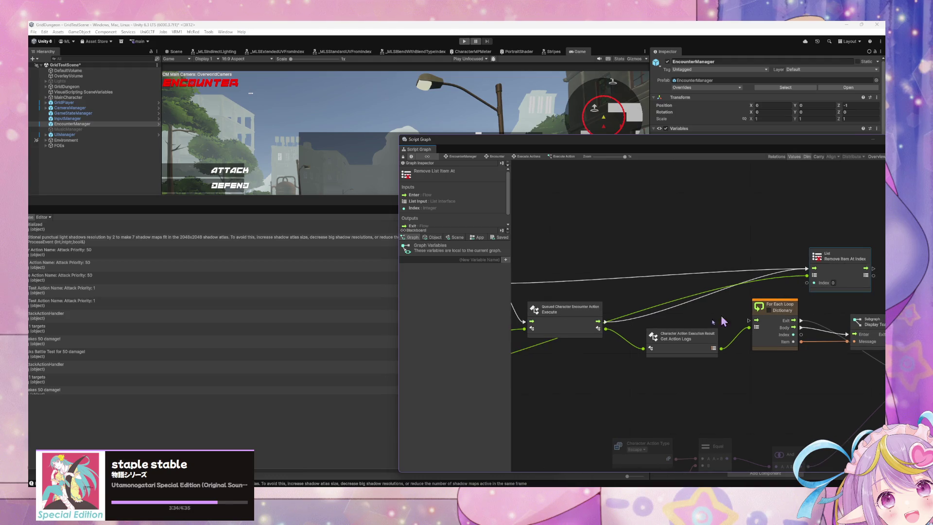
{"action": "left_click_drag", "start_coordinate": [608, 323], "coordinate": [751, 324]}
{"action": "scroll", "coordinate": [705, 325], "scroll_direction": "right", "scroll_amount": 5}
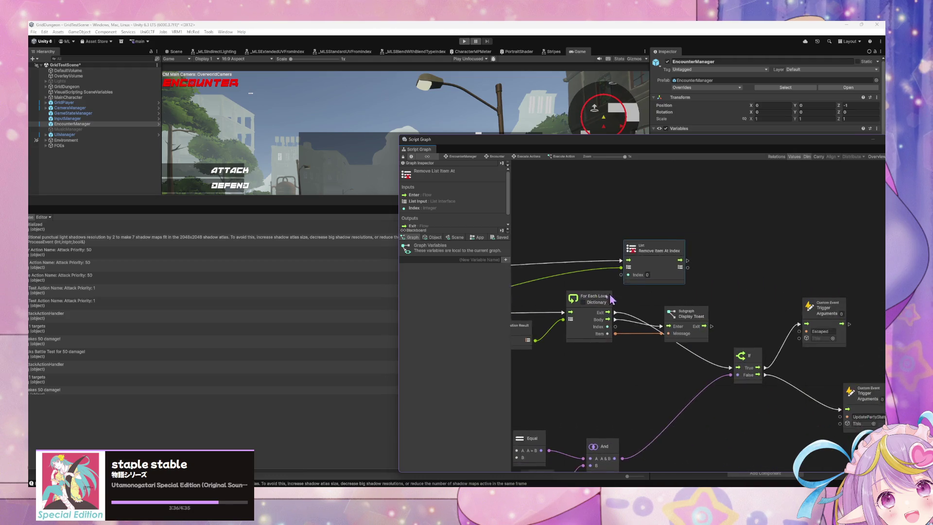
Lower Display Toast and chain For Each Loop exit through Remove Item At Index into If
{"action": "mouse_move", "coordinate": [660, 324]}
{"action": "left_mouse_down"}
{"action": "mouse_move", "coordinate": [660, 355]}
{"action": "mouse_move", "coordinate": [670, 363]}
{"action": "left_mouse_up"}
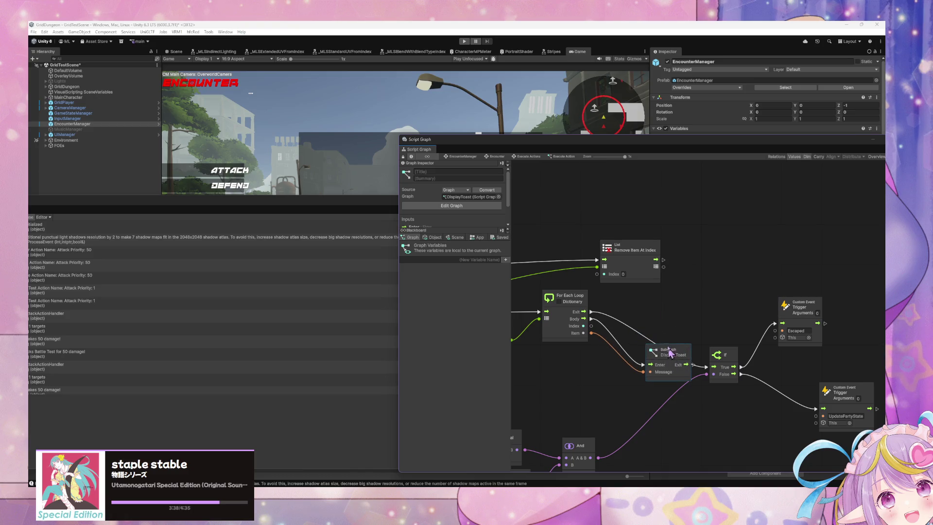
{"action": "left_click_drag", "start_coordinate": [638, 261], "coordinate": [671, 286]}
{"action": "left_click_drag", "start_coordinate": [591, 312], "coordinate": [593, 317]}
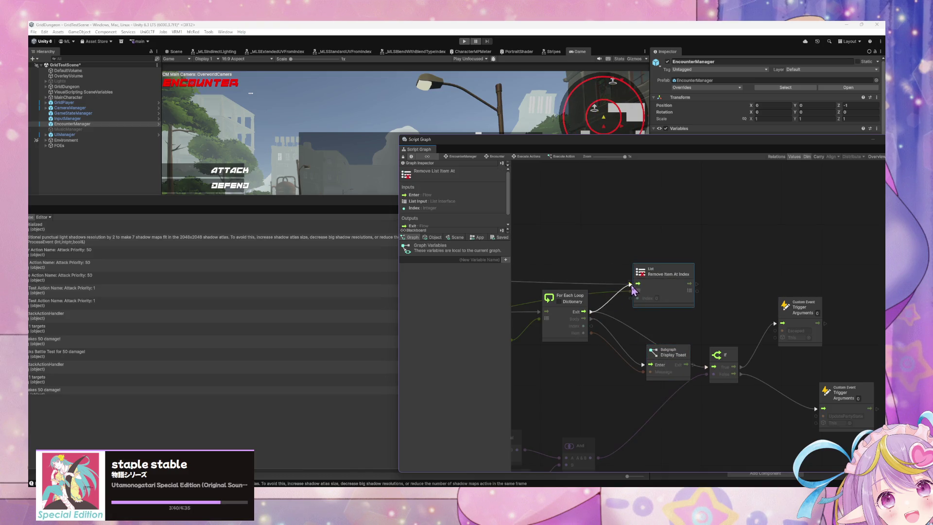
{"action": "left_click_drag", "start_coordinate": [632, 290], "coordinate": [631, 284]}
{"action": "left_click_drag", "start_coordinate": [697, 284], "coordinate": [708, 368]}
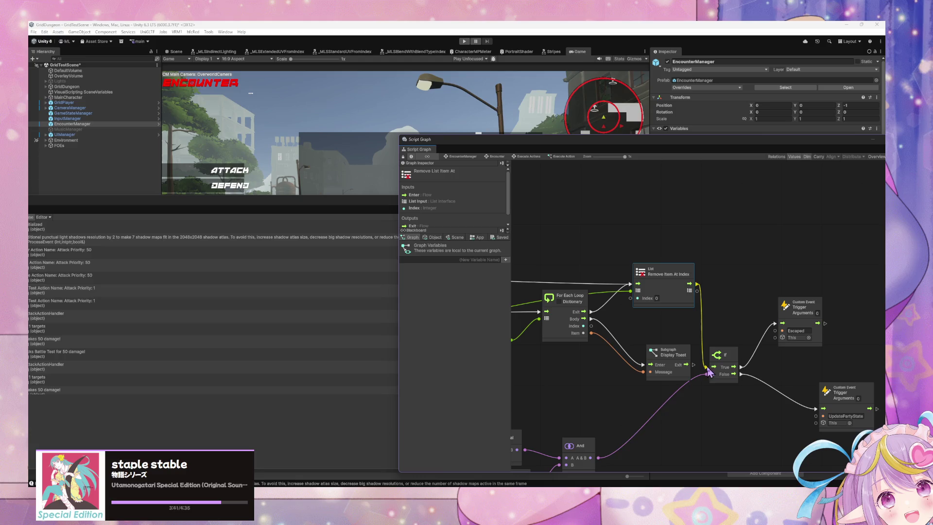
{"action": "left_click", "coordinate": [671, 359]}
{"action": "mouse_move", "coordinate": [604, 306]}
{"action": "left_mouse_down"}
{"action": "mouse_move", "coordinate": [720, 311]}
{"action": "mouse_move", "coordinate": [817, 293]}
{"action": "mouse_move", "coordinate": [733, 291]}
{"action": "mouse_move", "coordinate": [727, 304]}
{"action": "mouse_move", "coordinate": [590, 273]}
{"action": "mouse_move", "coordinate": [658, 276]}
{"action": "mouse_move", "coordinate": [487, 262]}
{"action": "left_mouse_up"}
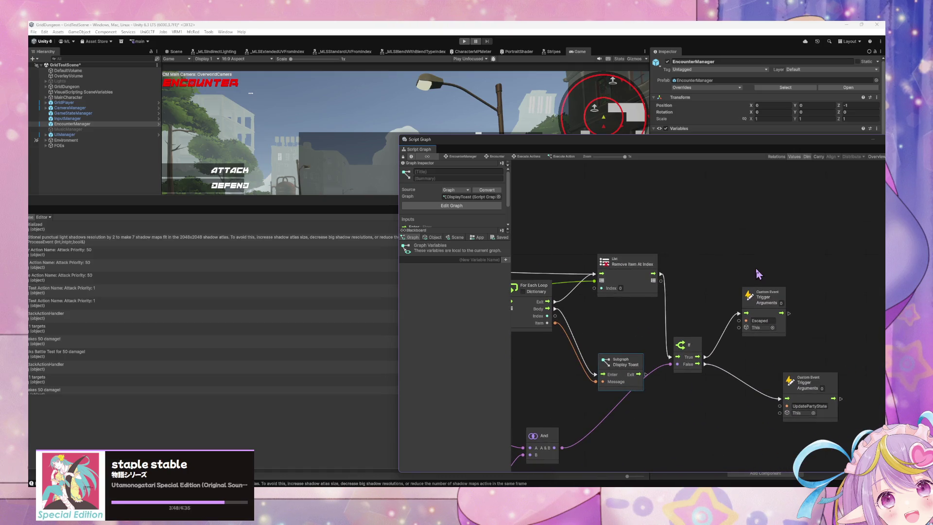
Reposition If, Remove Item At Index and Display Toast, linking For Each Loop exit to If
{"action": "left_click_drag", "start_coordinate": [692, 351], "coordinate": [705, 375]}
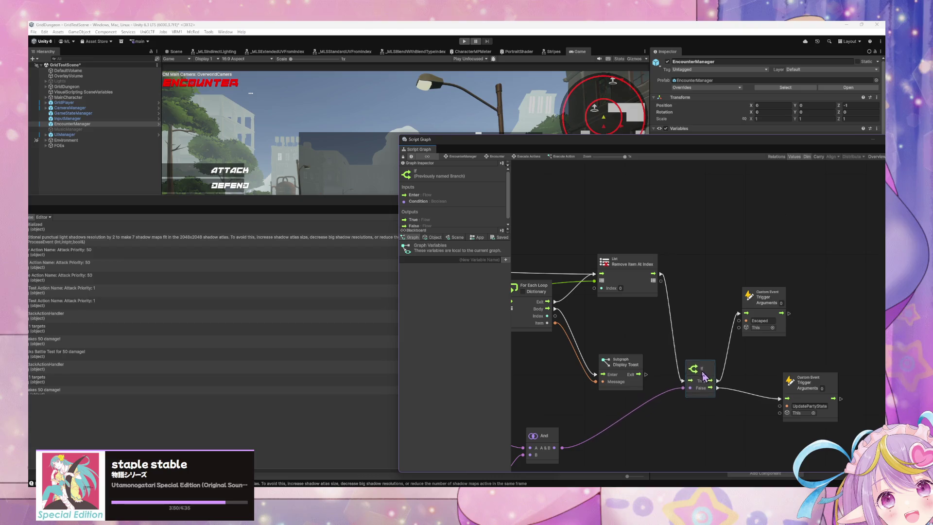
{"action": "mouse_move", "coordinate": [643, 352]}
{"action": "left_mouse_down"}
{"action": "mouse_move", "coordinate": [794, 275]}
{"action": "mouse_move", "coordinate": [713, 261]}
{"action": "mouse_move", "coordinate": [687, 306]}
{"action": "mouse_move", "coordinate": [718, 290]}
{"action": "mouse_move", "coordinate": [686, 315]}
{"action": "left_mouse_up"}
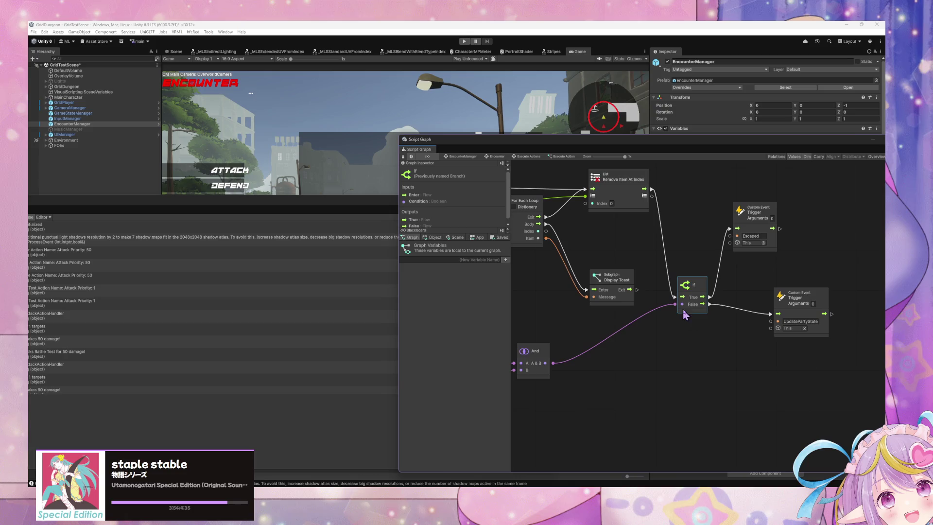
{"action": "mouse_move", "coordinate": [713, 275]}
{"action": "left_mouse_down"}
{"action": "mouse_move", "coordinate": [739, 323]}
{"action": "mouse_move", "coordinate": [697, 323]}
{"action": "mouse_move", "coordinate": [807, 316]}
{"action": "mouse_move", "coordinate": [680, 307]}
{"action": "mouse_move", "coordinate": [686, 287]}
{"action": "left_mouse_up"}
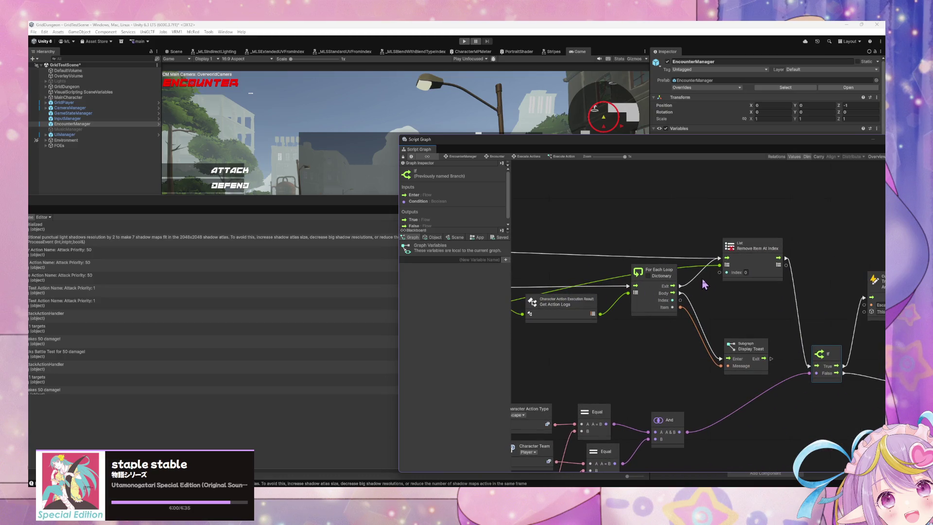
{"action": "left_click_drag", "start_coordinate": [764, 263], "coordinate": [727, 237]}
{"action": "mouse_move", "coordinate": [647, 247]}
{"action": "left_mouse_down"}
{"action": "mouse_move", "coordinate": [624, 247]}
{"action": "mouse_move", "coordinate": [785, 267]}
{"action": "mouse_move", "coordinate": [741, 244]}
{"action": "left_mouse_up"}
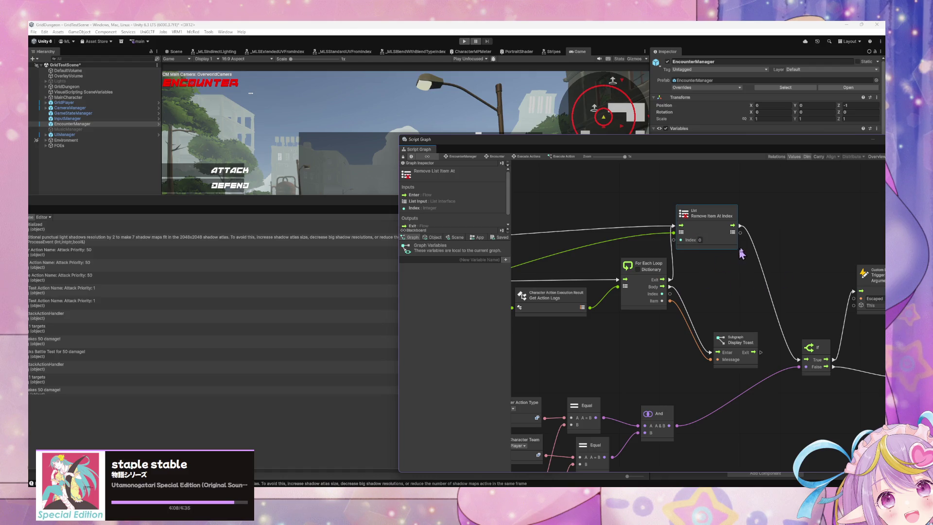
{"action": "left_click_drag", "start_coordinate": [674, 279], "coordinate": [672, 282]}
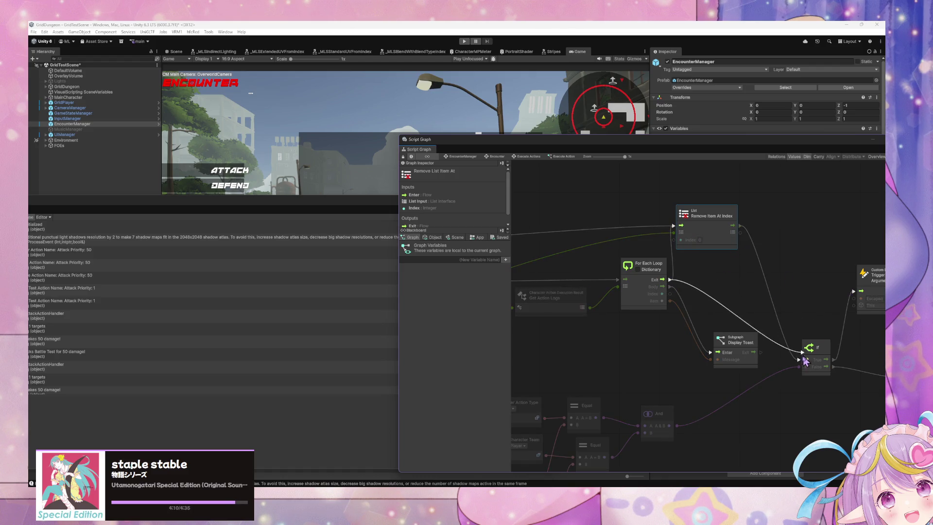
{"action": "left_click_drag", "start_coordinate": [804, 361], "coordinate": [800, 360]}
{"action": "left_click", "coordinate": [739, 349]}
{"action": "left_click_drag", "start_coordinate": [741, 345], "coordinate": [737, 364]}
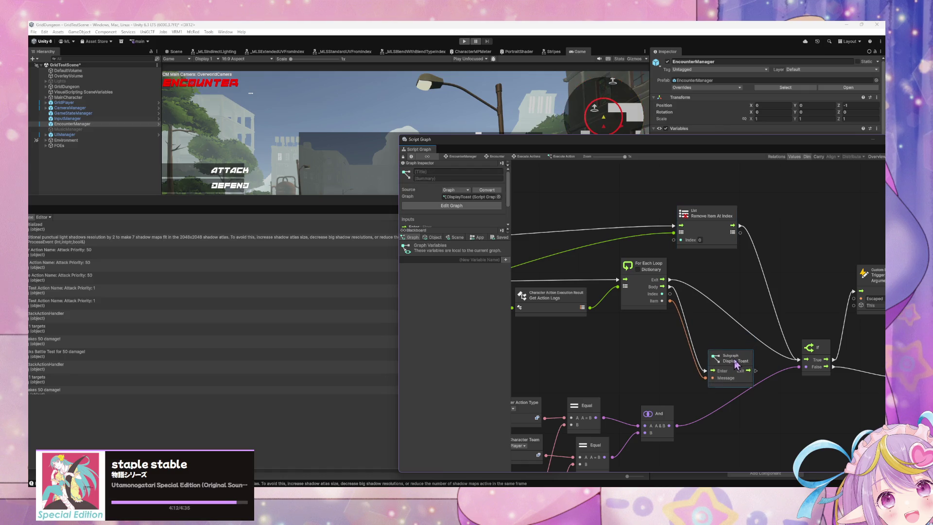
Replace Remove Item At Index's input link so Execute feeds it, then it feeds For Each Loop
{"action": "scroll", "coordinate": [646, 291], "scroll_direction": "right", "scroll_amount": 6}
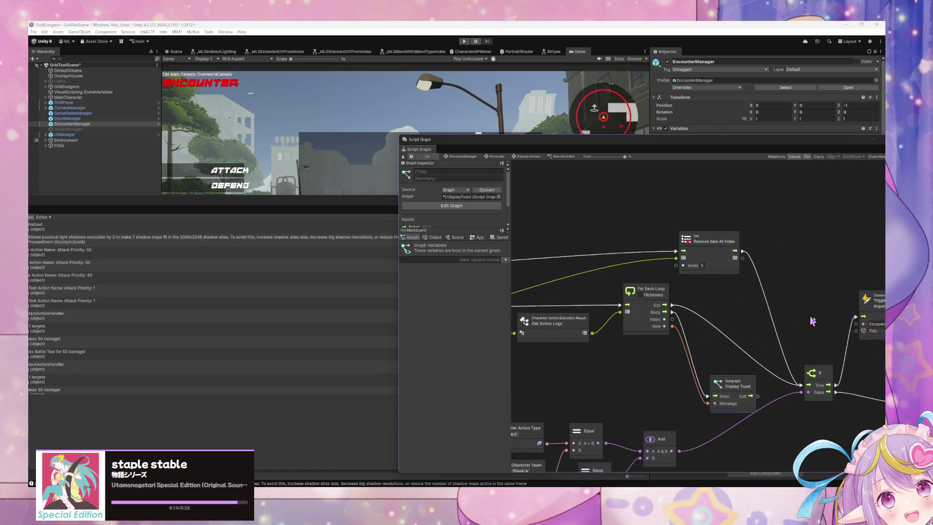
{"action": "scroll", "coordinate": [647, 291], "scroll_direction": "down", "scroll_amount": 2}
{"action": "scroll", "coordinate": [672, 241], "scroll_direction": "left", "scroll_amount": 6}
{"action": "scroll", "coordinate": [699, 215], "scroll_direction": "up", "scroll_amount": 3}
{"action": "scroll", "coordinate": [699, 215], "scroll_direction": "left", "scroll_amount": 4}
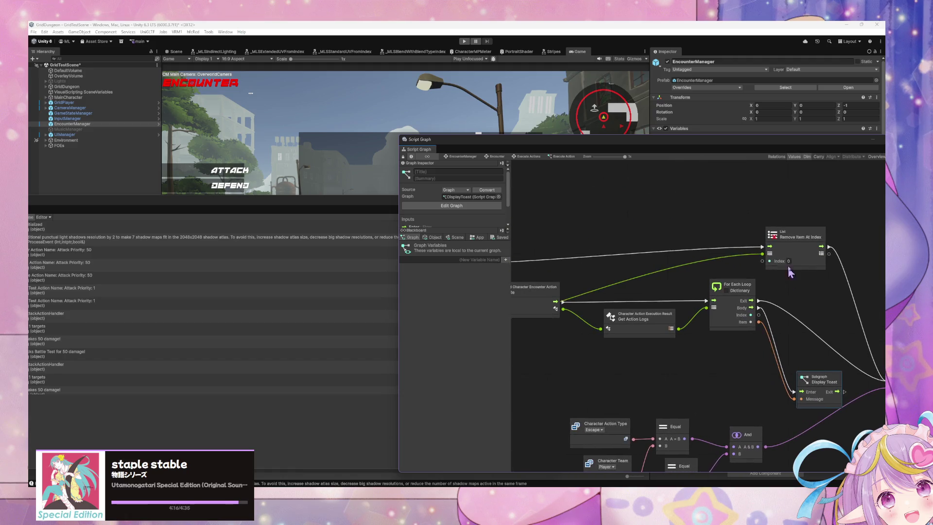
{"action": "left_click_drag", "start_coordinate": [794, 249], "coordinate": [678, 240]}
{"action": "scroll", "coordinate": [678, 239], "scroll_direction": "left", "scroll_amount": 4}
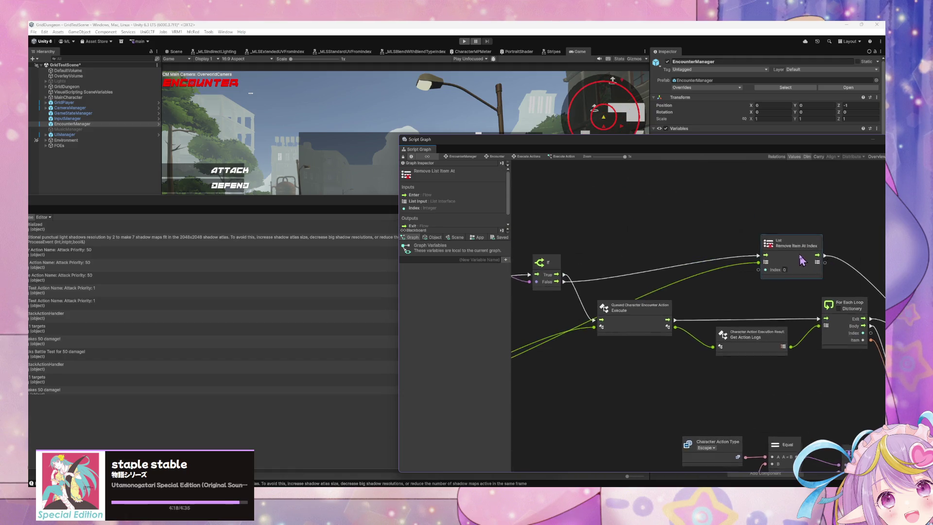
{"action": "left_click_drag", "start_coordinate": [768, 223], "coordinate": [737, 250]}
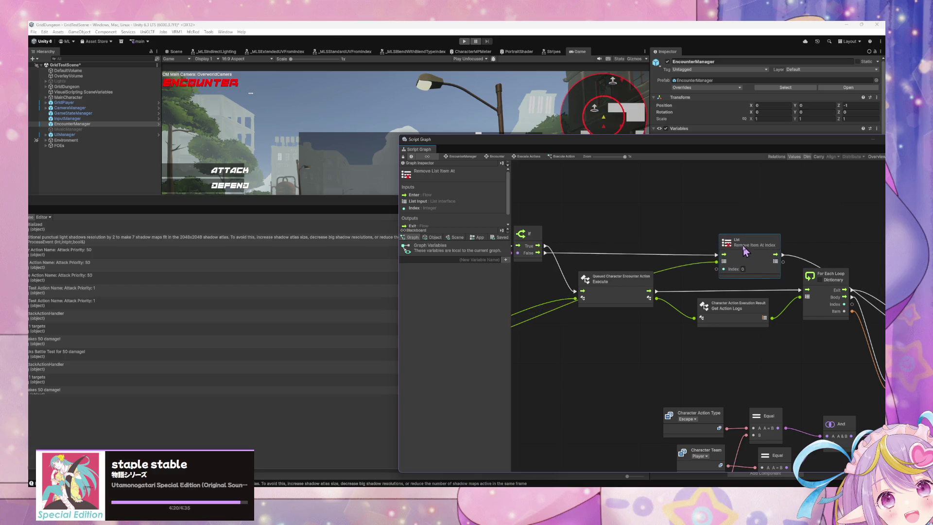
{"action": "right_click", "coordinate": [709, 256]}
{"action": "left_click", "coordinate": [710, 260]}
{"action": "left_click_drag", "start_coordinate": [655, 291], "coordinate": [709, 255]}
{"action": "left_click_drag", "start_coordinate": [801, 294], "coordinate": [799, 291]}
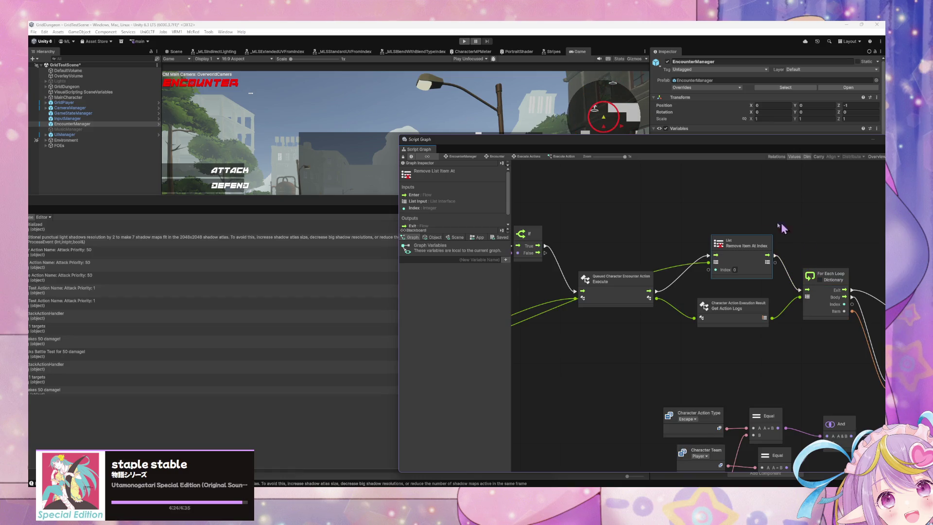
Rewire so Execute feeds For Each Loop, whose exit runs Remove Item At Index, then If
{"action": "left_click_drag", "start_coordinate": [744, 243], "coordinate": [751, 240]}
{"action": "left_click_drag", "start_coordinate": [829, 249], "coordinate": [634, 231]}
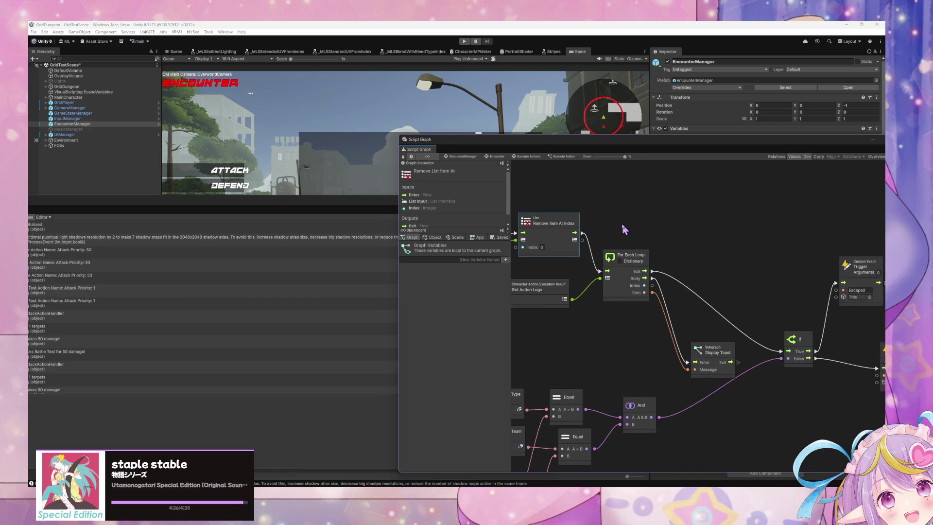
{"action": "mouse_move", "coordinate": [567, 225]}
{"action": "left_mouse_down"}
{"action": "mouse_move", "coordinate": [688, 203]}
{"action": "mouse_move", "coordinate": [591, 207]}
{"action": "left_mouse_up"}
{"action": "right_click", "coordinate": [642, 207]}
{"action": "right_click", "coordinate": [694, 206]}
{"action": "mouse_move", "coordinate": [592, 207]}
{"action": "left_mouse_down"}
{"action": "mouse_move", "coordinate": [799, 209]}
{"action": "mouse_move", "coordinate": [612, 209]}
{"action": "mouse_move", "coordinate": [645, 246]}
{"action": "mouse_move", "coordinate": [559, 272]}
{"action": "mouse_move", "coordinate": [703, 273]}
{"action": "left_mouse_up"}
{"action": "left_click_drag", "start_coordinate": [722, 209], "coordinate": [838, 249]}
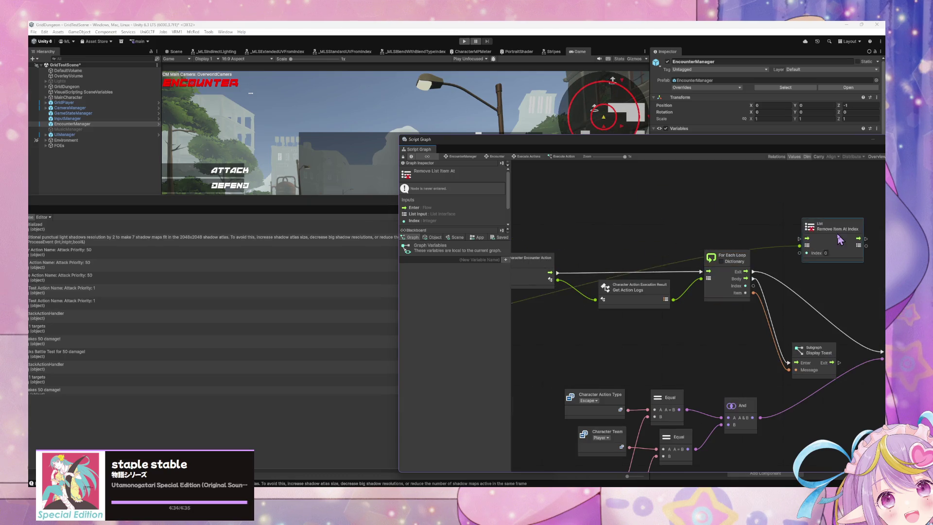
{"action": "left_click_drag", "start_coordinate": [753, 271], "coordinate": [792, 248]}
{"action": "mouse_move", "coordinate": [861, 254]}
{"action": "left_mouse_down"}
{"action": "mouse_move", "coordinate": [735, 242]}
{"action": "mouse_move", "coordinate": [762, 337]}
{"action": "left_mouse_up"}
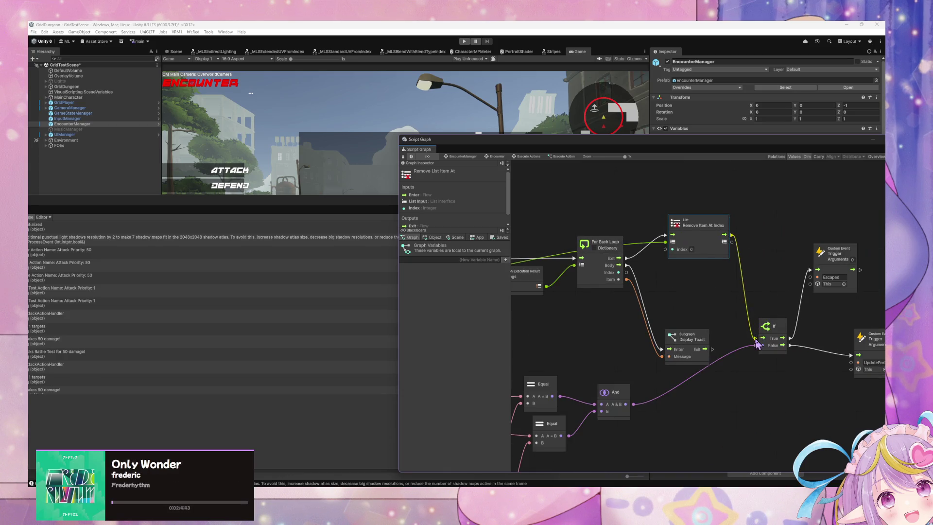
{"action": "left_click_drag", "start_coordinate": [705, 236], "coordinate": [692, 295]}
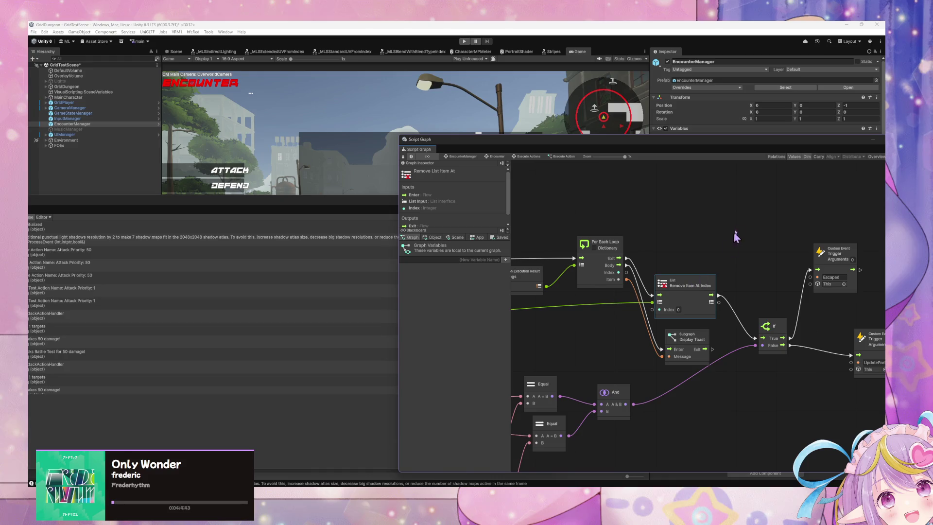
Wire the If output into a second Remove Item At Index, position it, and enter play mode
{"action": "scroll", "coordinate": [684, 218], "scroll_direction": "right", "scroll_amount": 10}
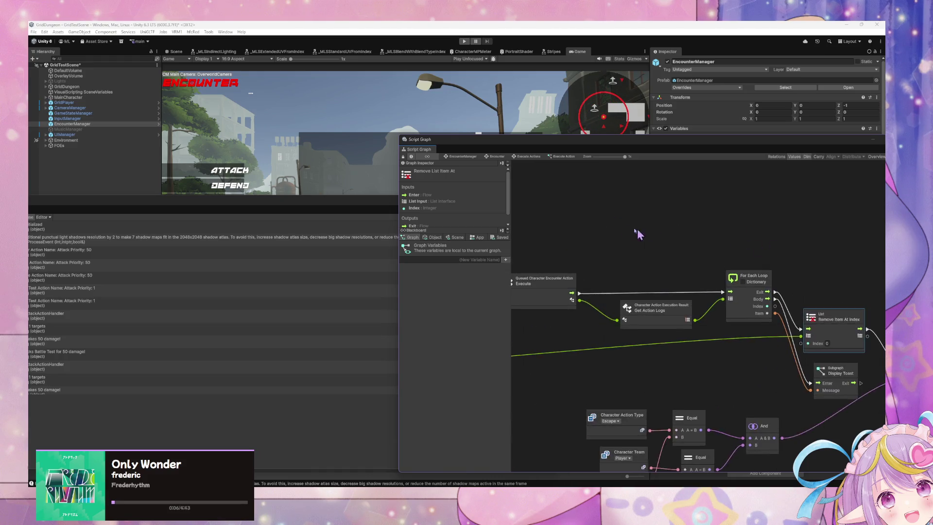
{"action": "scroll", "coordinate": [749, 261], "scroll_direction": "left", "scroll_amount": 5}
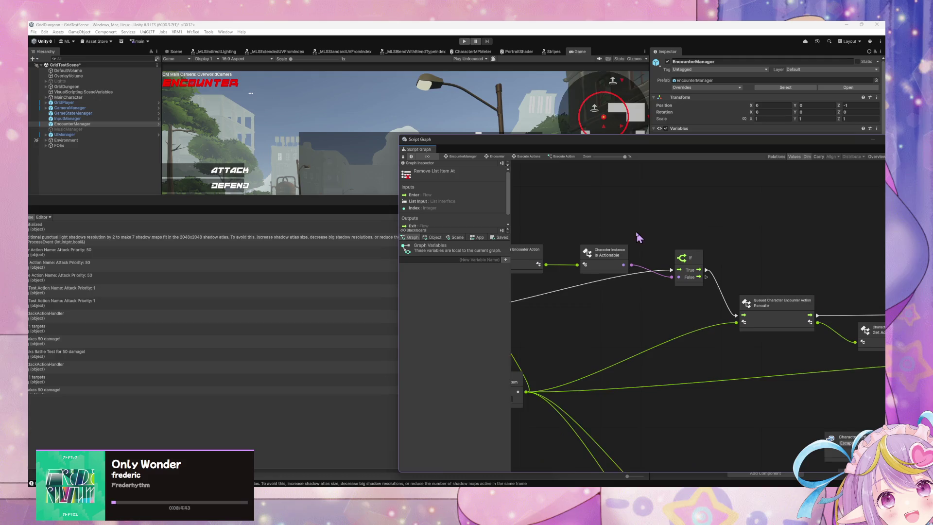
{"action": "left_click_drag", "start_coordinate": [709, 303], "coordinate": [770, 219]}
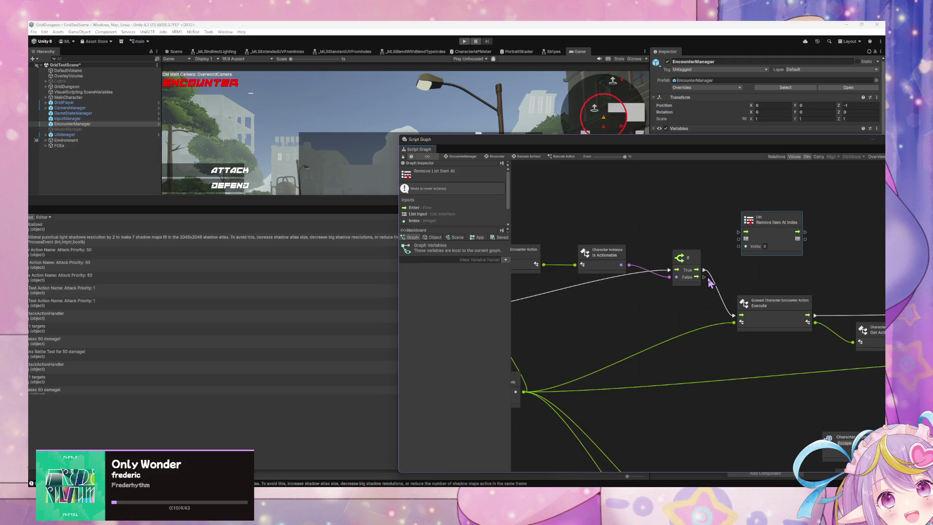
{"action": "left_click_drag", "start_coordinate": [704, 270], "coordinate": [738, 233]}
{"action": "scroll", "coordinate": [678, 241], "scroll_direction": "right", "scroll_amount": 10}
{"action": "scroll", "coordinate": [677, 241], "scroll_direction": "down", "scroll_amount": 3}
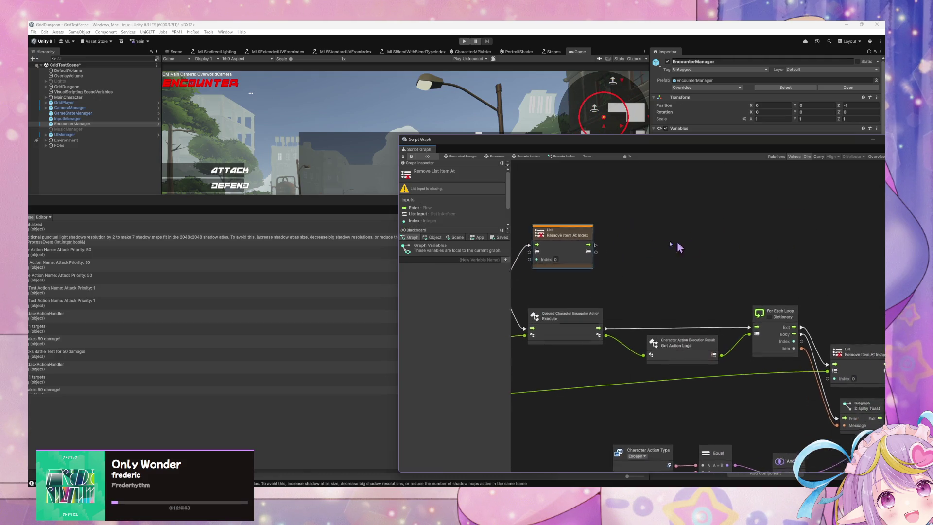
{"action": "mouse_move", "coordinate": [547, 233]}
{"action": "left_mouse_down"}
{"action": "mouse_move", "coordinate": [604, 232]}
{"action": "mouse_move", "coordinate": [650, 217]}
{"action": "mouse_move", "coordinate": [624, 227]}
{"action": "left_mouse_up"}
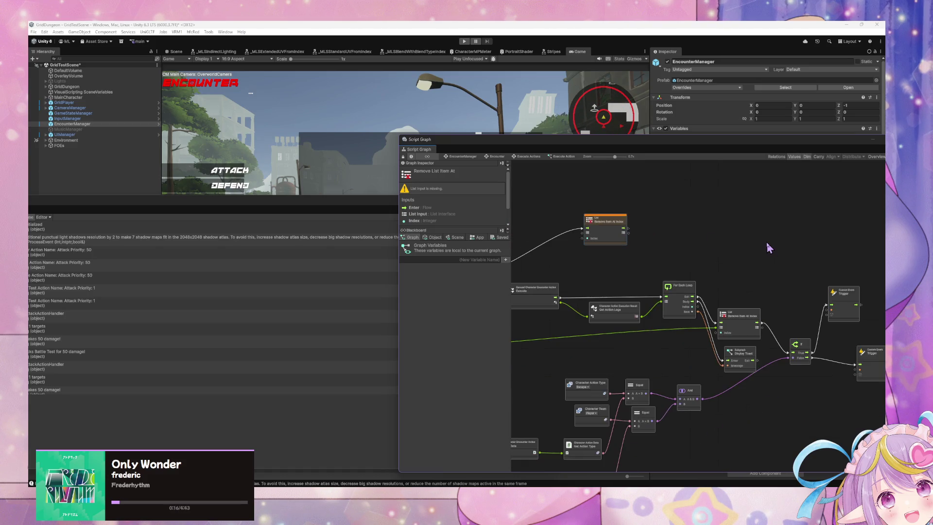
{"action": "mouse_move", "coordinate": [621, 227]}
{"action": "left_mouse_down"}
{"action": "mouse_move", "coordinate": [756, 254]}
{"action": "mouse_move", "coordinate": [852, 373]}
{"action": "mouse_move", "coordinate": [859, 365]}
{"action": "left_mouse_up"}
{"action": "scroll", "coordinate": [763, 259], "scroll_direction": "up", "scroll_amount": 3}
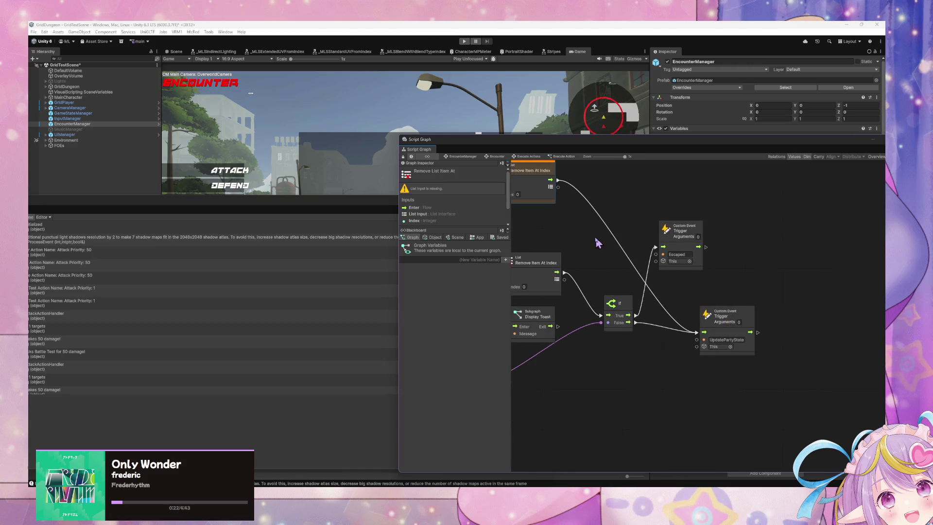
{"action": "scroll", "coordinate": [726, 328], "scroll_direction": "down", "scroll_amount": 6}
{"action": "scroll", "coordinate": [703, 260], "scroll_direction": "up", "scroll_amount": 6}
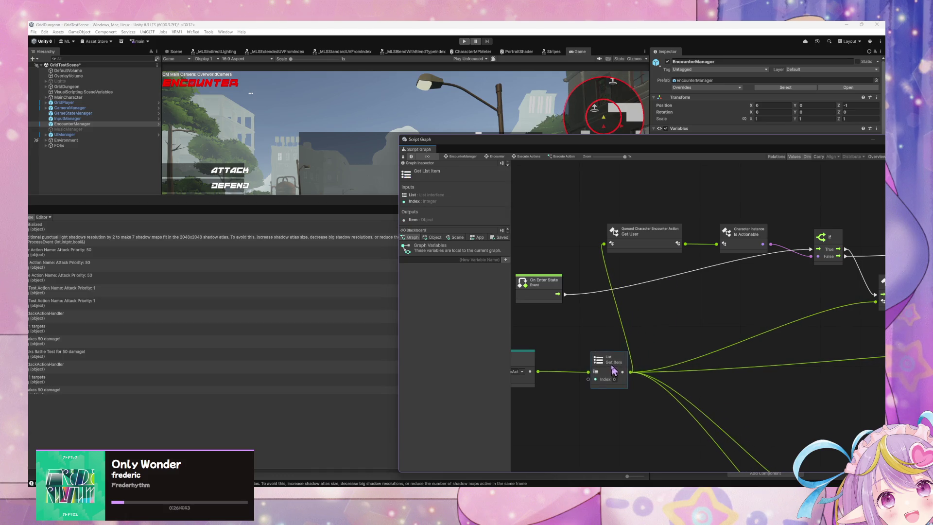
{"action": "scroll", "coordinate": [667, 325], "scroll_direction": "down", "scroll_amount": 5}
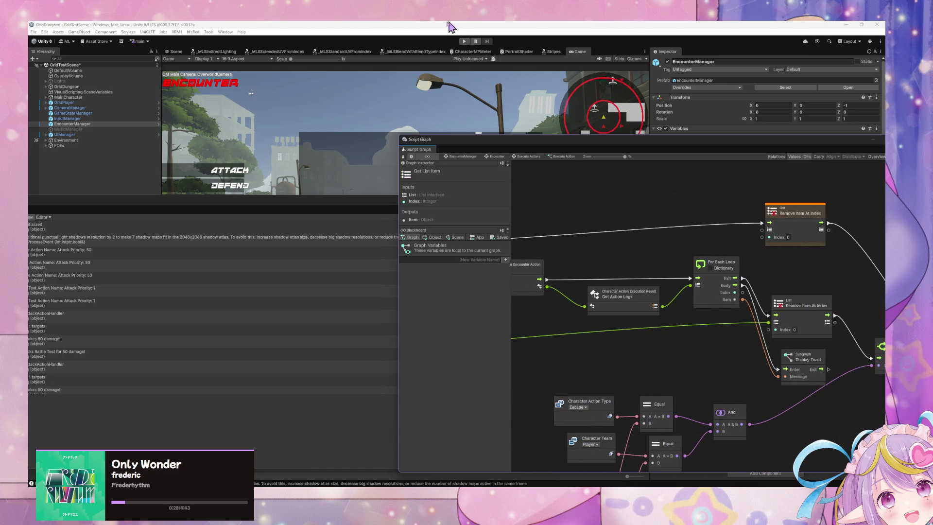
{"action": "left_click", "coordinate": [464, 41]}
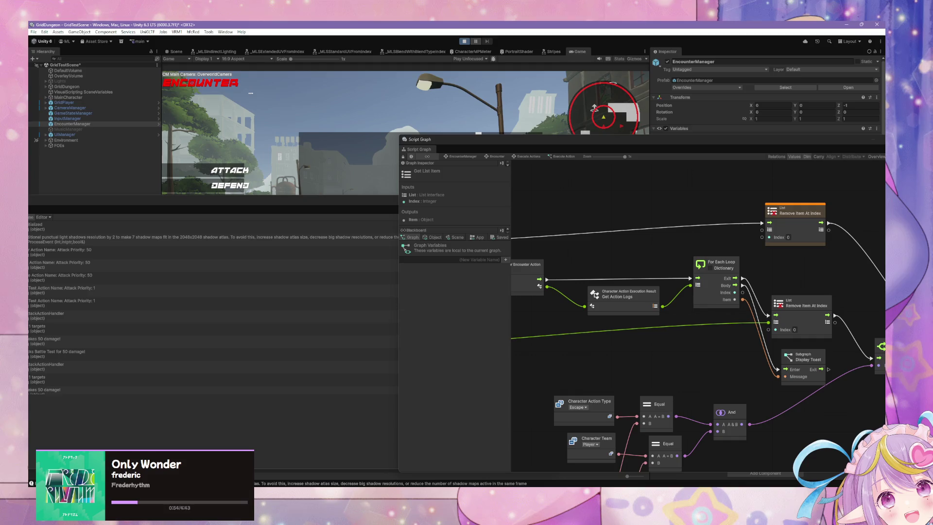
Stop the running play-mode battle test with Ctrl+P
{"action": "key", "text": "ctrl+p"}
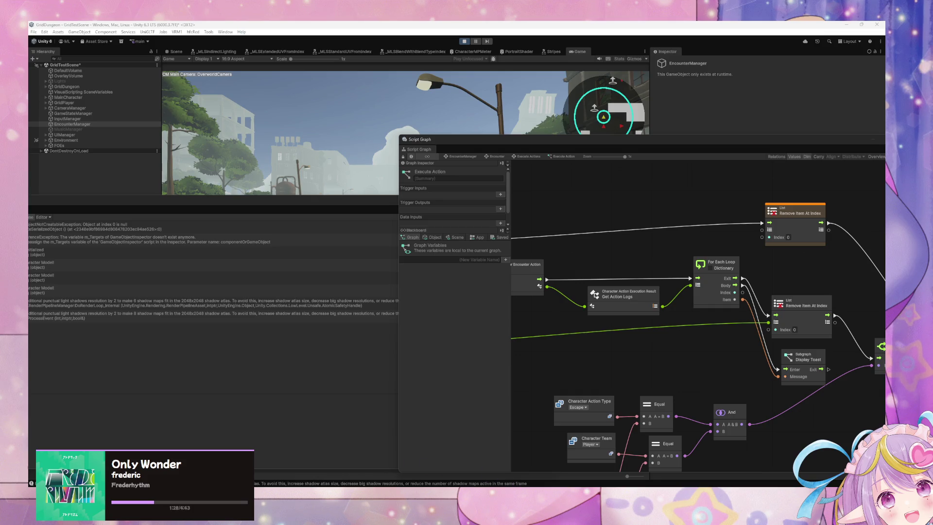
Move the Script Graph off the game view and choose the Acolyte's action and target
{"action": "key", "text": "alt+Tab"}
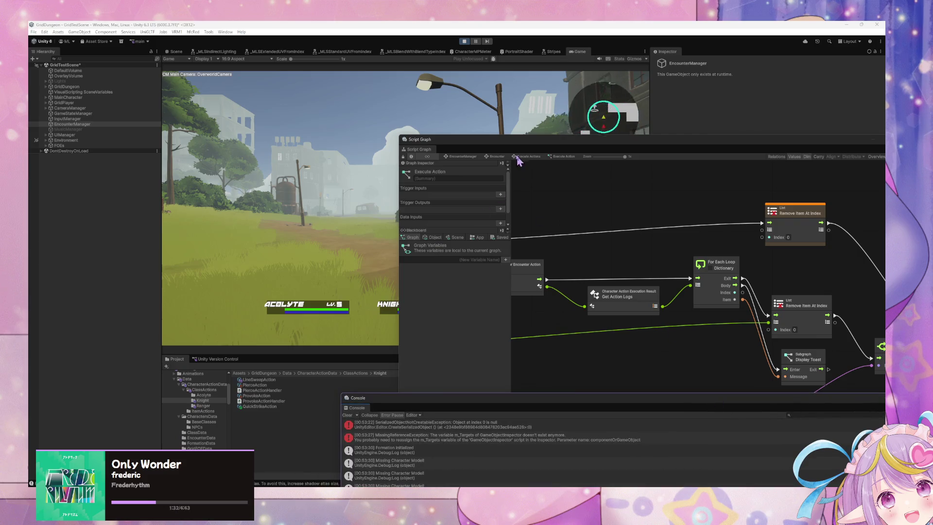
{"action": "left_click_drag", "start_coordinate": [533, 159], "coordinate": [703, 248]}
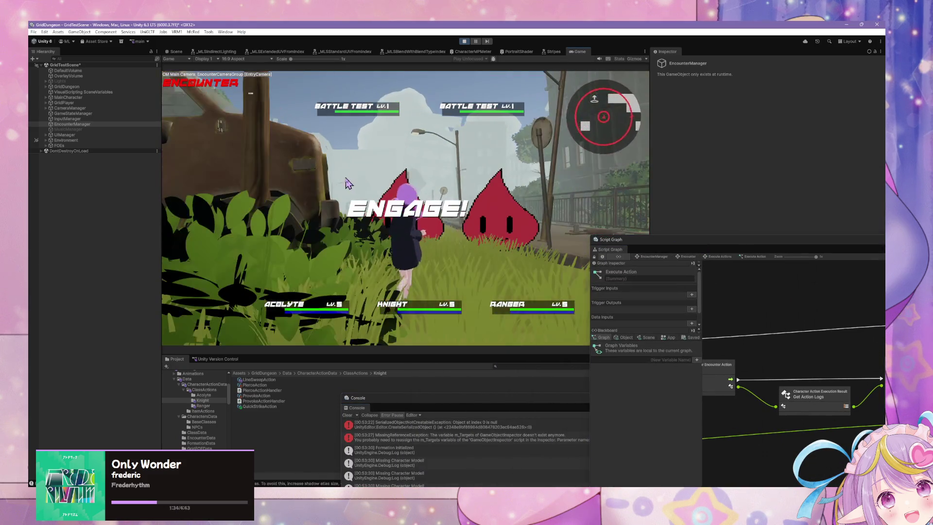
{"action": "key", "text": "Return"}
{"action": "key", "text": "Return"}
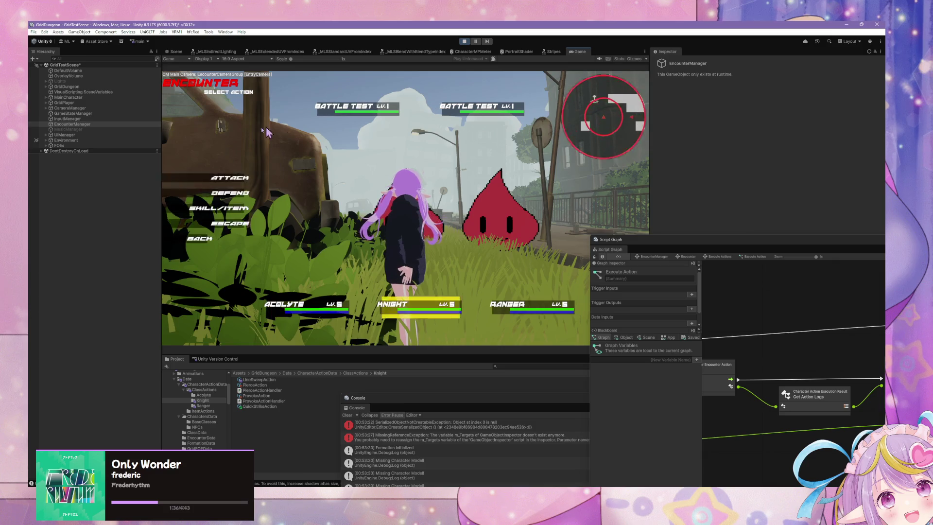
{"action": "key", "text": "Return"}
{"action": "key", "text": "Return"}
{"action": "key", "text": "Return"}
{"action": "key", "text": "Return"}
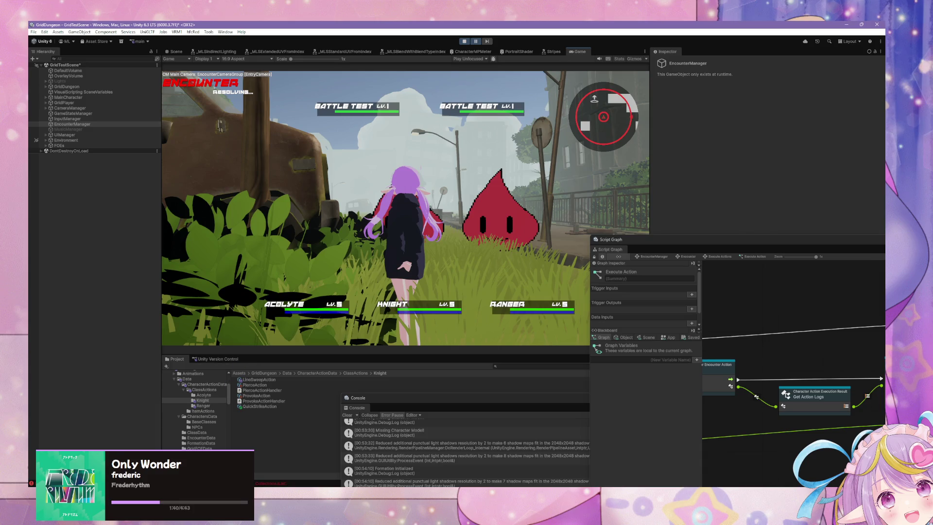
Check the Console, then float and enlarge the Script Graph window
{"action": "key", "text": "ctrl+shift+c"}
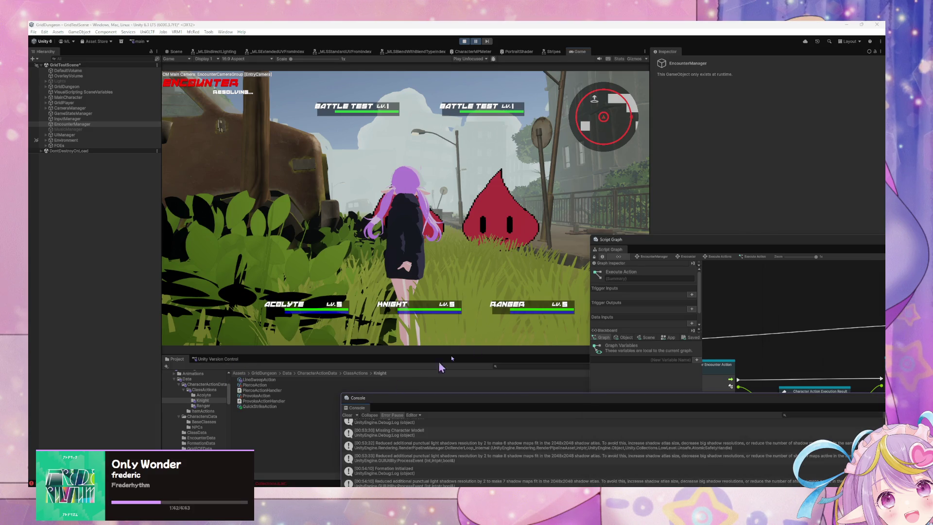
{"action": "left_click", "coordinate": [714, 246]}
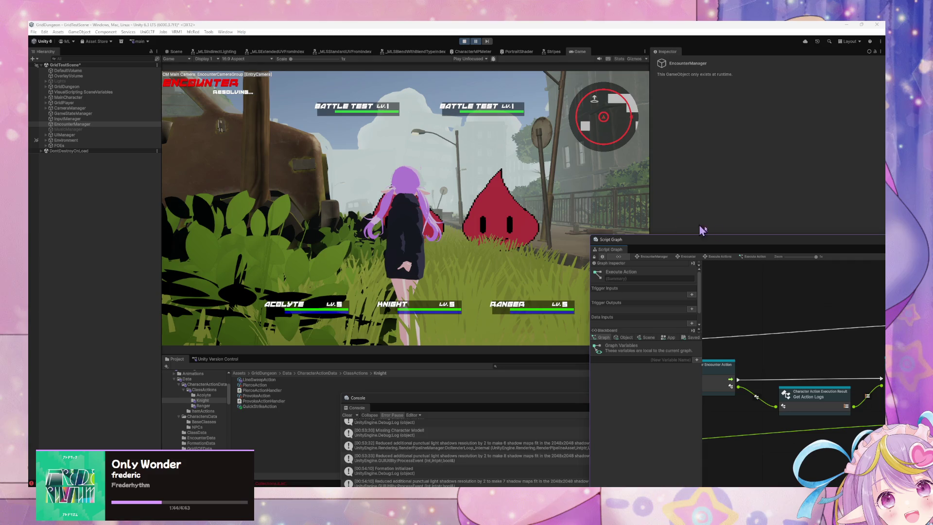
{"action": "double_click", "coordinate": [700, 239]}
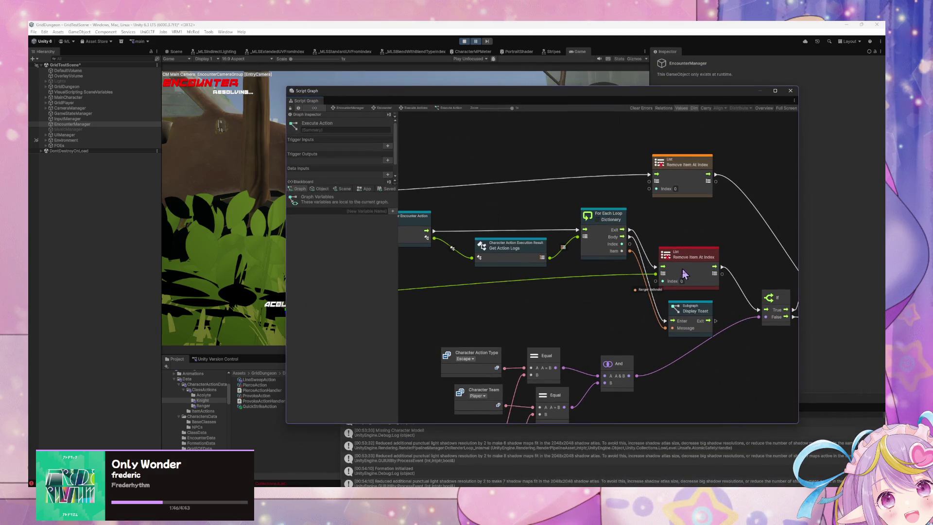
Select the red Remove Item At Index node and pan around to find the On Enter State nodes
{"action": "left_click", "coordinate": [700, 258]}
{"action": "mouse_move", "coordinate": [506, 298]}
{"action": "left_mouse_down"}
{"action": "mouse_move", "coordinate": [731, 278]}
{"action": "mouse_move", "coordinate": [703, 261]}
{"action": "mouse_move", "coordinate": [736, 260]}
{"action": "mouse_move", "coordinate": [656, 262]}
{"action": "left_mouse_up"}
{"action": "scroll", "coordinate": [715, 260], "scroll_direction": "down", "scroll_amount": 5}
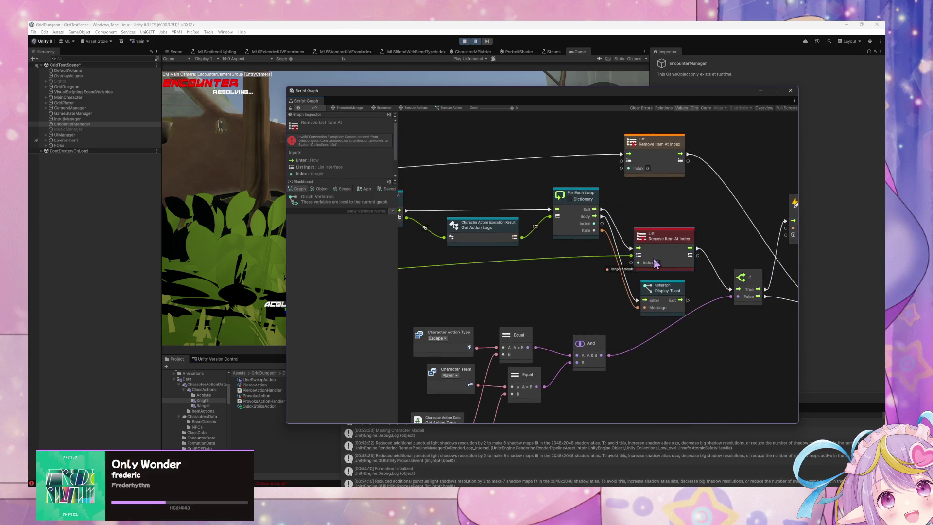
{"action": "scroll", "coordinate": [655, 263], "scroll_direction": "down", "scroll_amount": 5}
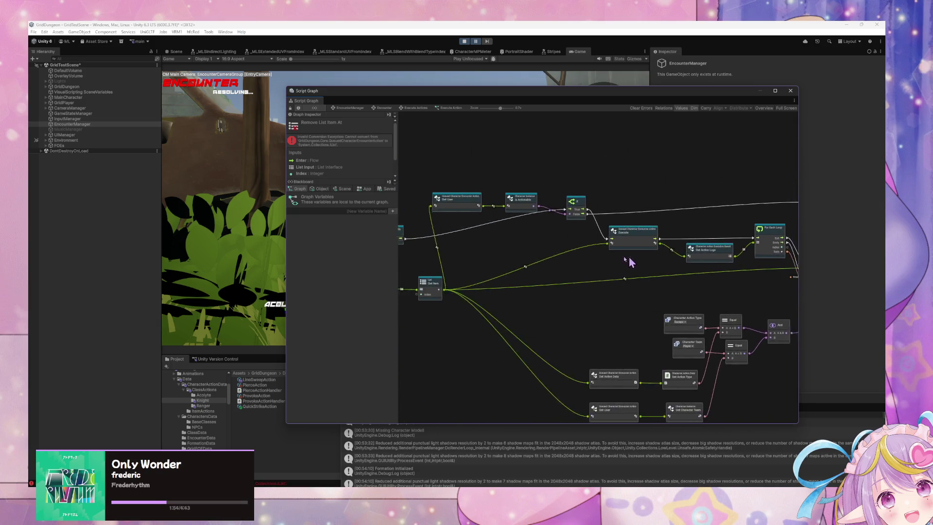
{"action": "left_click_drag", "start_coordinate": [492, 257], "coordinate": [672, 251]}
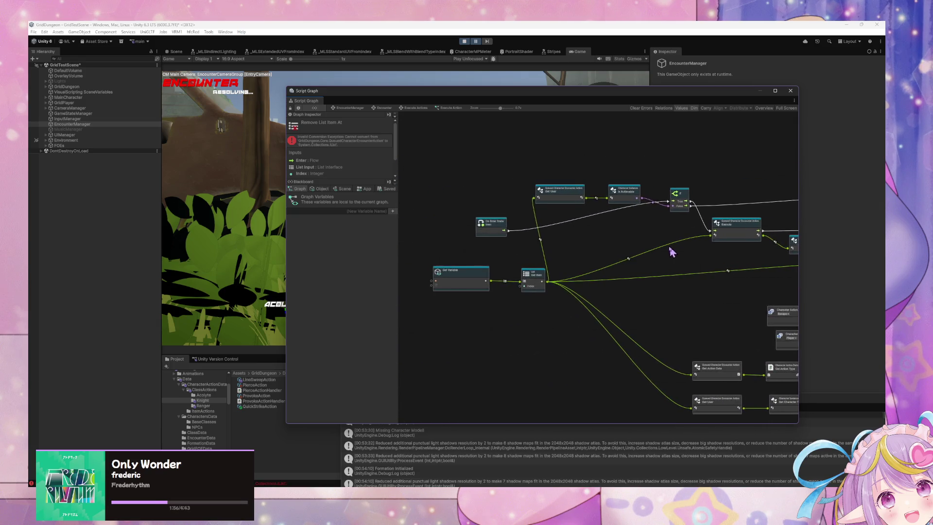
{"action": "scroll", "coordinate": [577, 263], "scroll_direction": "up", "scroll_amount": 1}
{"action": "scroll", "coordinate": [577, 263], "scroll_direction": "down", "scroll_amount": 2}
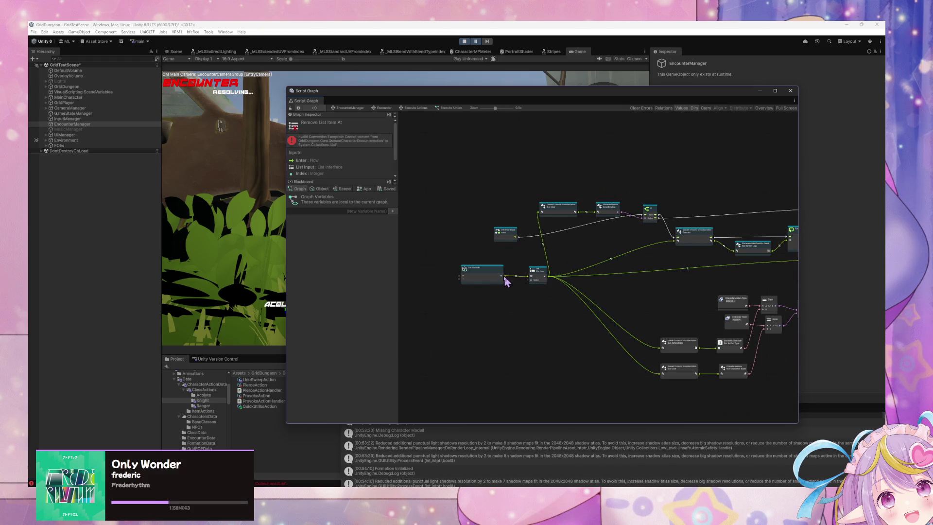
{"action": "left_click", "coordinate": [507, 282]}
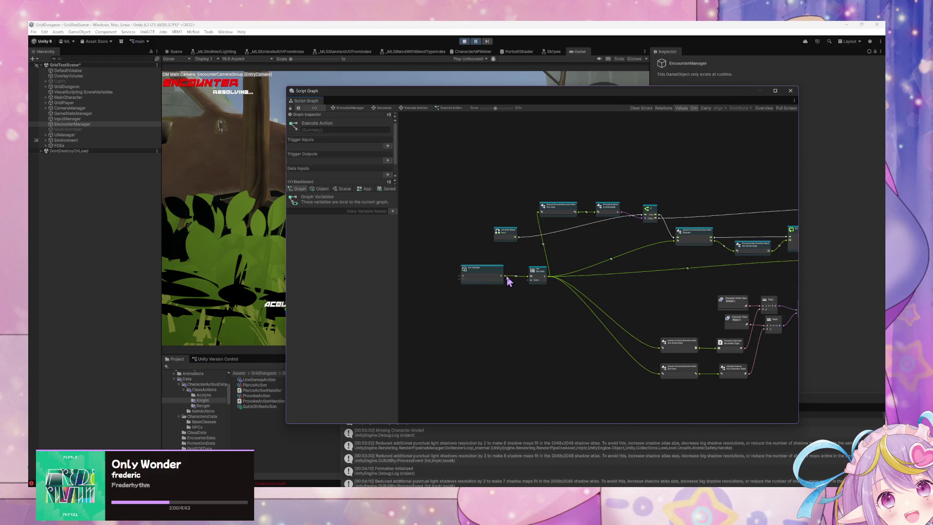
{"action": "scroll", "coordinate": [681, 273], "scroll_direction": "right", "scroll_amount": 3}
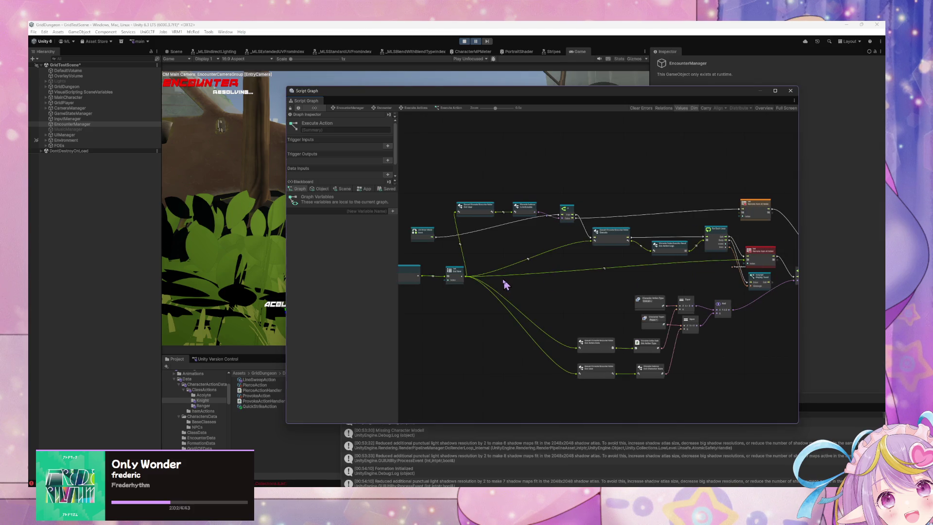
Duplicate the Get Variable node above For Each Loop, wire it into Remove Item At Index, and stop playing
{"action": "left_click", "coordinate": [415, 275]}
{"action": "scroll", "coordinate": [636, 255], "scroll_direction": "up", "scroll_amount": 2}
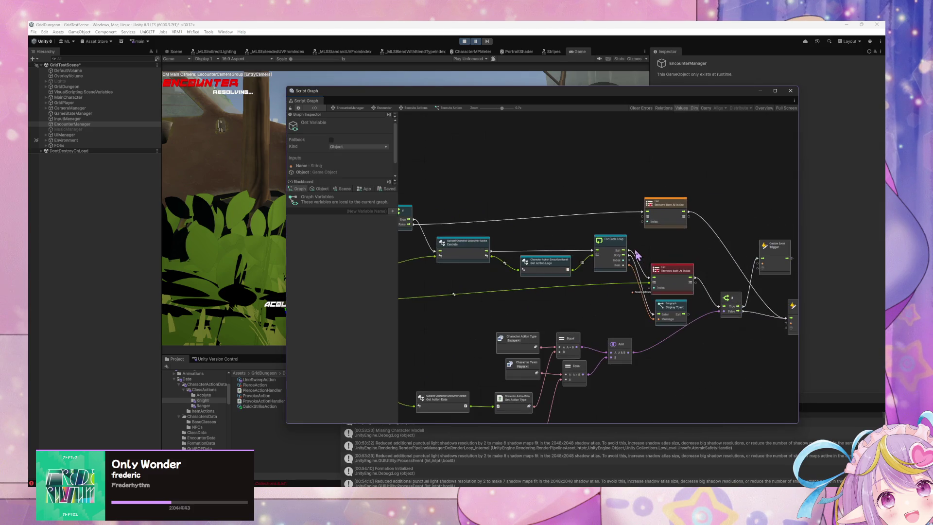
{"action": "scroll", "coordinate": [640, 258], "scroll_direction": "up", "scroll_amount": 2}
{"action": "key", "text": "ctrl+d"}
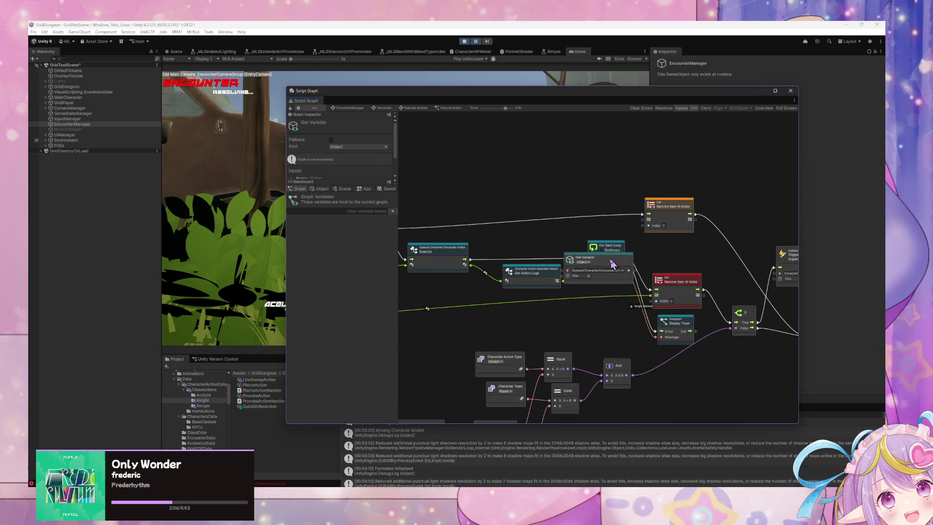
{"action": "mouse_move", "coordinate": [612, 264]}
{"action": "left_mouse_down"}
{"action": "mouse_move", "coordinate": [571, 171]}
{"action": "mouse_move", "coordinate": [626, 220]}
{"action": "mouse_move", "coordinate": [654, 300]}
{"action": "left_mouse_up"}
{"action": "left_click", "coordinate": [465, 41]}
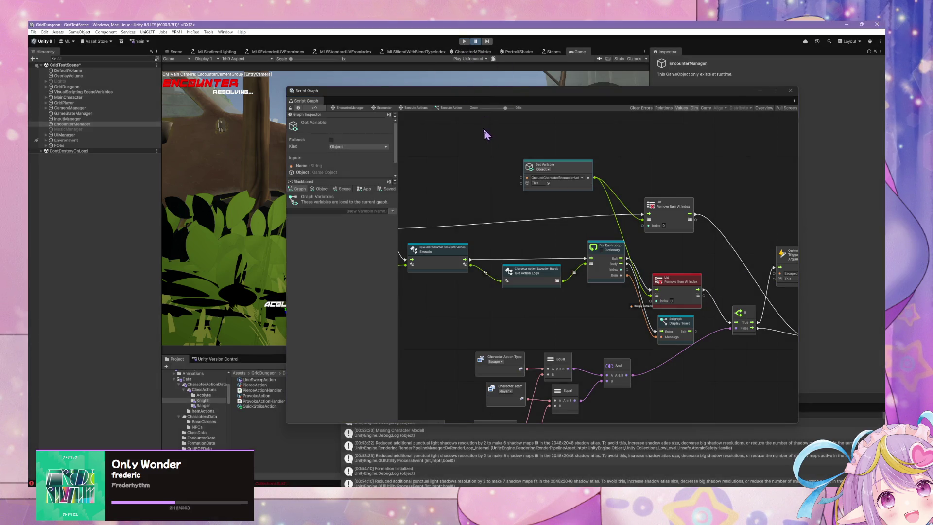
Press Play in the toolbar and wait for the domain reload to finish
{"action": "left_click", "coordinate": [464, 42]}
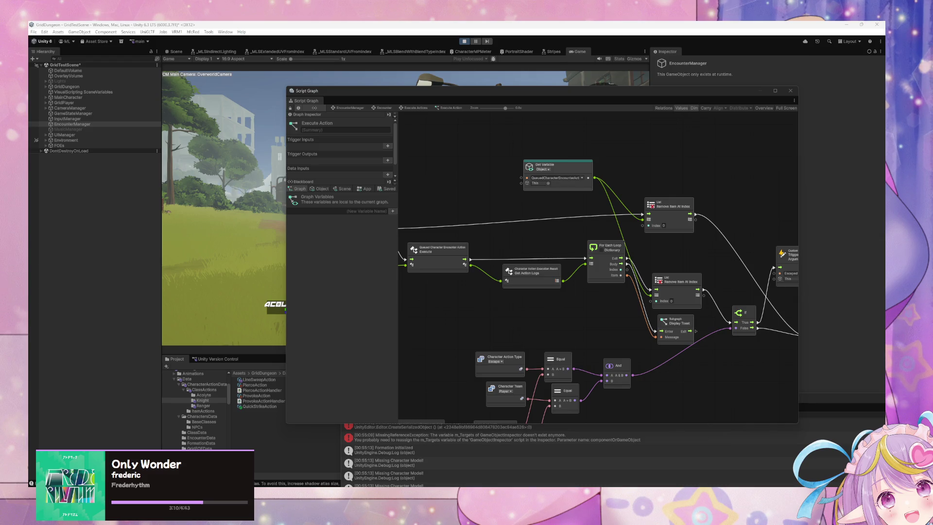
Move the Script Graph aside, pick a battle action, and enlarge the Console to read the ArgumentOutOfRangeException
{"action": "left_click", "coordinate": [406, 90]}
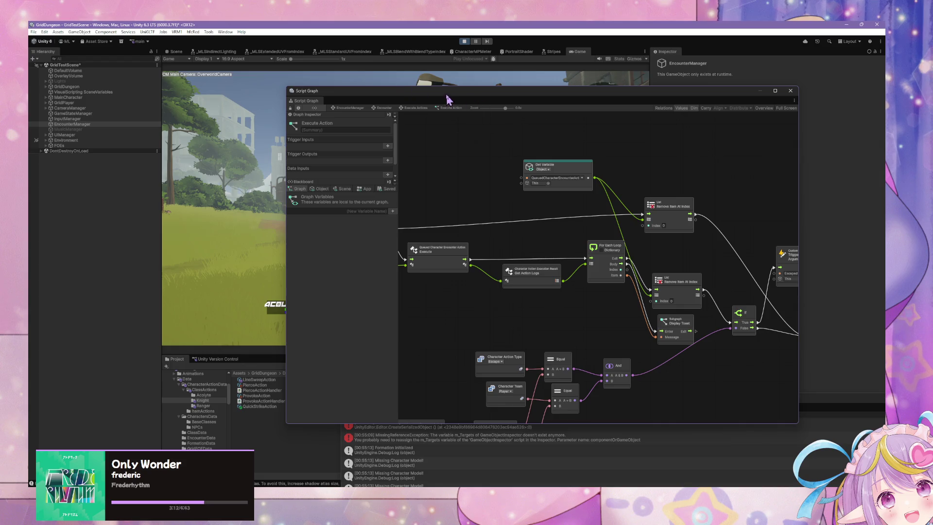
{"action": "left_click_drag", "start_coordinate": [448, 96], "coordinate": [654, 149]}
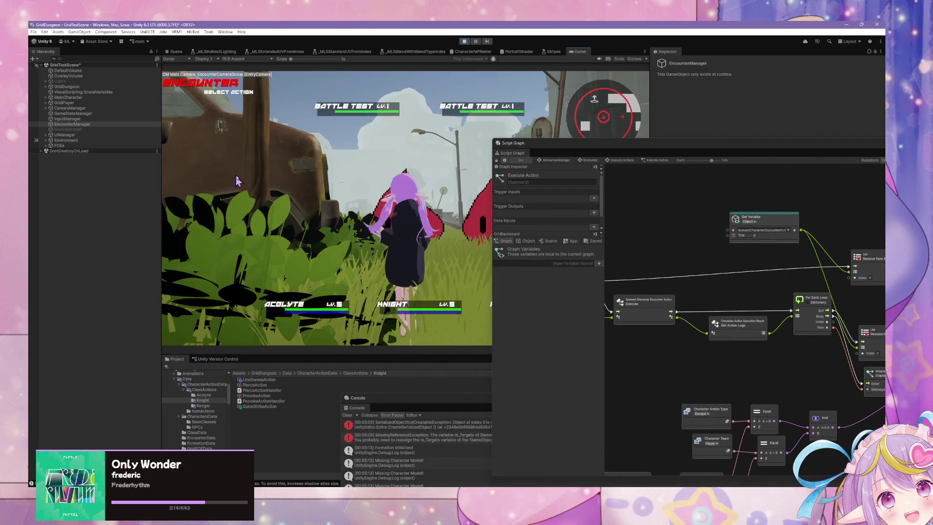
{"action": "left_click", "coordinate": [231, 196]}
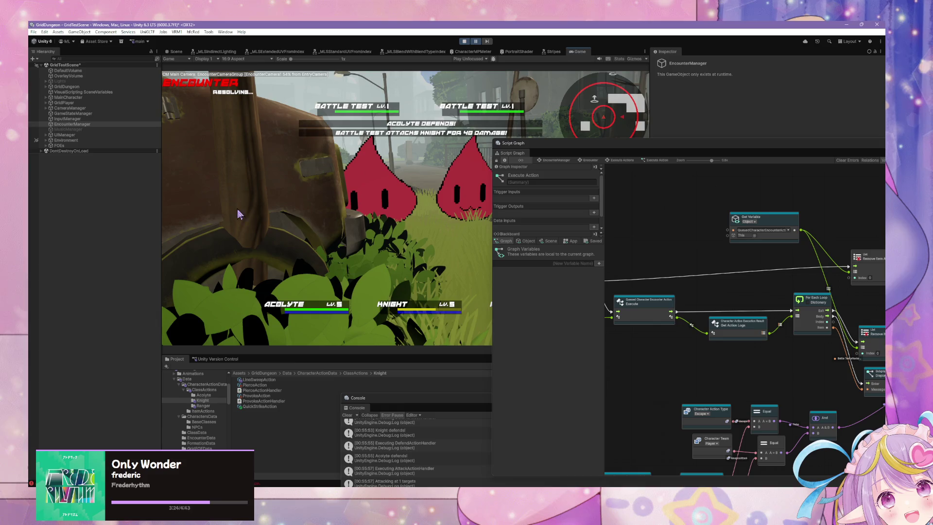
{"action": "left_click", "coordinate": [423, 399]}
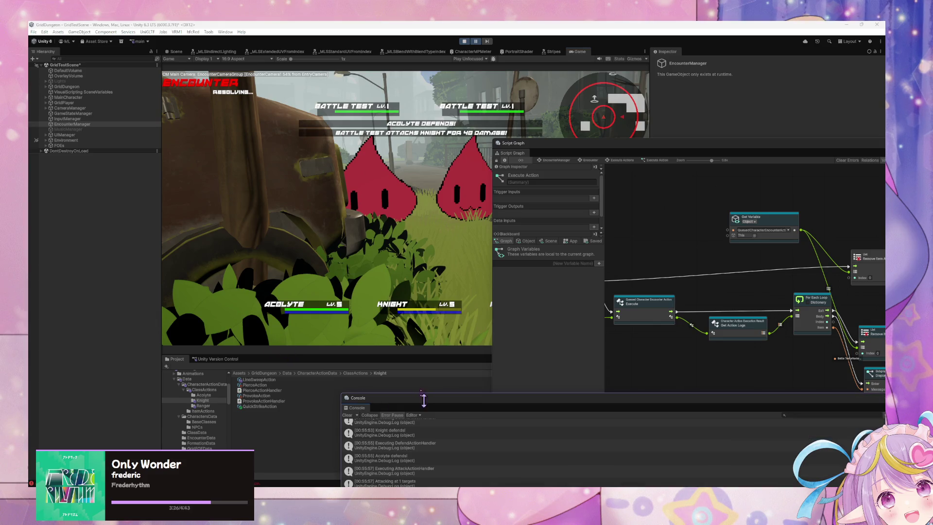
{"action": "mouse_move", "coordinate": [424, 399]}
{"action": "left_mouse_down"}
{"action": "mouse_move", "coordinate": [398, 345]}
{"action": "mouse_move", "coordinate": [211, 193]}
{"action": "left_mouse_up"}
Open the out-of-range error's stack trace, then move the script graph window further left
{"action": "left_click", "coordinate": [286, 354]}
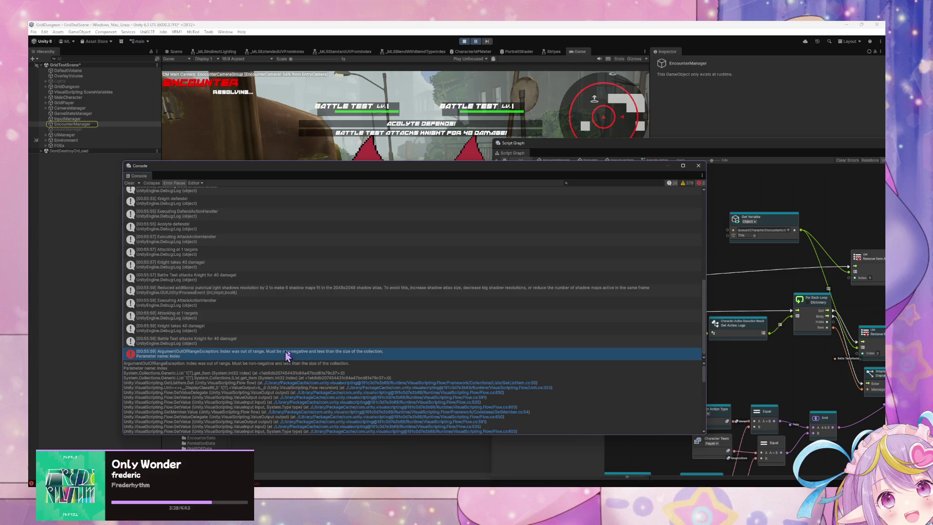
{"action": "left_click", "coordinate": [819, 358]}
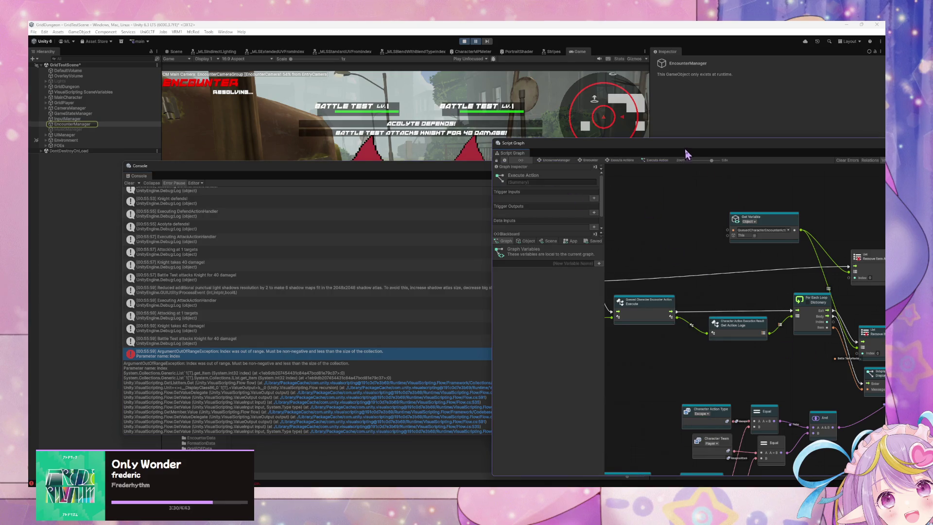
{"action": "left_click_drag", "start_coordinate": [686, 154], "coordinate": [466, 160]}
Inspect the Execute Action graph's Get Variable node and list its object variables in the Blackboard
{"action": "left_click", "coordinate": [404, 167]}
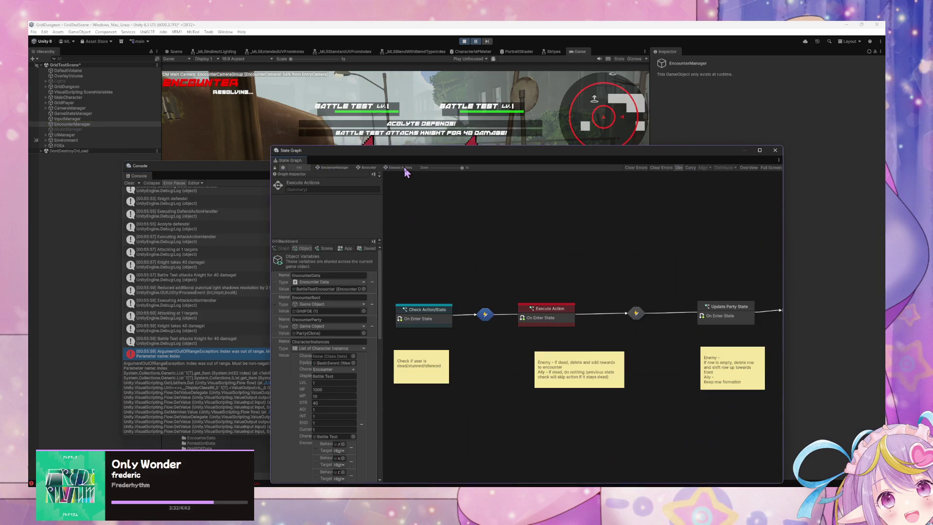
{"action": "double_click", "coordinate": [552, 313]}
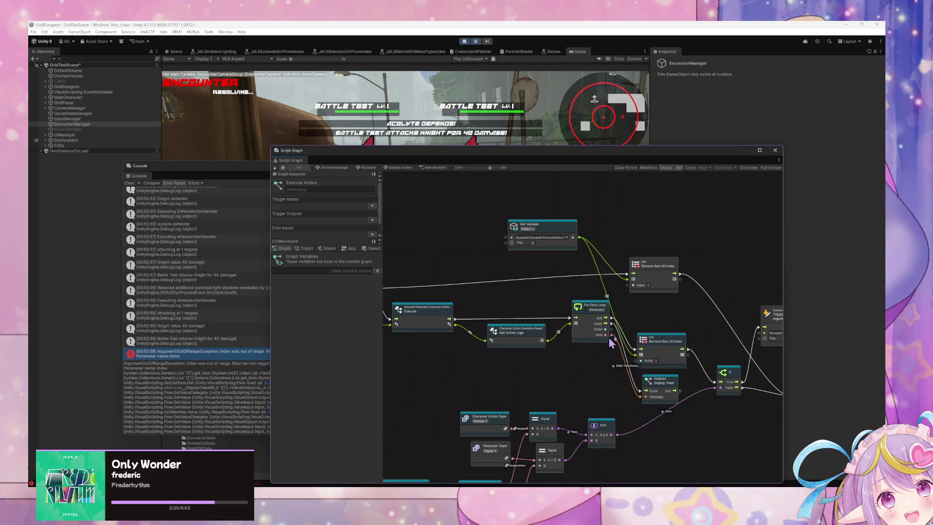
{"action": "scroll", "coordinate": [612, 343], "scroll_direction": "down", "scroll_amount": 5}
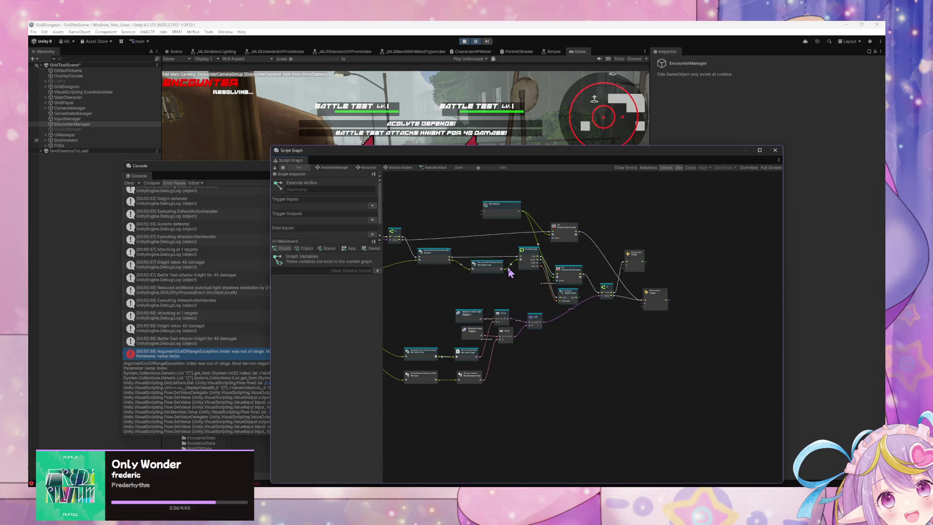
{"action": "scroll", "coordinate": [510, 272], "scroll_direction": "up", "scroll_amount": 5}
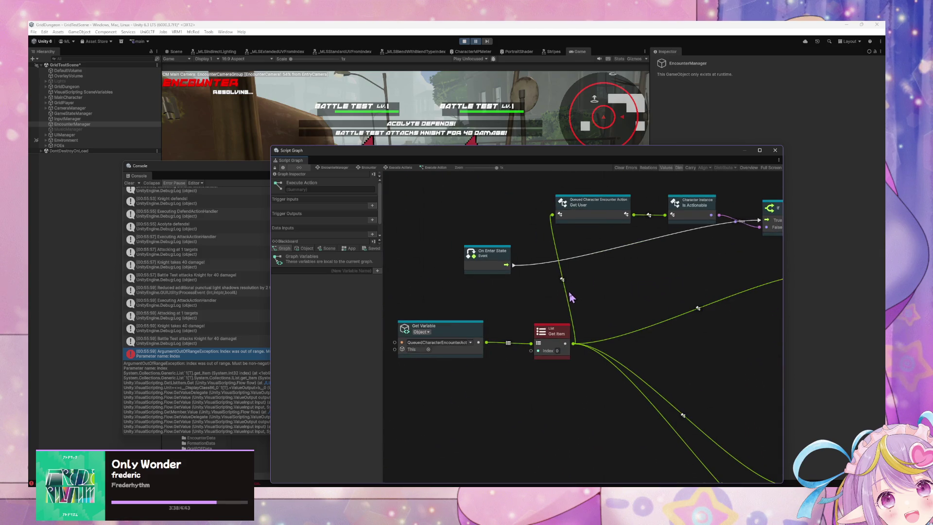
{"action": "left_click_drag", "start_coordinate": [494, 268], "coordinate": [467, 244]}
{"action": "left_click", "coordinate": [472, 331]}
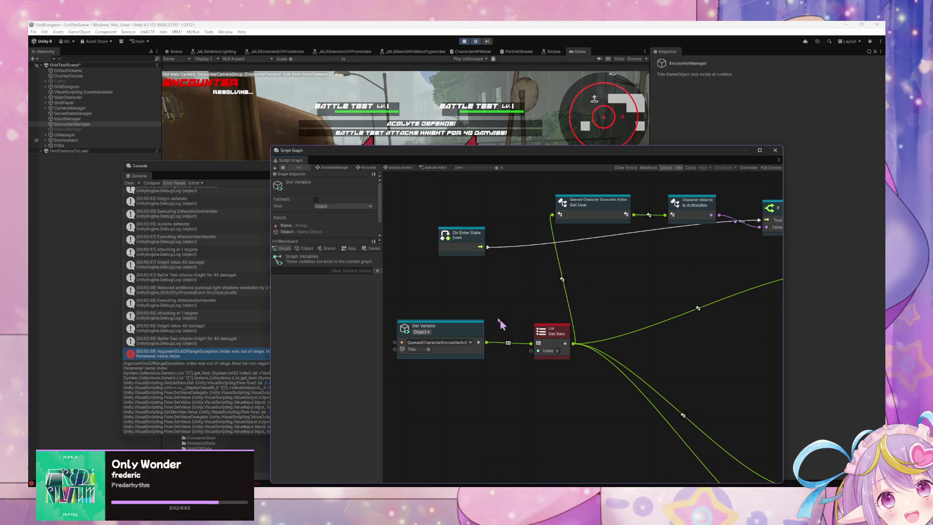
{"action": "left_click", "coordinate": [307, 248]}
{"action": "scroll", "coordinate": [381, 316], "scroll_direction": "down", "scroll_amount": 3}
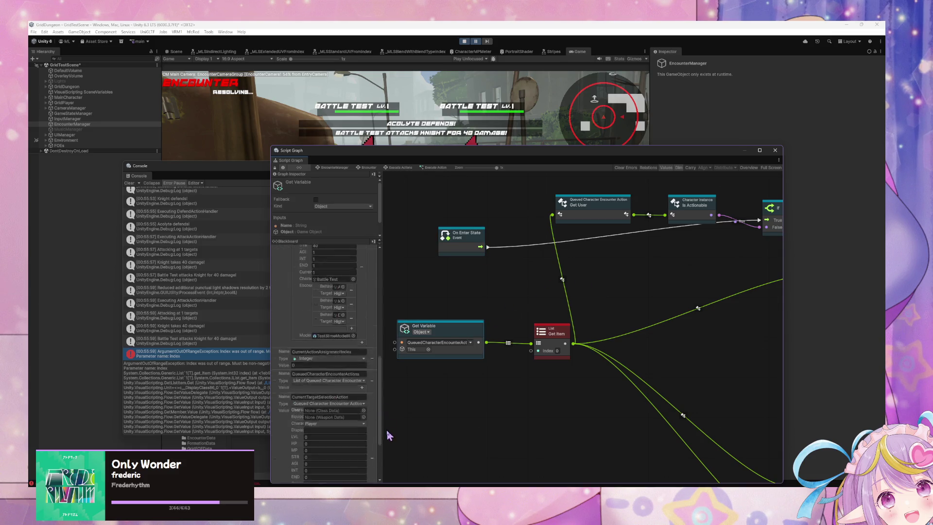
{"action": "left_click_drag", "start_coordinate": [389, 435], "coordinate": [390, 462]}
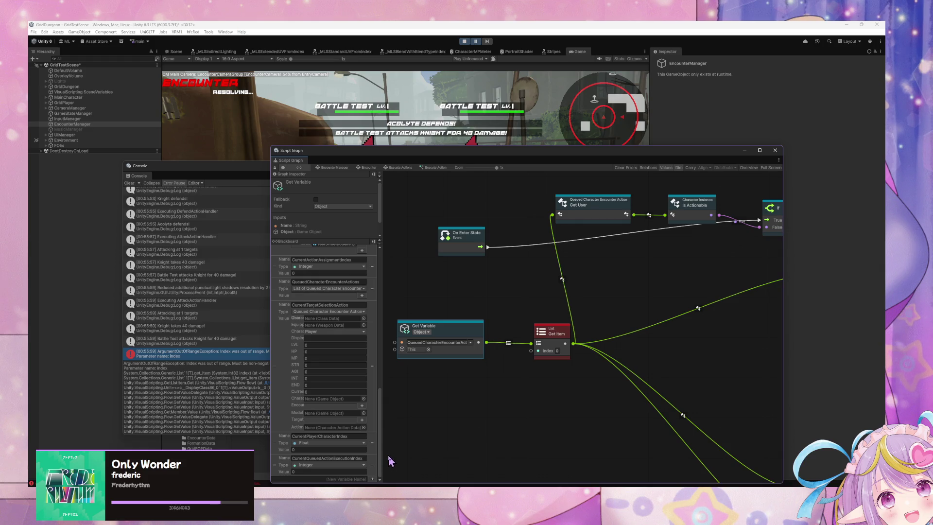
Review the Check Action/State graph's queue check, then bring the Console forward to read the error
{"action": "left_click", "coordinate": [400, 167]}
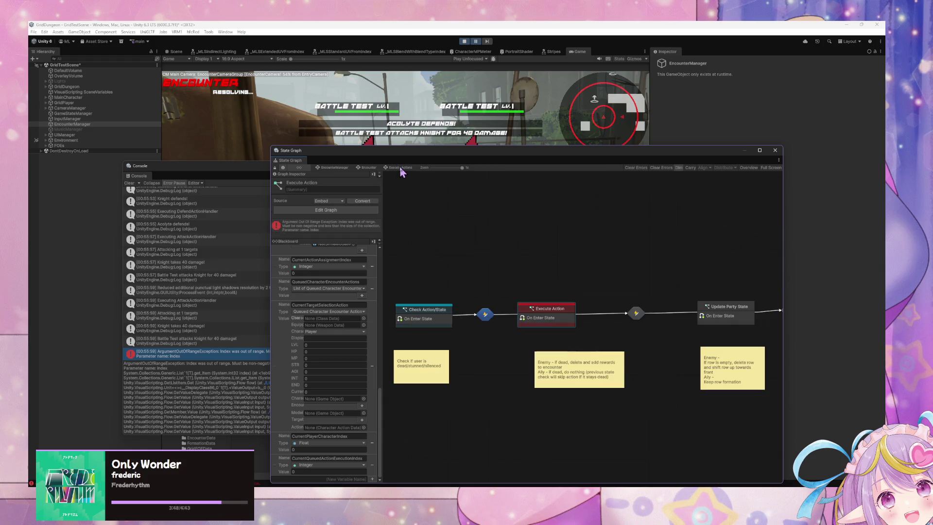
{"action": "double_click", "coordinate": [425, 311]}
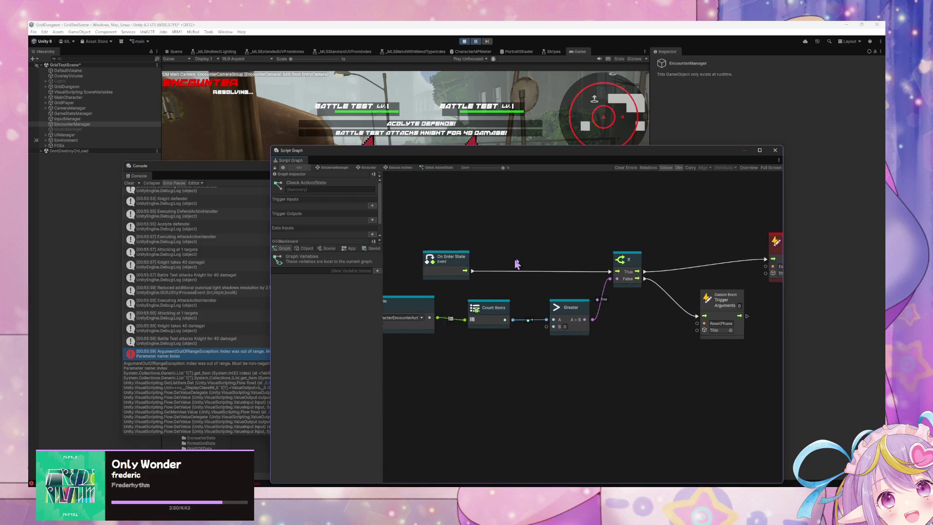
{"action": "scroll", "coordinate": [458, 274], "scroll_direction": "right", "scroll_amount": 2}
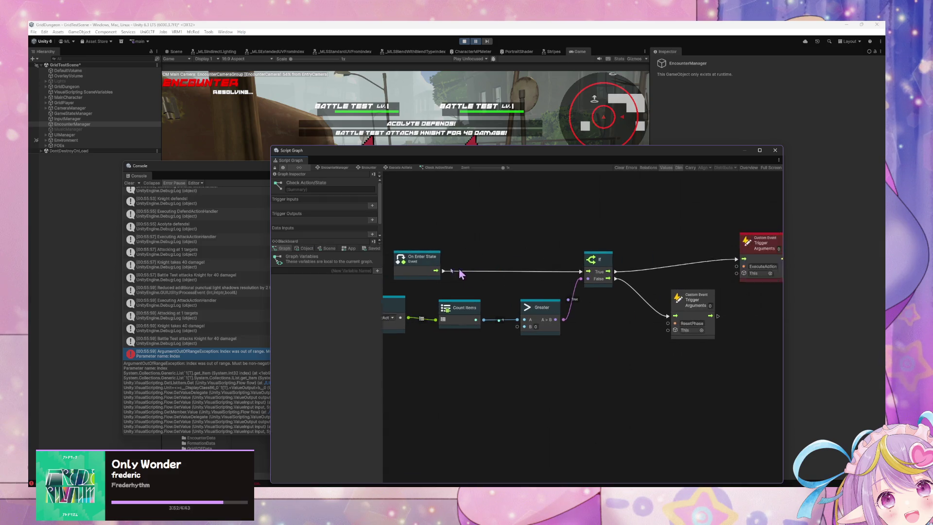
{"action": "scroll", "coordinate": [460, 272], "scroll_direction": "right", "scroll_amount": 3}
{"action": "scroll", "coordinate": [462, 265], "scroll_direction": "left", "scroll_amount": 3}
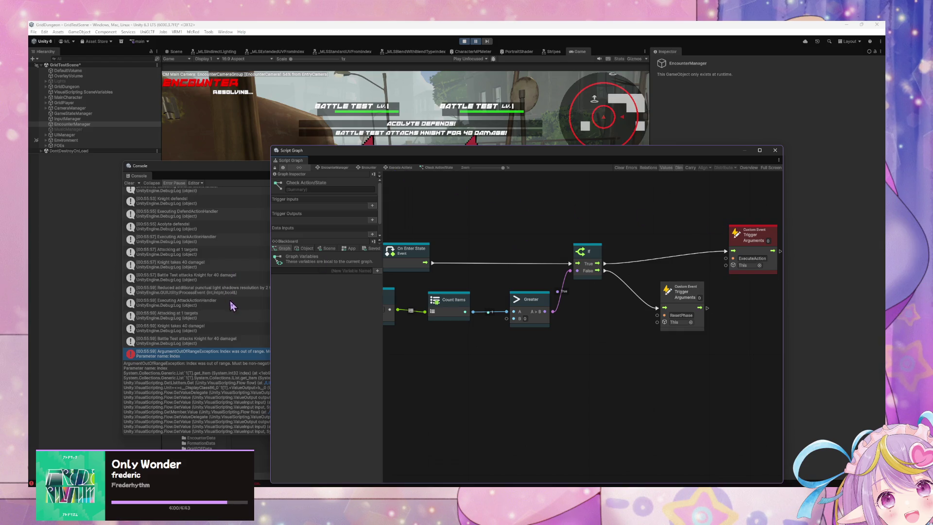
{"action": "left_click", "coordinate": [242, 344]}
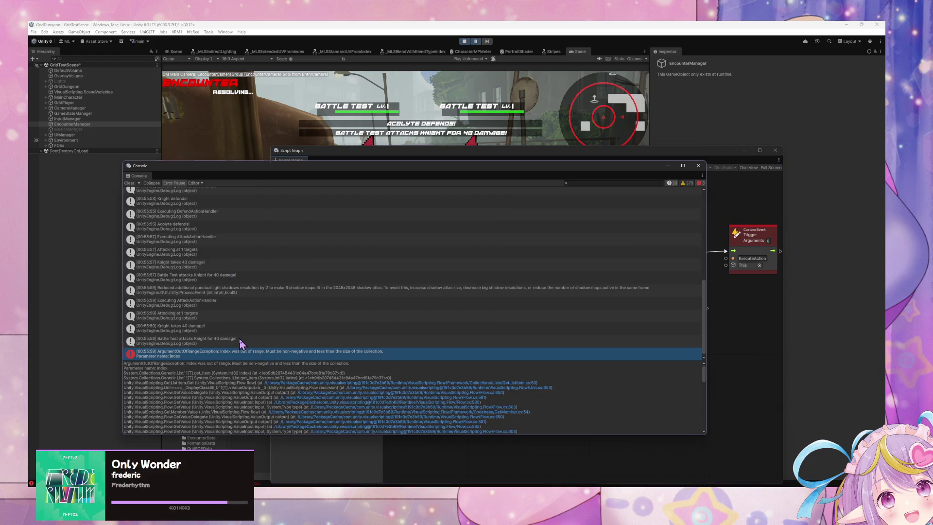
Check the attack log entry, then stop play mode and restart the game in the overworld
{"action": "left_click", "coordinate": [129, 183]}
{"action": "left_click", "coordinate": [464, 41]}
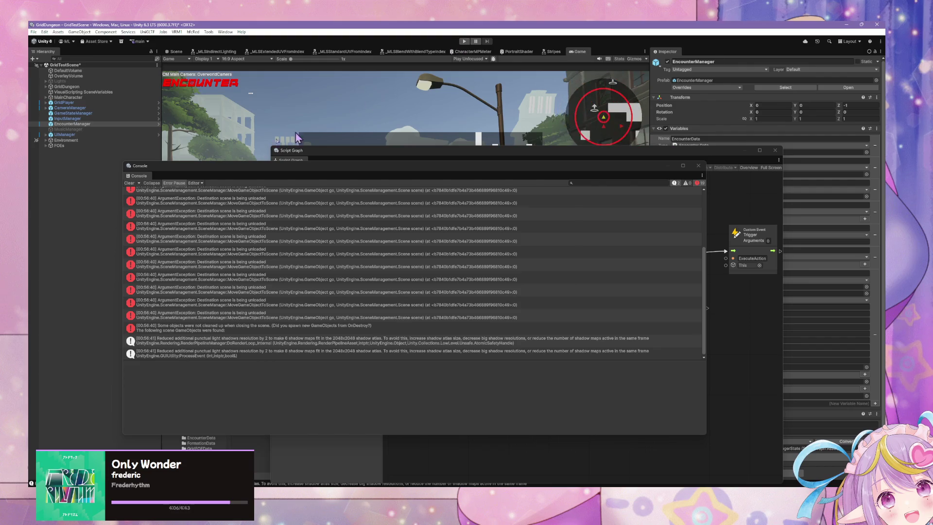
{"action": "left_click", "coordinate": [463, 42]}
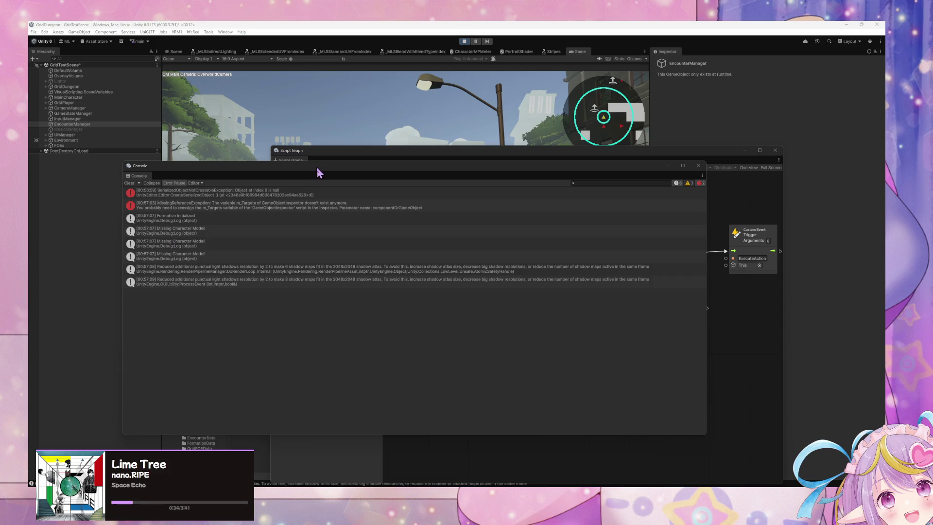
Move the Console aside and show the Script Graph's object variables in the Blackboard
{"action": "mouse_move", "coordinate": [319, 169]}
{"action": "left_mouse_down"}
{"action": "mouse_move", "coordinate": [355, 245]}
{"action": "mouse_move", "coordinate": [431, 320]}
{"action": "left_mouse_up"}
{"action": "left_click", "coordinate": [462, 180]}
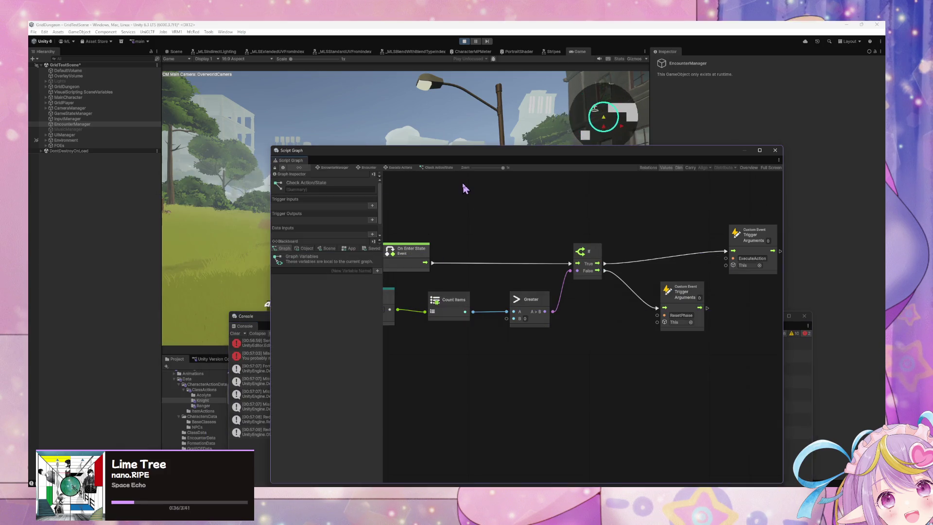
{"action": "left_click", "coordinate": [303, 249]}
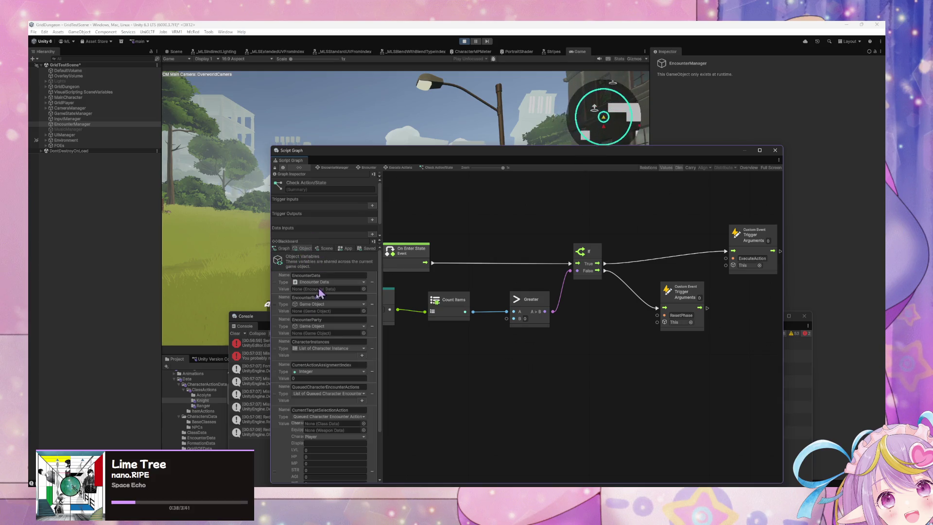
{"action": "scroll", "coordinate": [320, 340], "scroll_direction": "down", "scroll_amount": 2}
Choose an action in the battle menu and confirm it so the turn resolves
{"action": "left_click", "coordinate": [232, 204]}
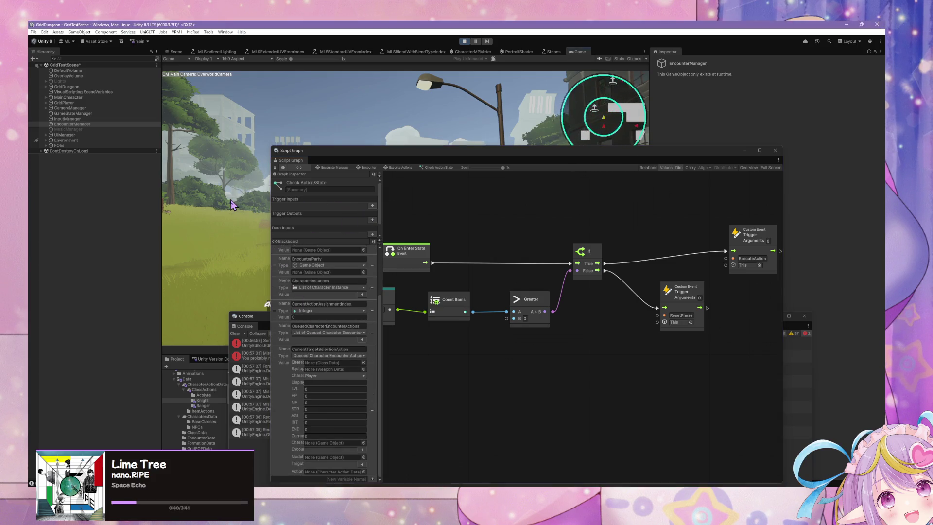
{"action": "left_click_drag", "start_coordinate": [392, 152], "coordinate": [527, 104]}
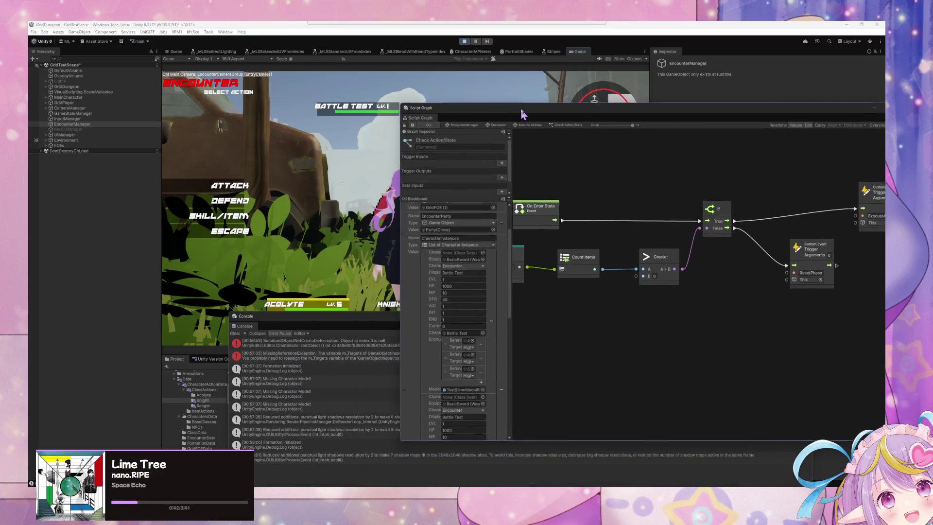
{"action": "left_click", "coordinate": [236, 201]}
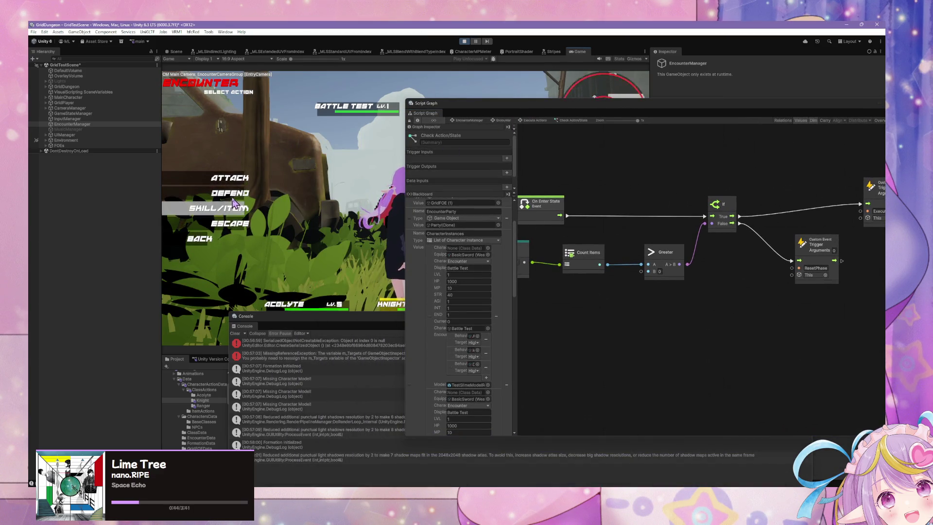
{"action": "left_click", "coordinate": [235, 199]}
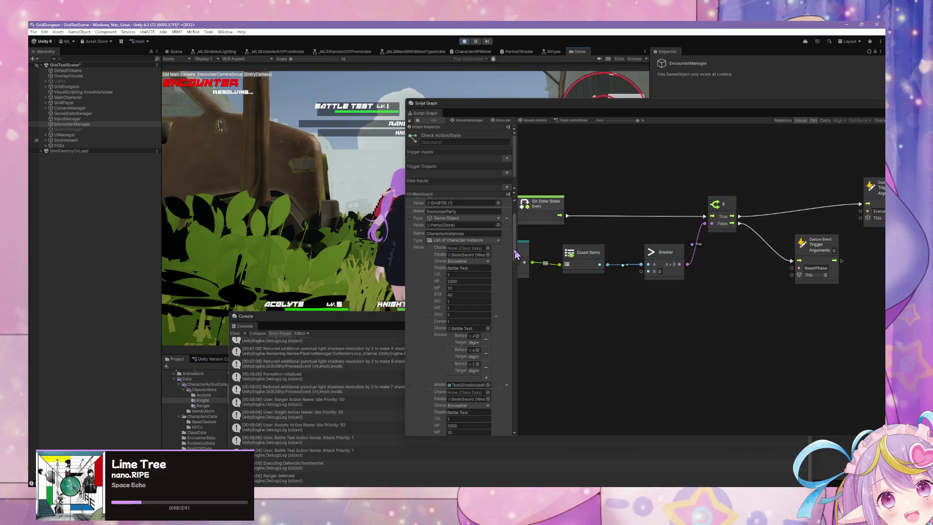
{"action": "left_click_drag", "start_coordinate": [516, 256], "coordinate": [523, 316]}
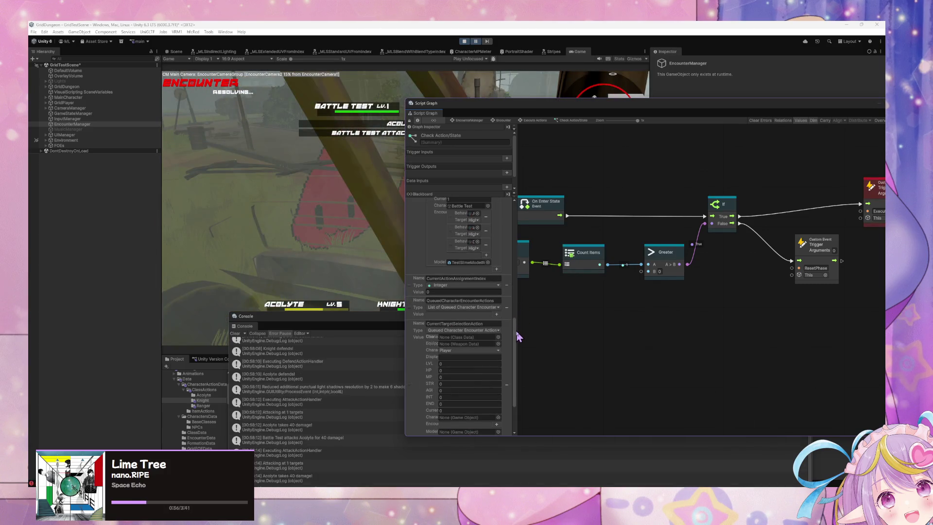
{"action": "left_click_drag", "start_coordinate": [517, 335], "coordinate": [516, 361]}
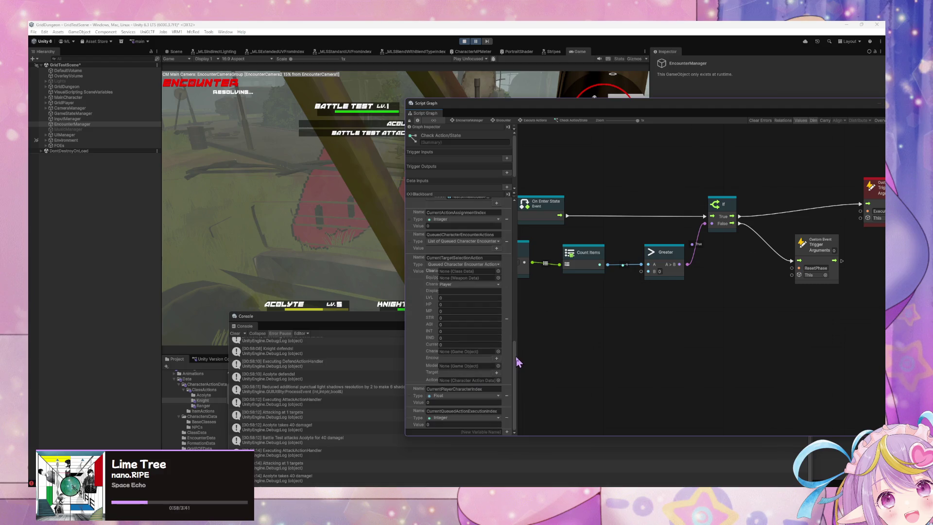
From the Encounter state graph, open Check Action/State and inspect its Get Variable node's variable name
{"action": "left_click", "coordinate": [525, 123]}
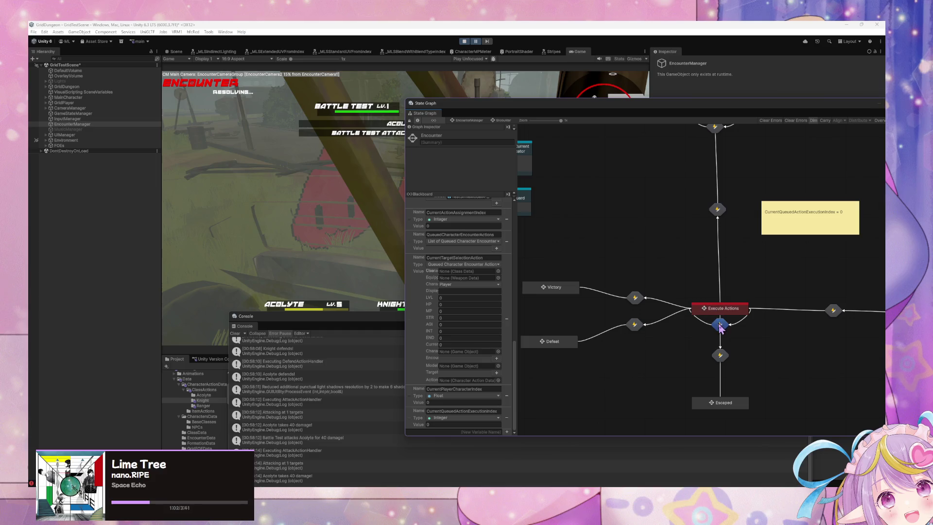
{"action": "double_click", "coordinate": [720, 325]}
{"action": "left_click", "coordinate": [501, 121]}
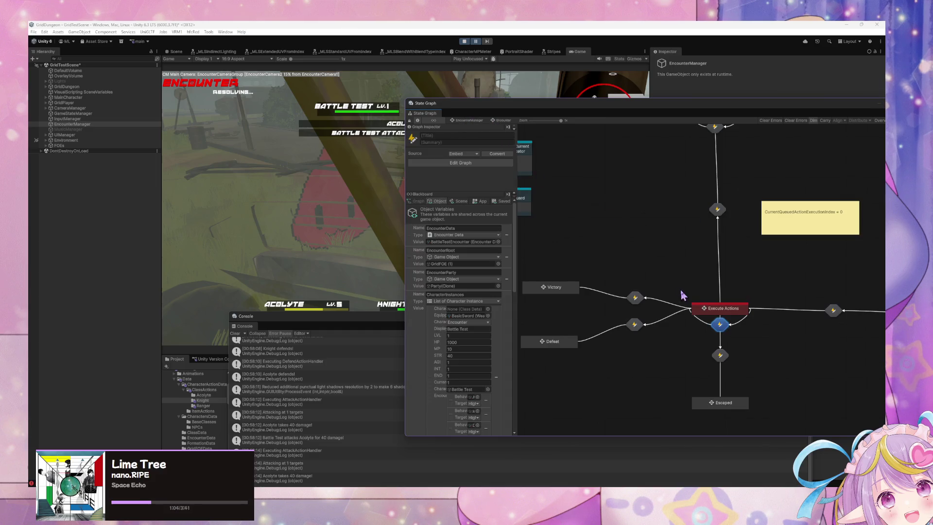
{"action": "double_click", "coordinate": [635, 298]}
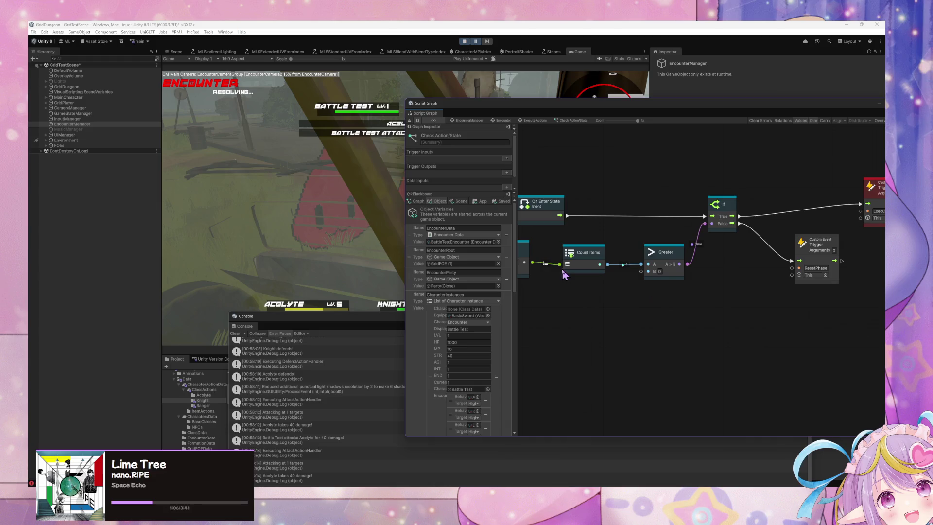
{"action": "mouse_move", "coordinate": [564, 275]}
{"action": "left_mouse_down"}
{"action": "mouse_move", "coordinate": [663, 277]}
{"action": "mouse_move", "coordinate": [672, 261]}
{"action": "left_mouse_up"}
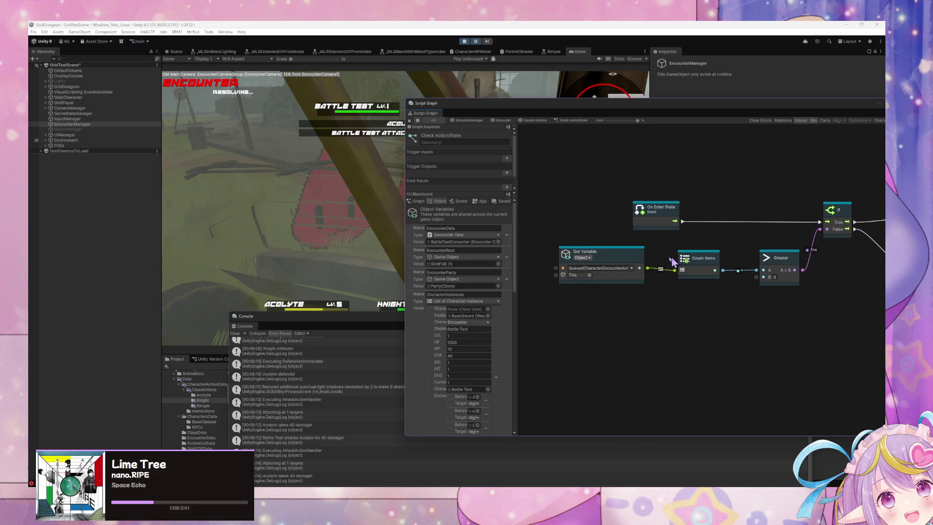
{"action": "left_click", "coordinate": [608, 267]}
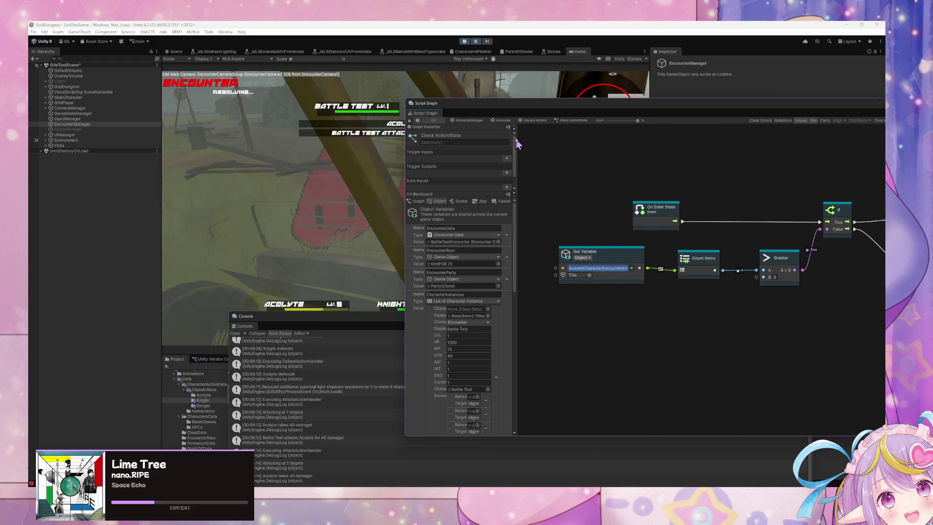
Review Check Action/State's If node and triggers, then open the Execute Action state's graph
{"action": "left_click", "coordinate": [533, 120]}
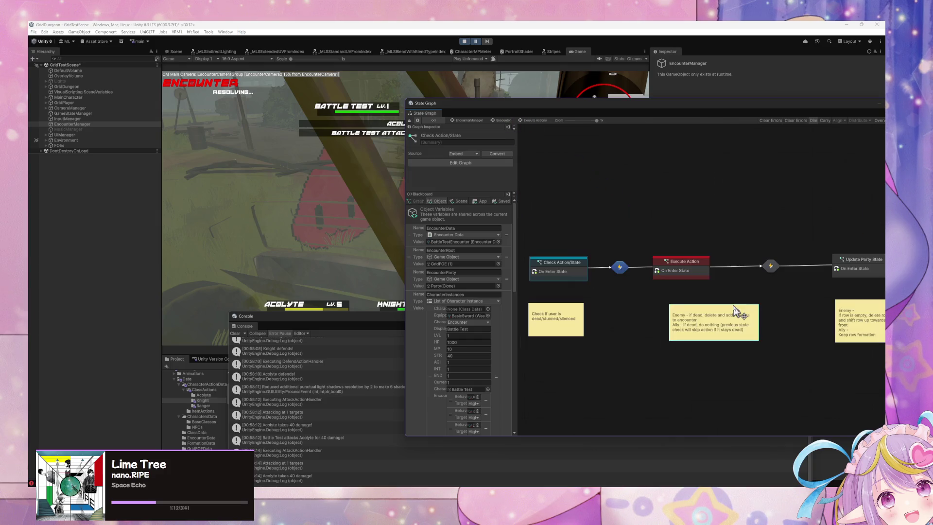
{"action": "double_click", "coordinate": [554, 270]}
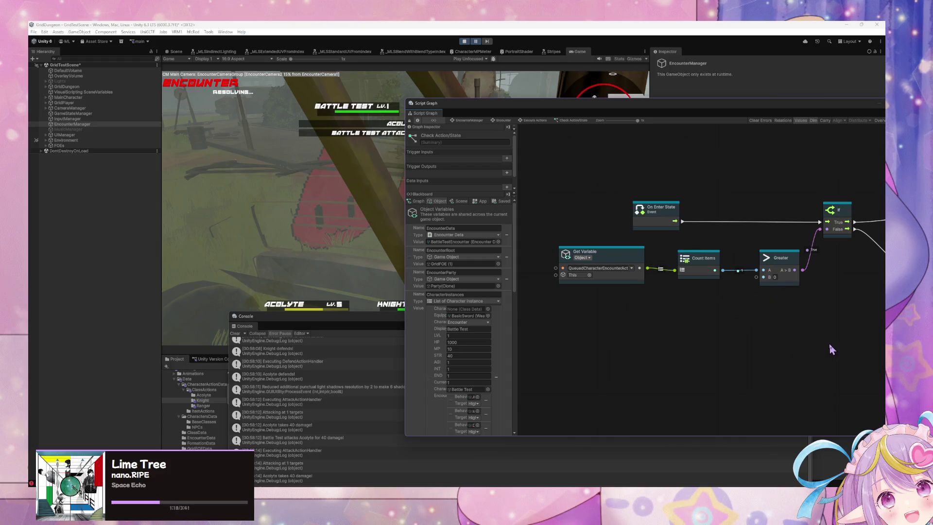
{"action": "left_click_drag", "start_coordinate": [830, 349], "coordinate": [758, 361]}
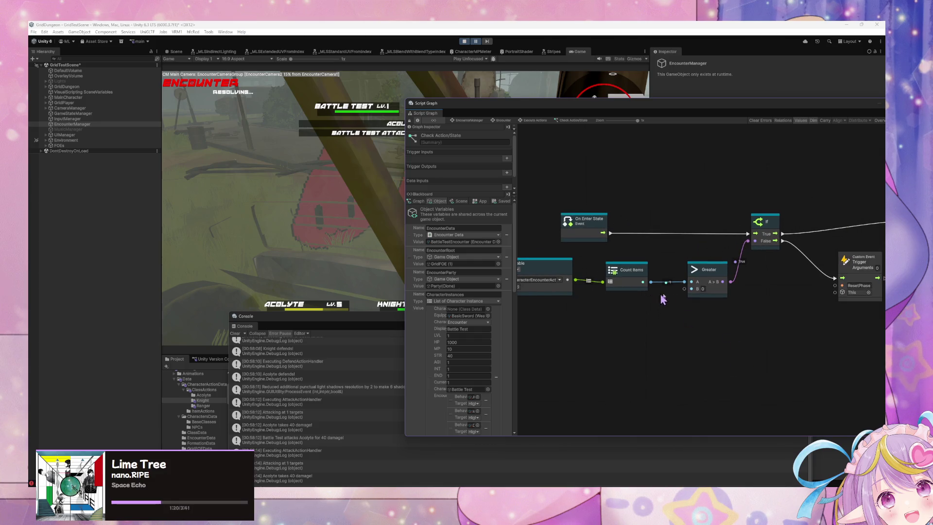
{"action": "left_click_drag", "start_coordinate": [865, 365], "coordinate": [703, 357]}
{"action": "left_click", "coordinate": [535, 121]}
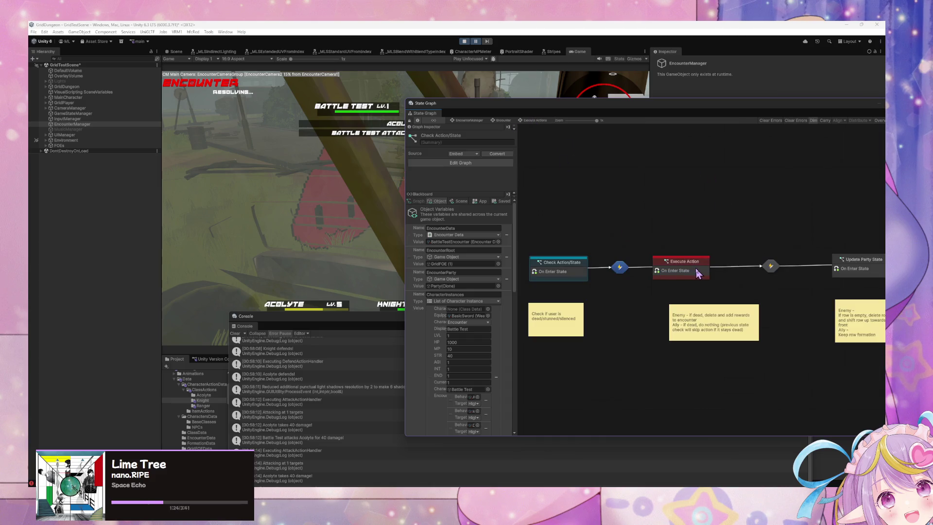
{"action": "double_click", "coordinate": [698, 274]}
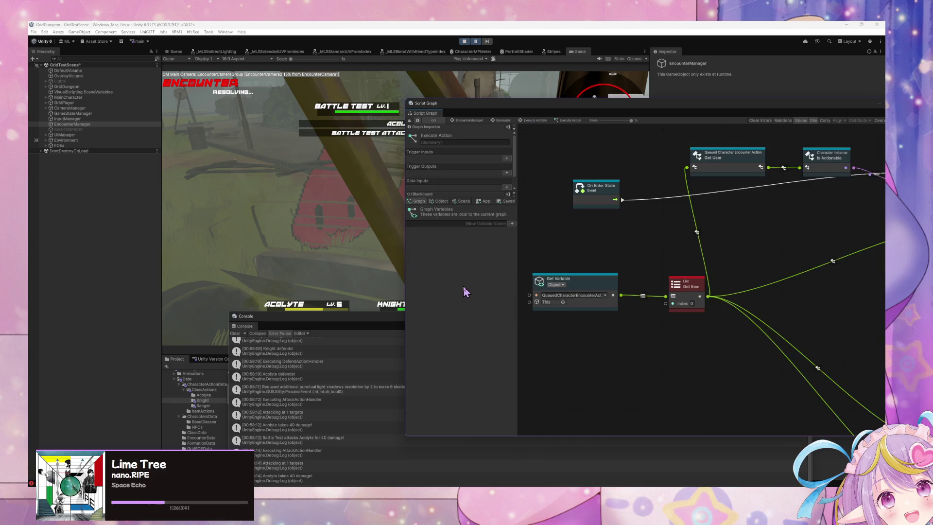
Pan across the Execute Action graph's If, loop and removal nodes, then enlarge the Console in front
{"action": "mouse_move", "coordinate": [631, 275]}
{"action": "left_mouse_down"}
{"action": "mouse_move", "coordinate": [546, 294]}
{"action": "mouse_move", "coordinate": [423, 286]}
{"action": "left_mouse_up"}
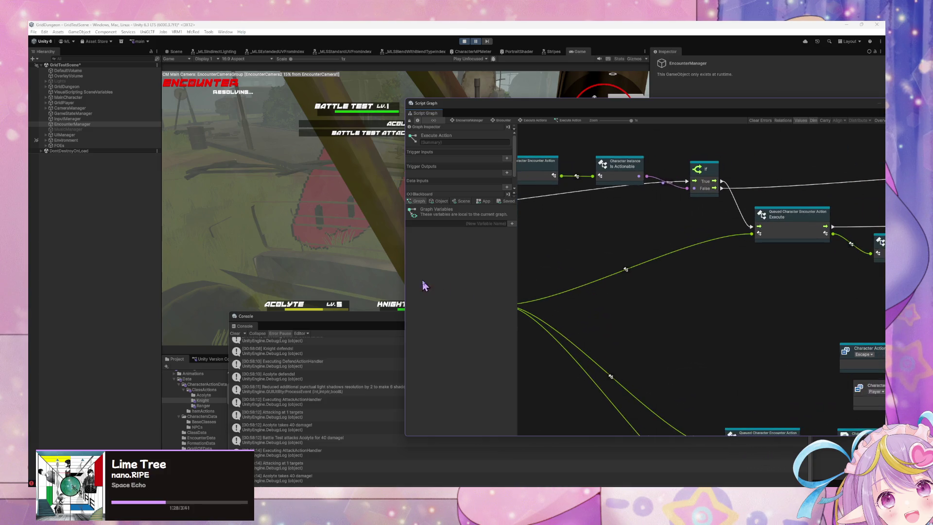
{"action": "left_click_drag", "start_coordinate": [679, 266], "coordinate": [515, 267]}
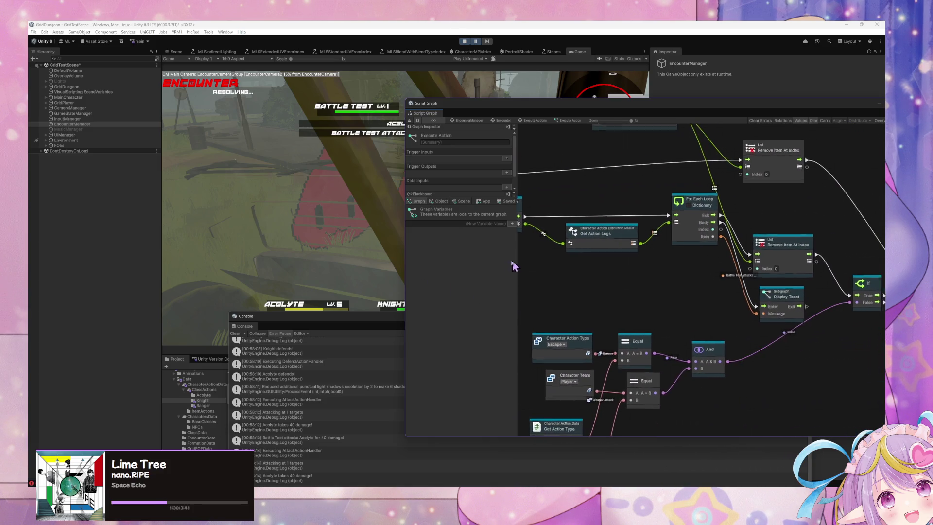
{"action": "mouse_move", "coordinate": [604, 265]}
{"action": "left_mouse_down"}
{"action": "mouse_move", "coordinate": [681, 348]}
{"action": "mouse_move", "coordinate": [593, 324]}
{"action": "left_mouse_up"}
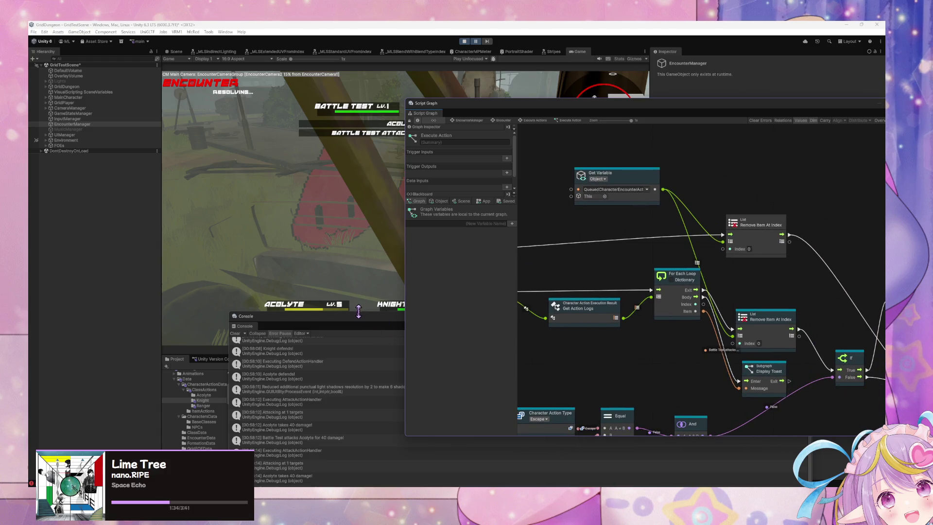
{"action": "left_click_drag", "start_coordinate": [358, 312], "coordinate": [302, 154]}
{"action": "scroll", "coordinate": [339, 226], "scroll_direction": "up", "scroll_amount": 10}
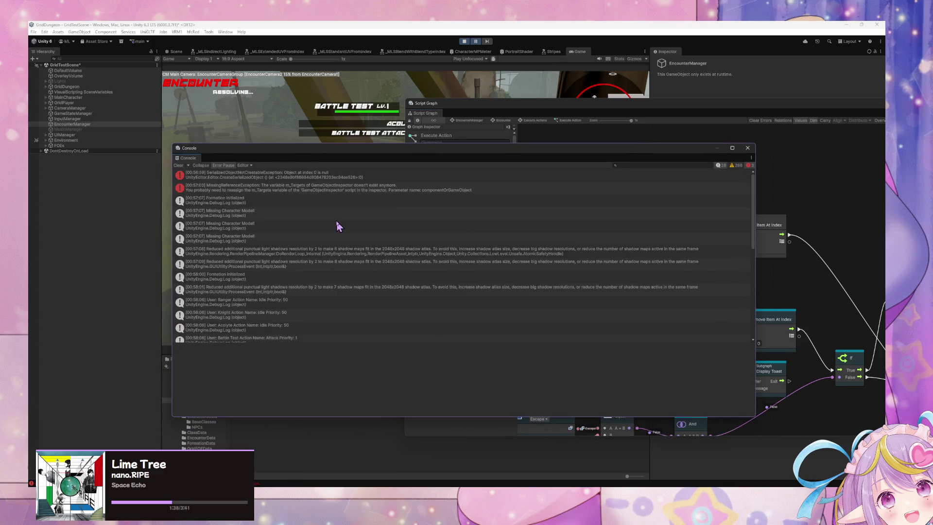
Stop and replay the game, then move the Console right to reveal the new battle
{"action": "scroll", "coordinate": [339, 226], "scroll_direction": "down", "scroll_amount": 10}
{"action": "left_click", "coordinate": [465, 42]}
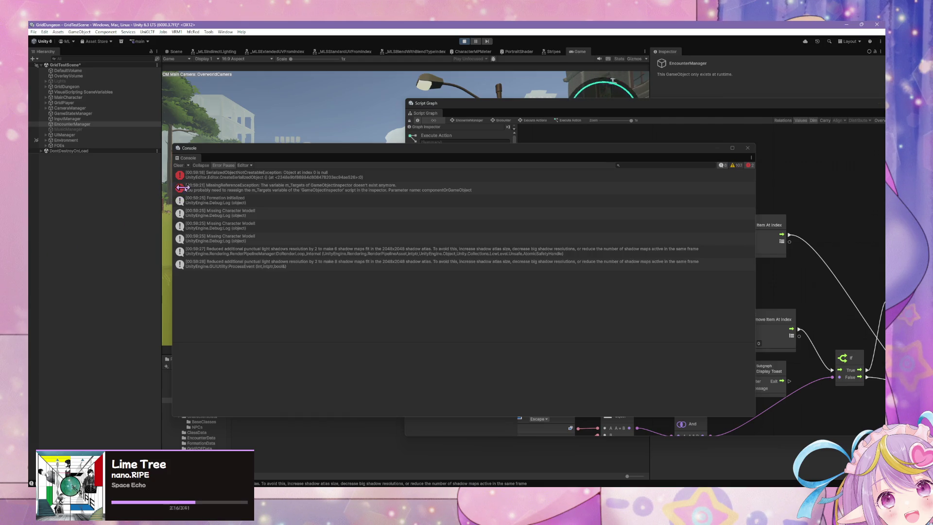
{"action": "left_click_drag", "start_coordinate": [267, 154], "coordinate": [604, 174]}
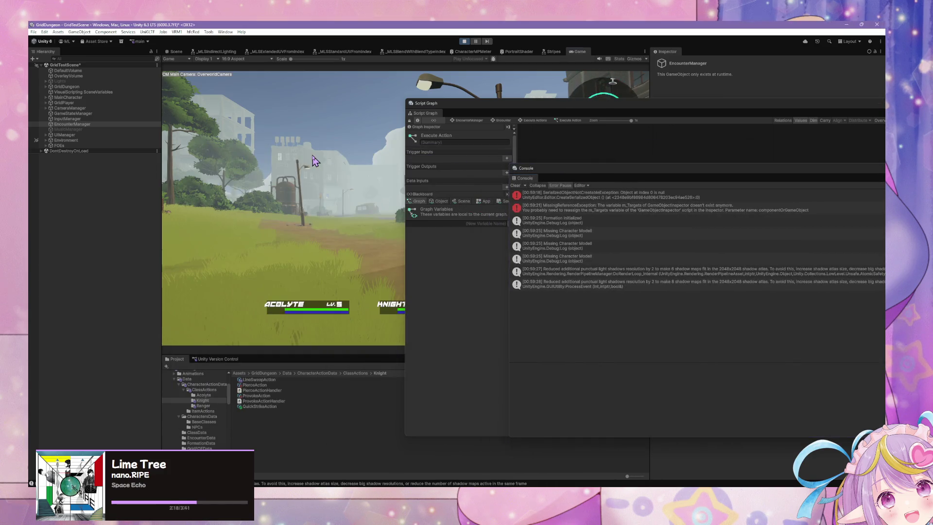
Clear the Console, choose DEFEND for the Ranger, and review the resulting battle log
{"action": "left_click", "coordinate": [516, 185]}
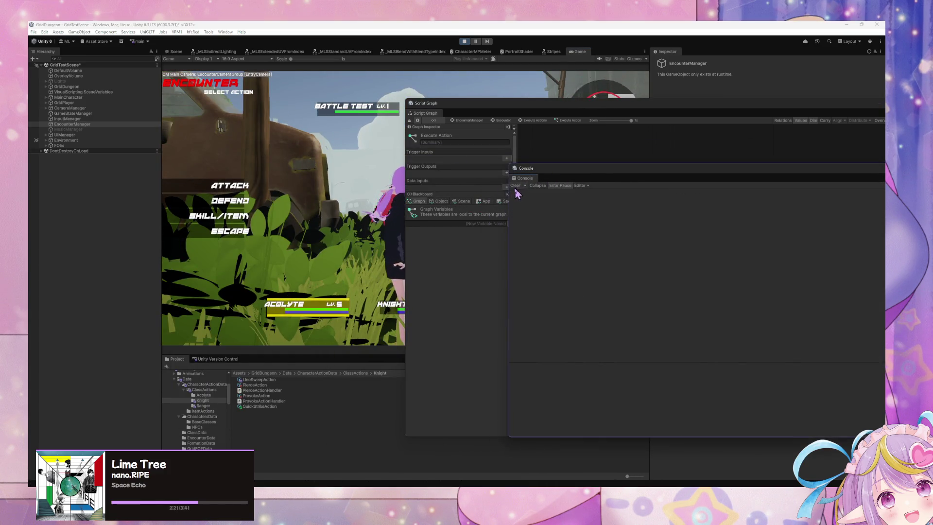
{"action": "left_click", "coordinate": [236, 197]}
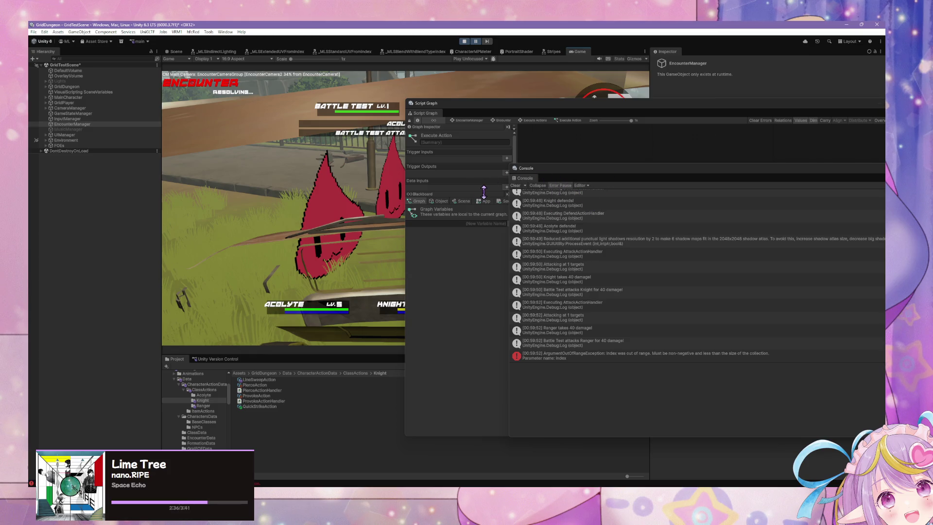
{"action": "scroll", "coordinate": [603, 243], "scroll_direction": "up", "scroll_amount": 3}
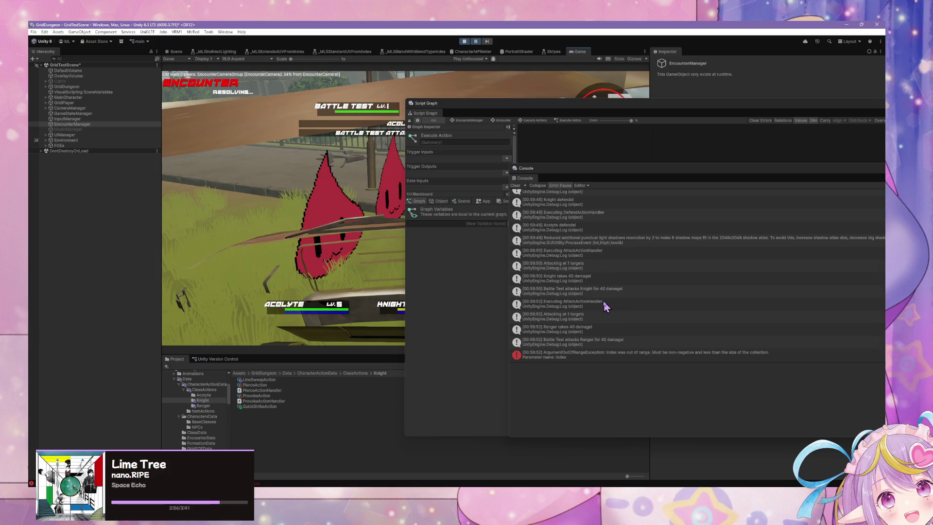
{"action": "left_click", "coordinate": [655, 122]}
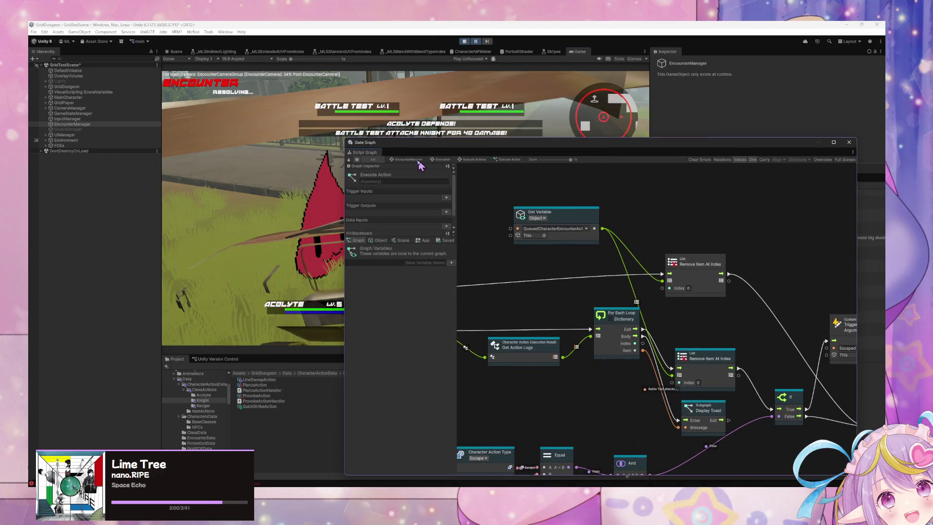
Open Execute Action's script graph and rearrange the Remove Item At Index and Get Variable nodes
{"action": "left_click", "coordinate": [403, 160]}
{"action": "double_click", "coordinate": [667, 349]}
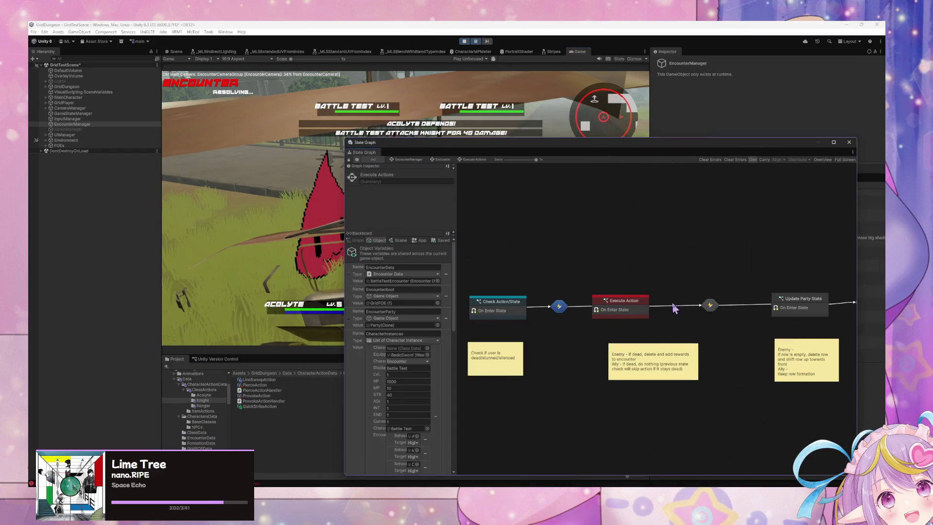
{"action": "double_click", "coordinate": [615, 310]}
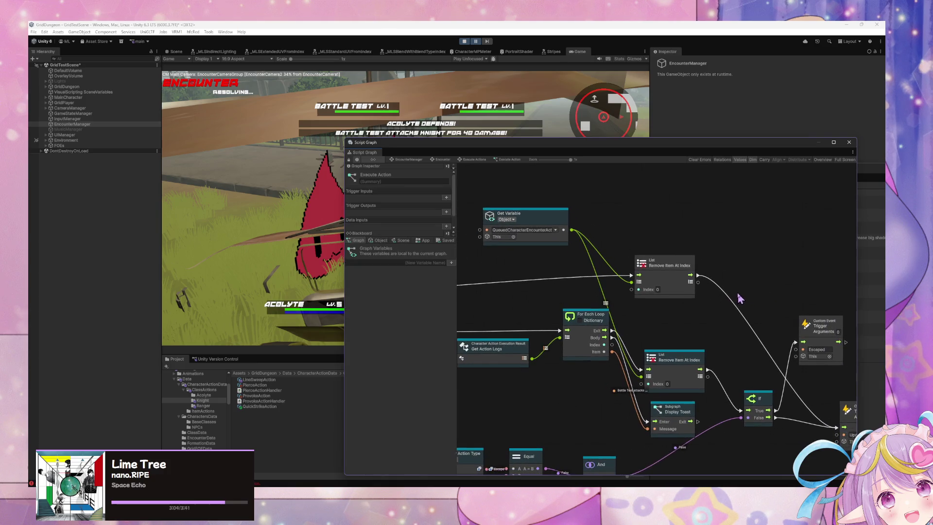
{"action": "left_click_drag", "start_coordinate": [683, 291], "coordinate": [690, 245]}
{"action": "left_click_drag", "start_coordinate": [682, 370], "coordinate": [683, 286]}
{"action": "scroll", "coordinate": [702, 339], "scroll_direction": "down", "scroll_amount": 3}
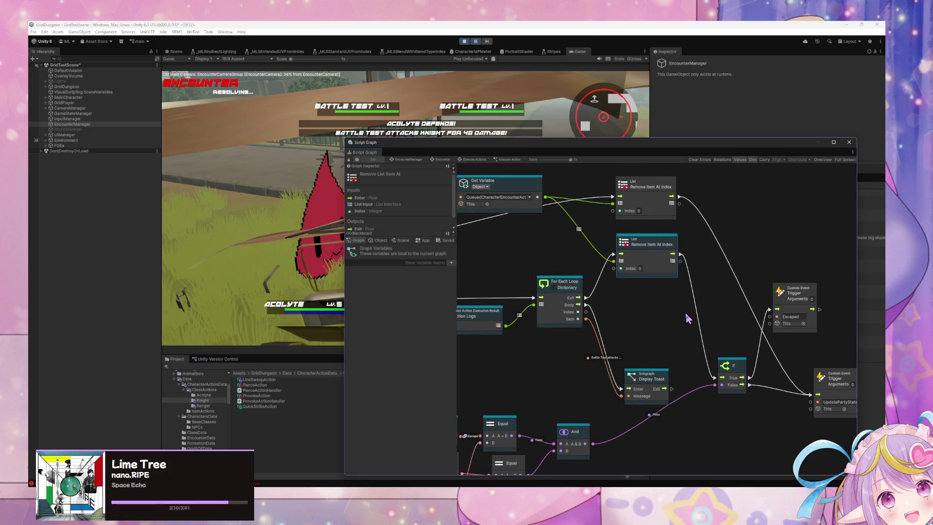
{"action": "left_click_drag", "start_coordinate": [664, 378], "coordinate": [672, 390]}
{"action": "scroll", "coordinate": [651, 342], "scroll_direction": "up", "scroll_amount": 2}
{"action": "mouse_move", "coordinate": [652, 342]}
{"action": "left_mouse_down"}
{"action": "mouse_move", "coordinate": [673, 360]}
{"action": "mouse_move", "coordinate": [711, 368]}
{"action": "left_mouse_up"}
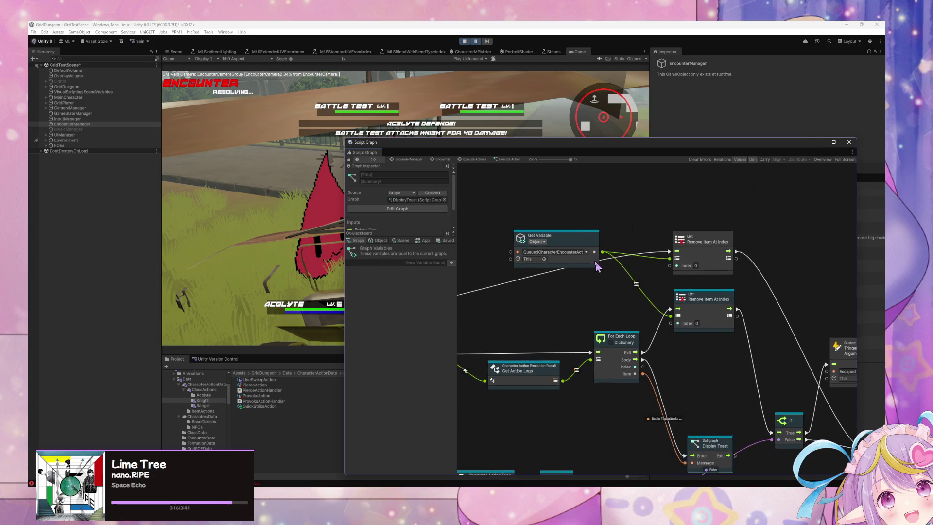
{"action": "left_click_drag", "start_coordinate": [597, 266], "coordinate": [589, 296]}
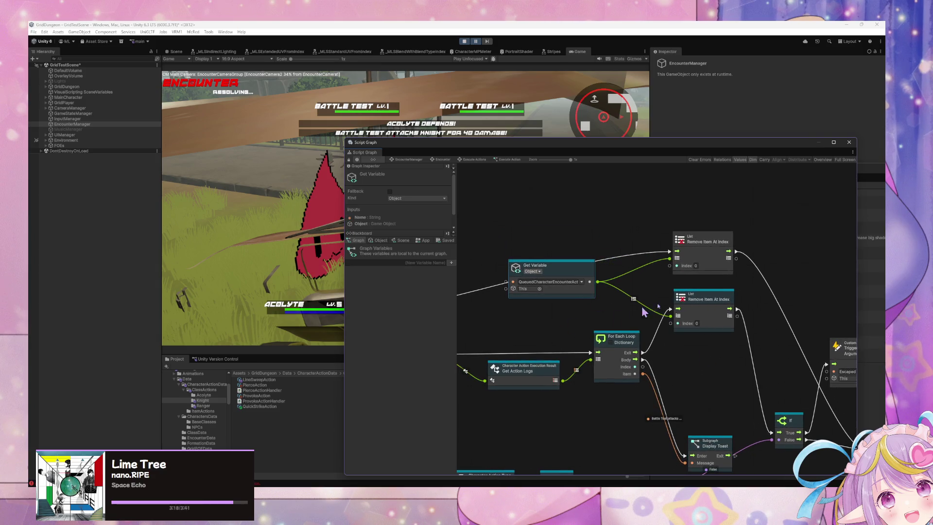
Survey the graph and reposition the Get Variable node near the For Each Loop
{"action": "scroll", "coordinate": [643, 313], "scroll_direction": "down", "scroll_amount": 3}
{"action": "mouse_move", "coordinate": [721, 333]}
{"action": "left_mouse_down"}
{"action": "mouse_move", "coordinate": [777, 332]}
{"action": "mouse_move", "coordinate": [611, 291]}
{"action": "mouse_move", "coordinate": [677, 301]}
{"action": "mouse_move", "coordinate": [687, 320]}
{"action": "left_mouse_up"}
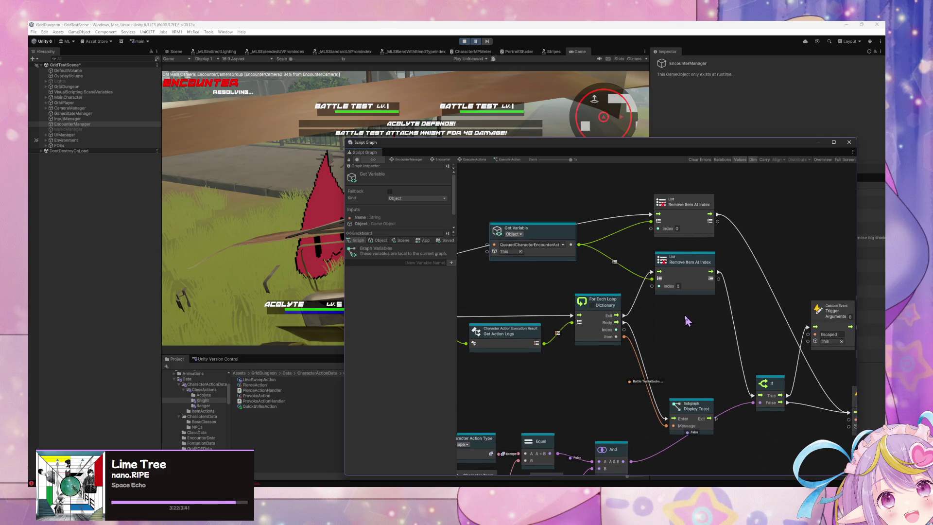
{"action": "mouse_move", "coordinate": [584, 312]}
{"action": "left_mouse_down"}
{"action": "mouse_move", "coordinate": [800, 331]}
{"action": "mouse_move", "coordinate": [537, 318]}
{"action": "left_mouse_up"}
{"action": "left_click_drag", "start_coordinate": [744, 304], "coordinate": [625, 299]}
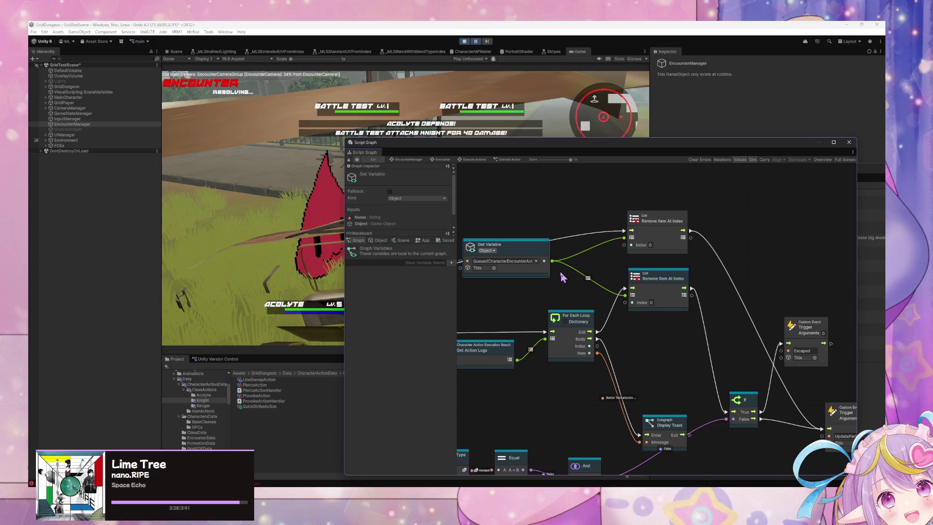
{"action": "mouse_move", "coordinate": [496, 300]}
{"action": "left_mouse_down"}
{"action": "mouse_move", "coordinate": [432, 318]}
{"action": "mouse_move", "coordinate": [648, 317]}
{"action": "mouse_move", "coordinate": [590, 278]}
{"action": "left_mouse_up"}
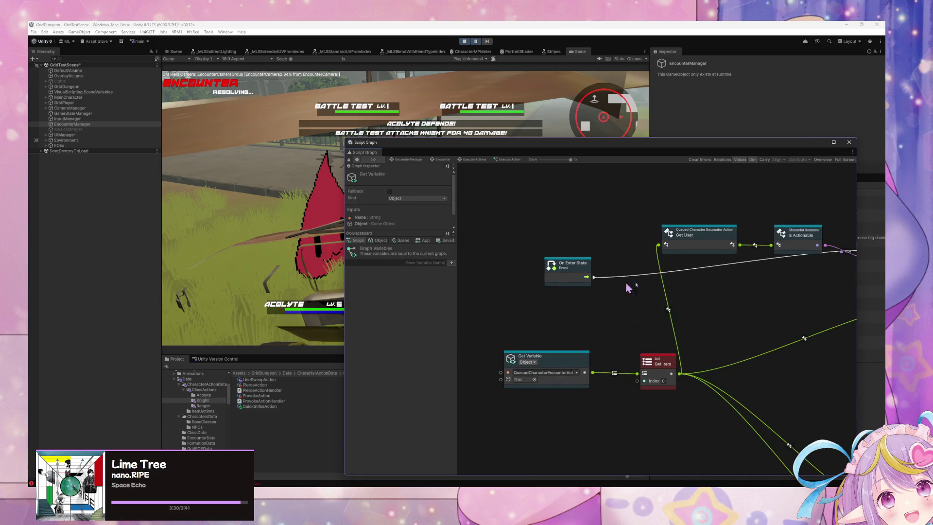
{"action": "mouse_move", "coordinate": [732, 273]}
{"action": "left_mouse_down"}
{"action": "mouse_move", "coordinate": [747, 287]}
{"action": "mouse_move", "coordinate": [646, 229]}
{"action": "mouse_move", "coordinate": [482, 299]}
{"action": "left_mouse_up"}
{"action": "mouse_move", "coordinate": [625, 310]}
{"action": "left_mouse_down"}
{"action": "mouse_move", "coordinate": [672, 306]}
{"action": "mouse_move", "coordinate": [785, 331]}
{"action": "left_mouse_up"}
{"action": "left_click_drag", "start_coordinate": [639, 226], "coordinate": [630, 220]}
{"action": "mouse_move", "coordinate": [603, 297]}
{"action": "left_mouse_down"}
{"action": "mouse_move", "coordinate": [413, 293]}
{"action": "mouse_move", "coordinate": [454, 294]}
{"action": "left_mouse_up"}
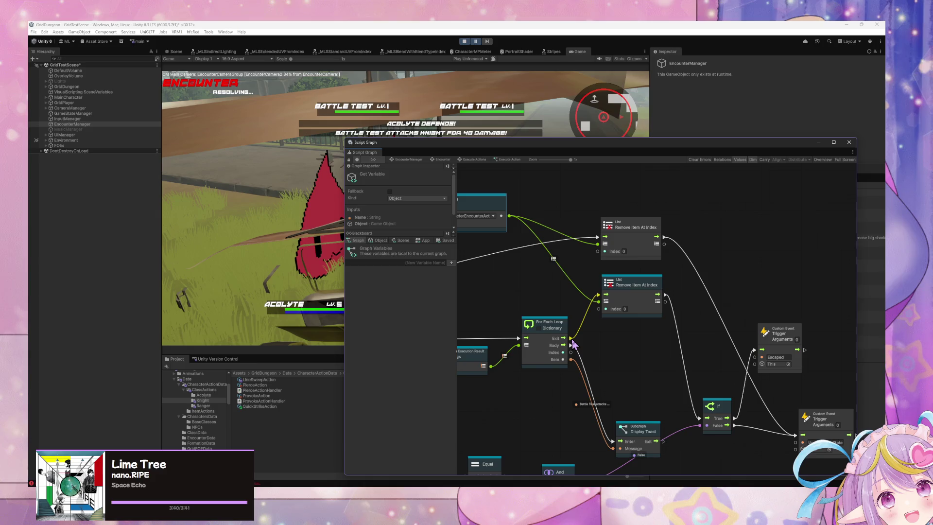
Connect the For Each Loop's Exit output to the If node
{"action": "left_click_drag", "start_coordinate": [572, 339], "coordinate": [702, 424]}
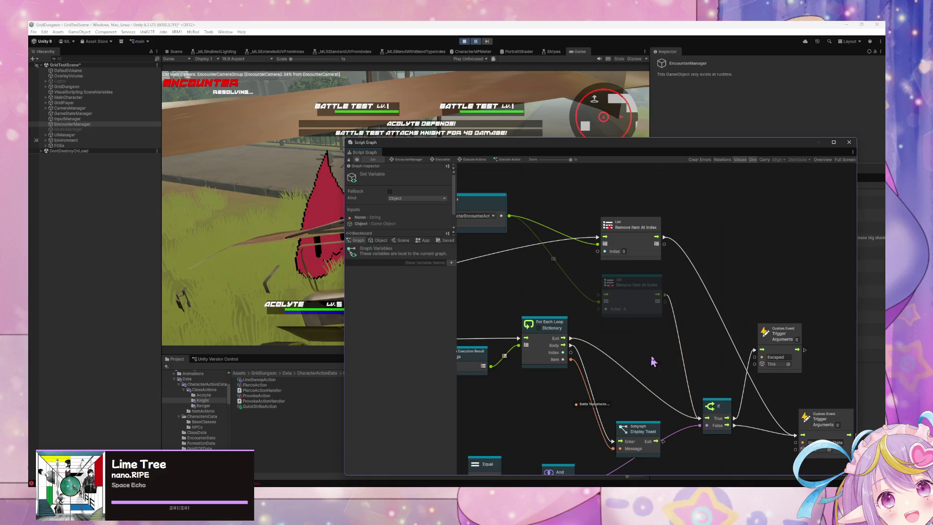
{"action": "left_click_drag", "start_coordinate": [652, 360], "coordinate": [683, 363]}
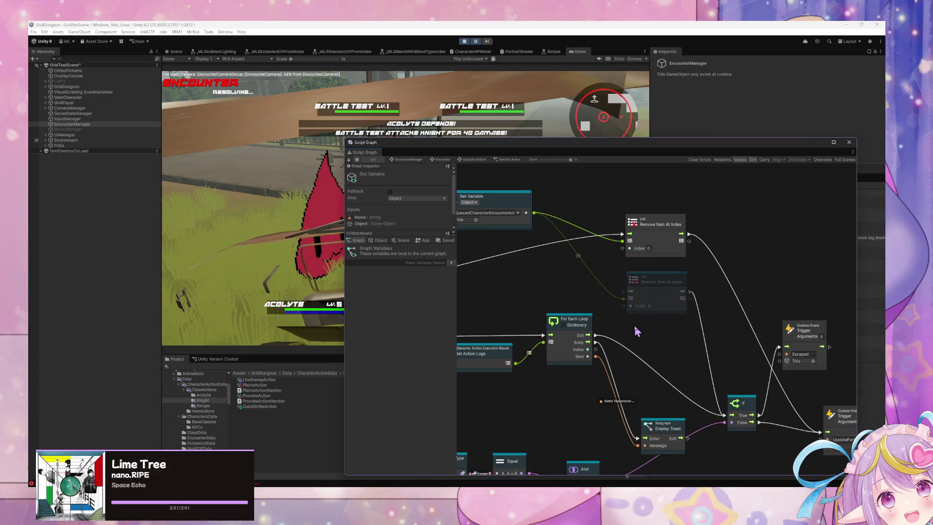
{"action": "scroll", "coordinate": [634, 325], "scroll_direction": "down", "scroll_amount": 5}
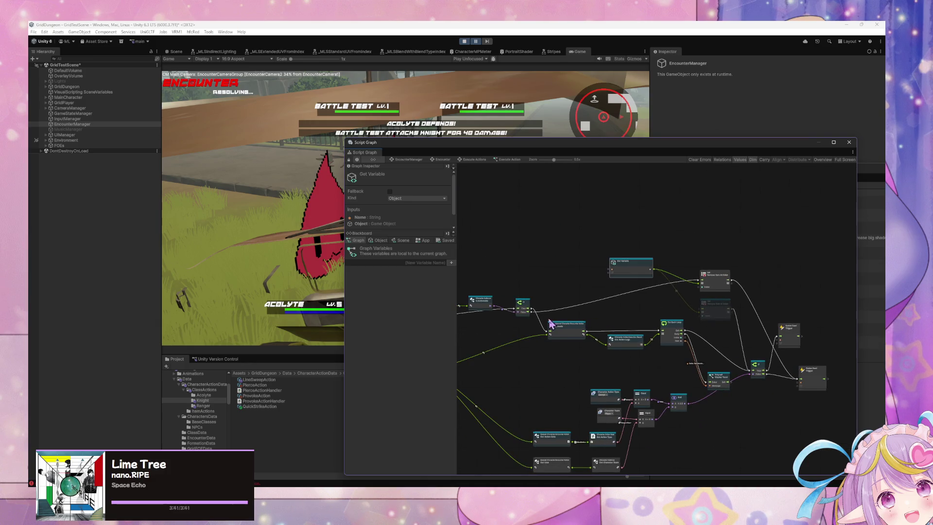
{"action": "scroll", "coordinate": [568, 325], "scroll_direction": "up", "scroll_amount": 3}
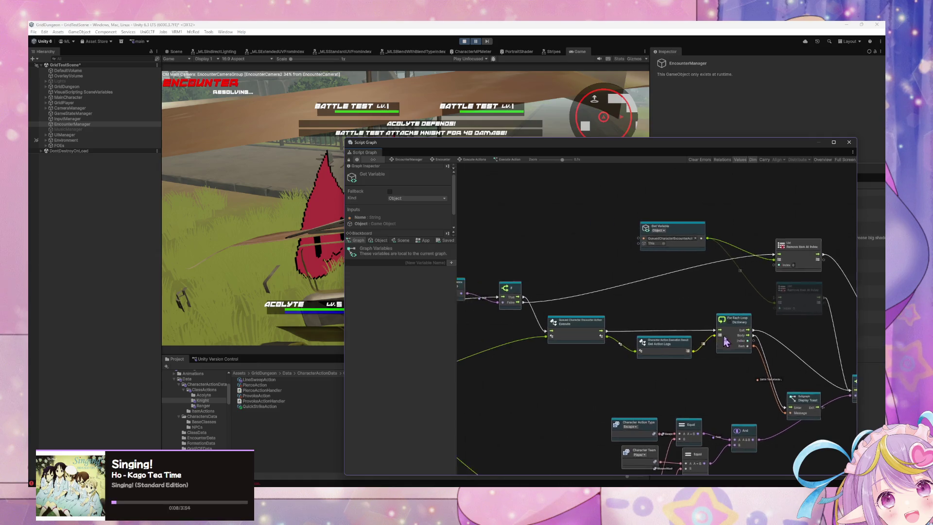
{"action": "scroll", "coordinate": [632, 333], "scroll_direction": "down", "scroll_amount": 2}
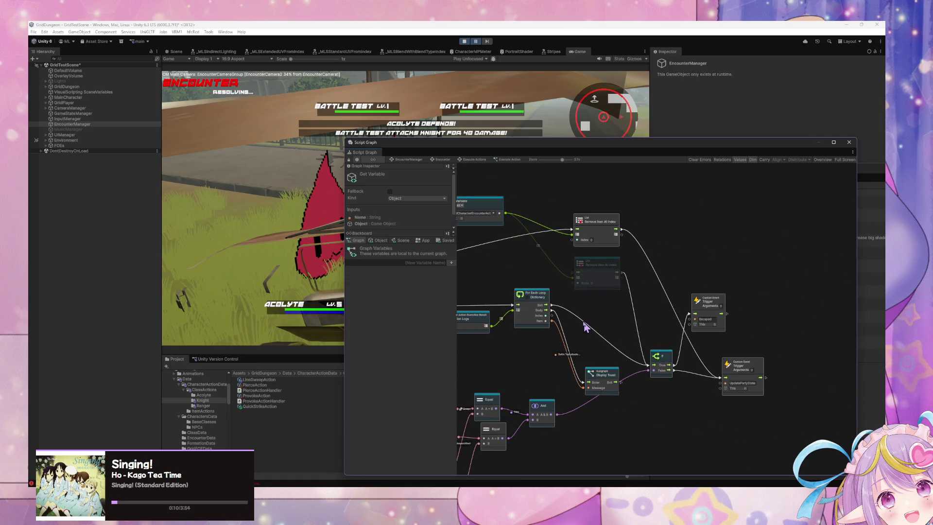
{"action": "scroll", "coordinate": [611, 329], "scroll_direction": "up", "scroll_amount": 2}
Delete both Remove Item At Index nodes and return to the Execute Actions state graph
{"action": "left_click", "coordinate": [720, 321]}
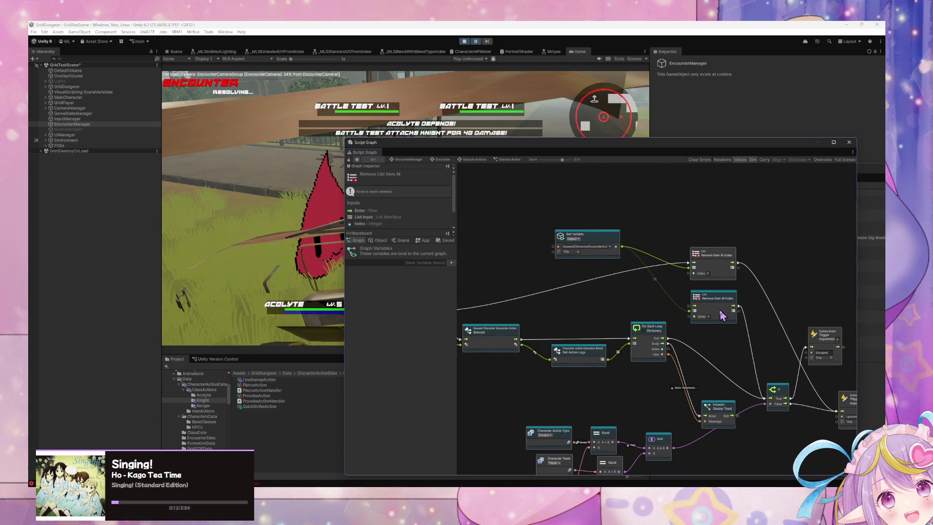
{"action": "key", "text": "Delete"}
{"action": "left_click", "coordinate": [729, 285]}
{"action": "scroll", "coordinate": [632, 311], "scroll_direction": "left", "scroll_amount": 5}
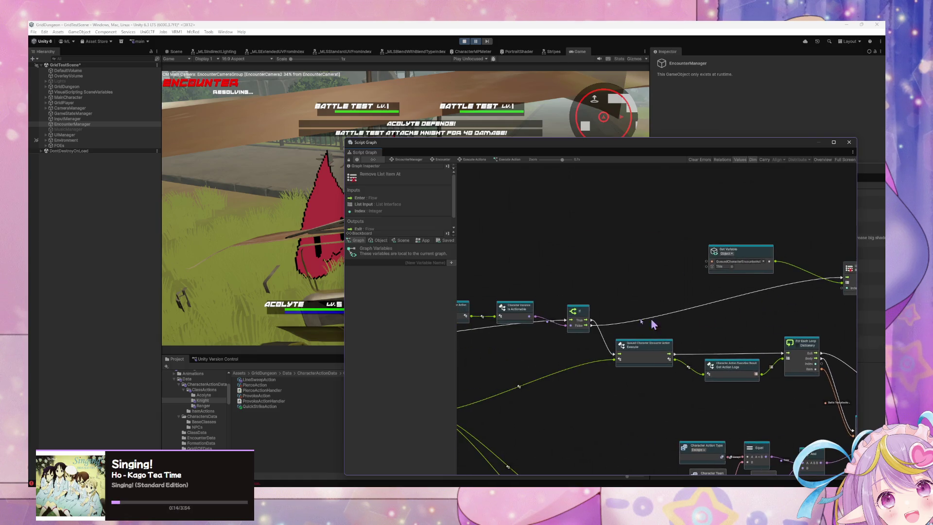
{"action": "left_click_drag", "start_coordinate": [678, 336], "coordinate": [555, 330]}
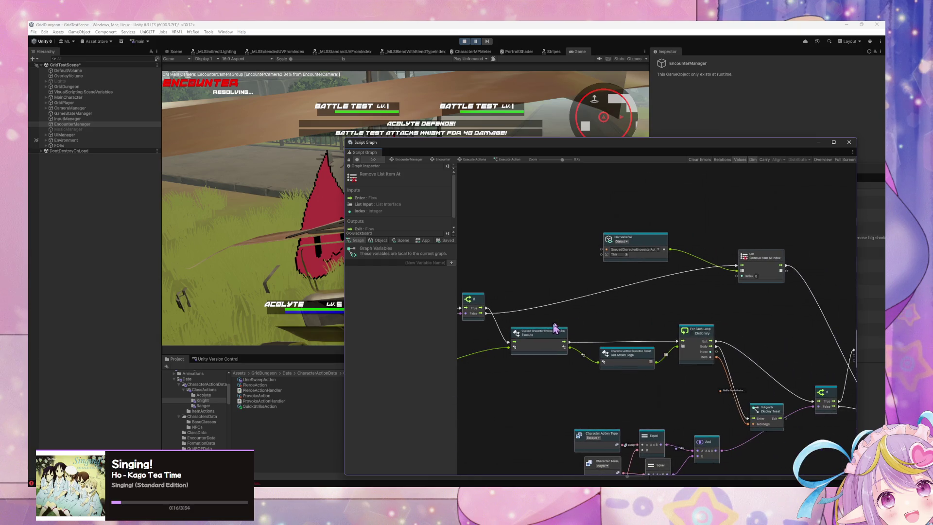
{"action": "left_click_drag", "start_coordinate": [777, 297], "coordinate": [679, 257]}
{"action": "key", "text": "Delete"}
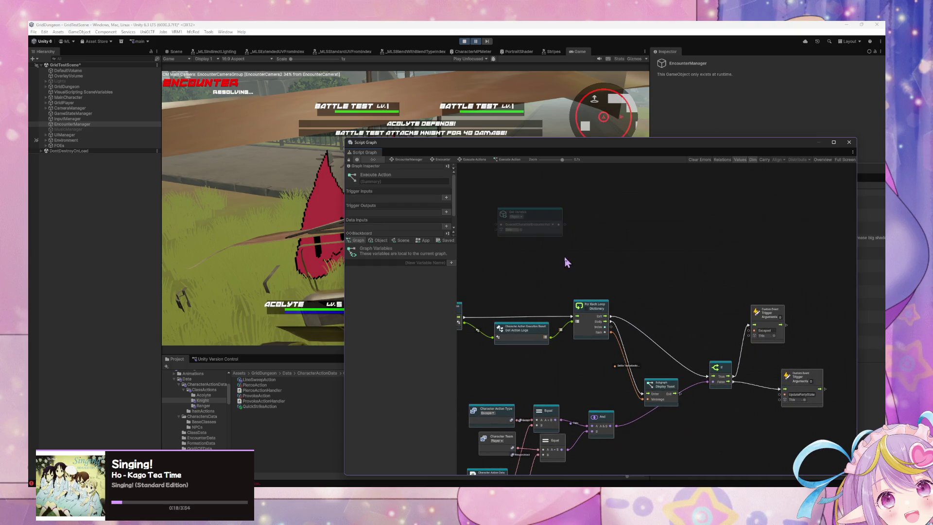
{"action": "left_click_drag", "start_coordinate": [567, 261], "coordinate": [703, 296]}
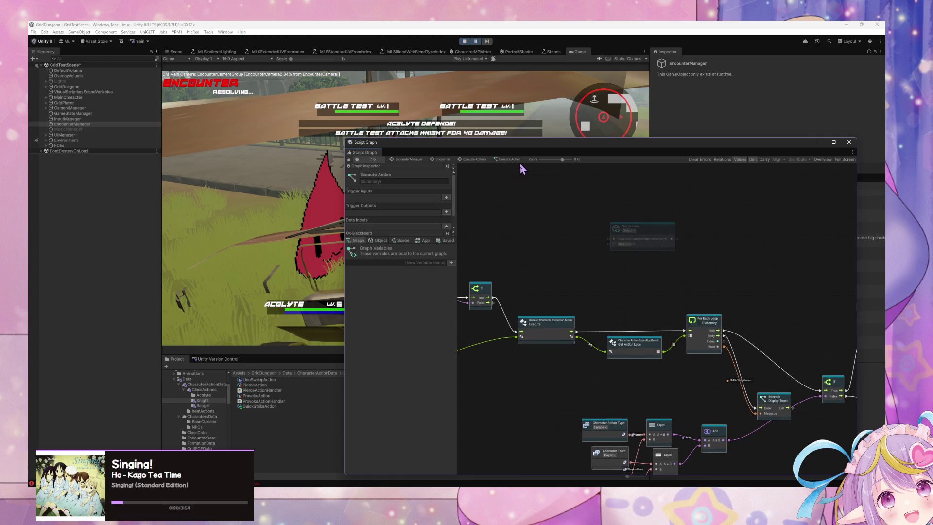
{"action": "left_click", "coordinate": [480, 160]}
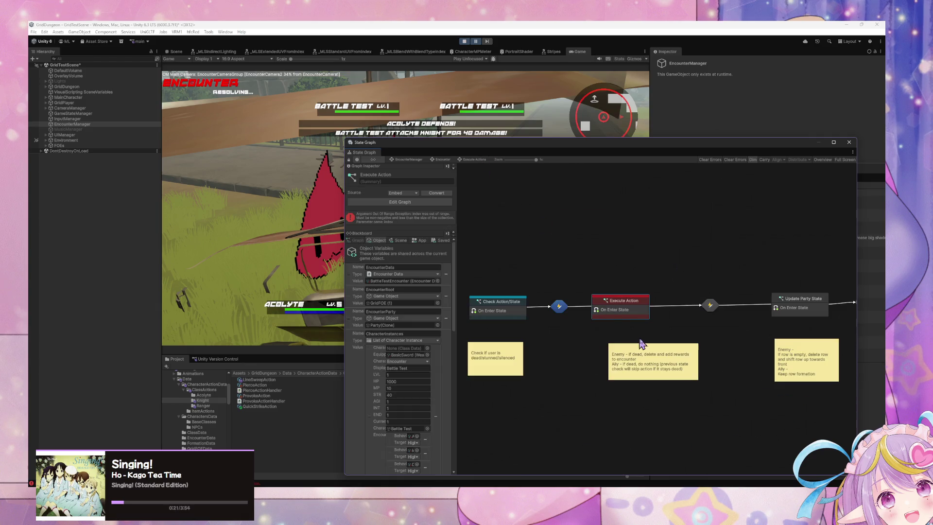
Stop play mode and copy the transition graph's NextAction Custom Event node
{"action": "left_click", "coordinate": [443, 160]}
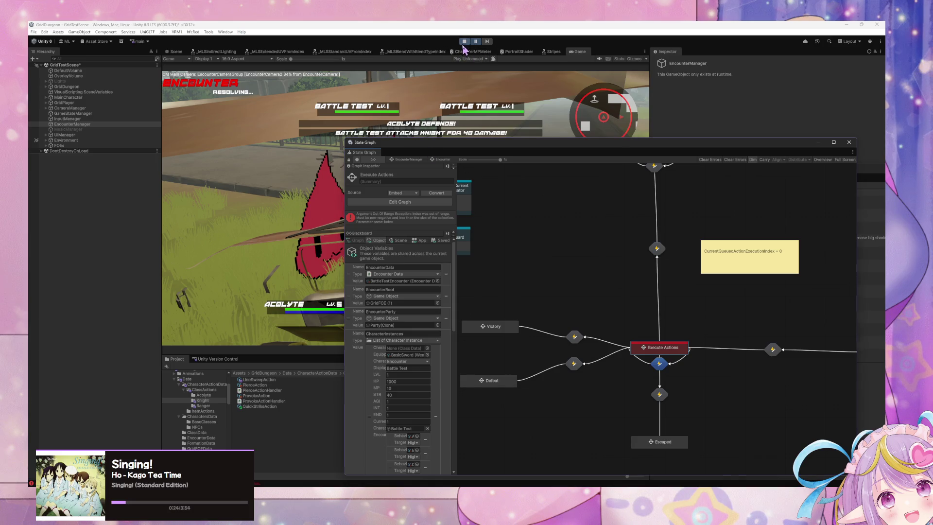
{"action": "key", "text": "ctrl+p"}
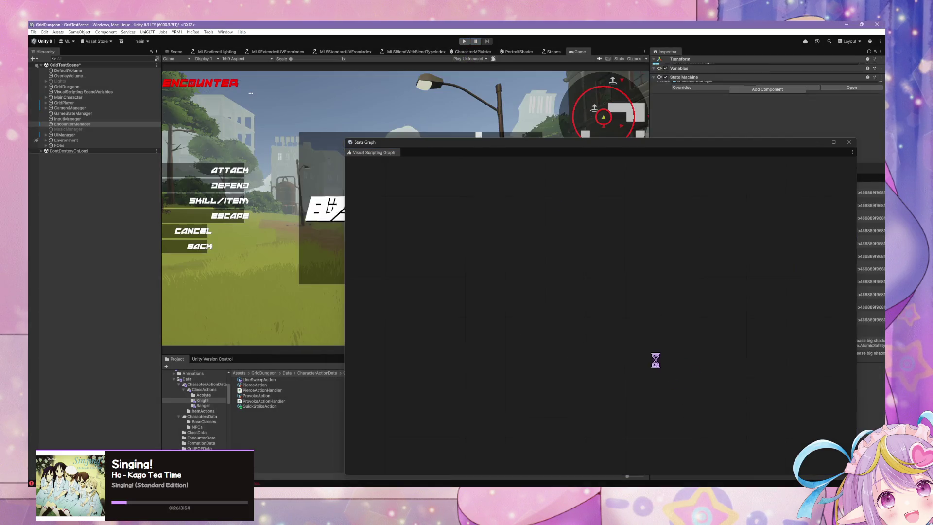
{"action": "double_click", "coordinate": [659, 364]}
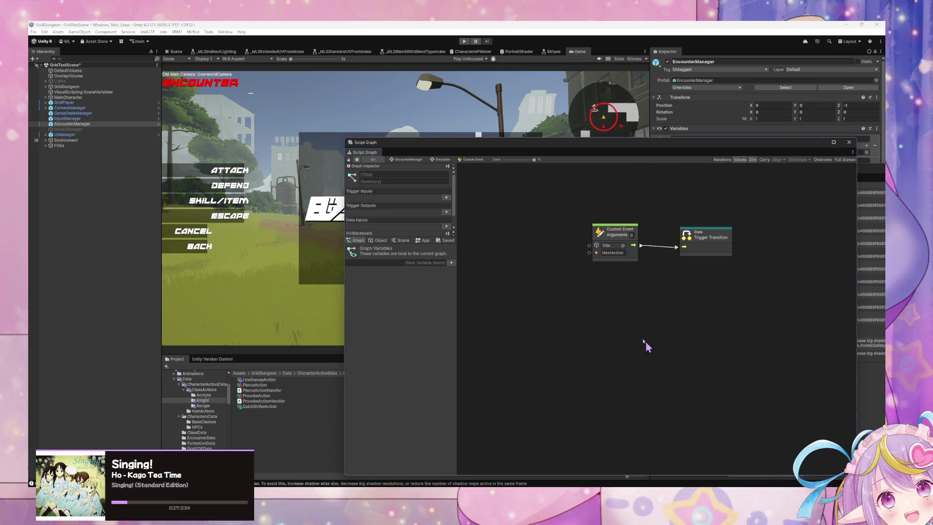
{"action": "left_click", "coordinate": [624, 259]}
Go back into the Execute Action state's script graph to paste the NextAction event
{"action": "left_click", "coordinate": [448, 163]}
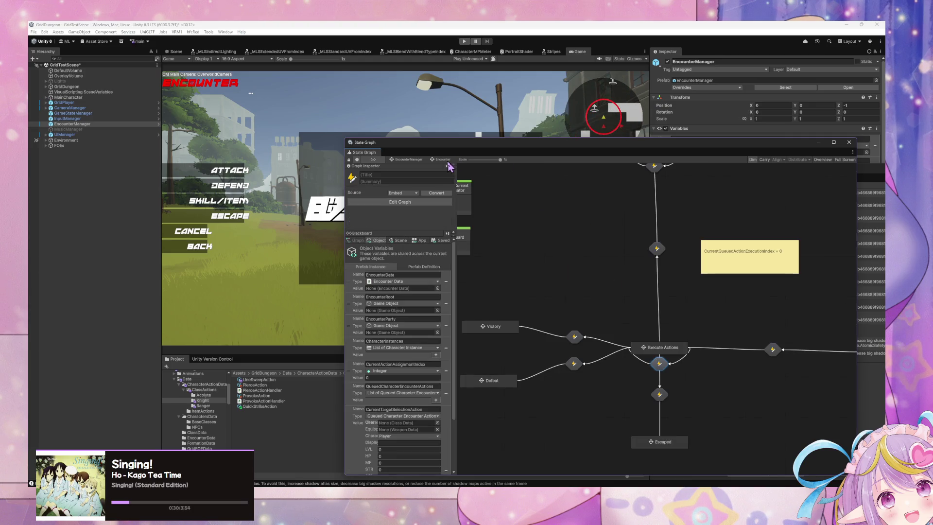
{"action": "double_click", "coordinate": [653, 348]}
{"action": "double_click", "coordinate": [613, 305]}
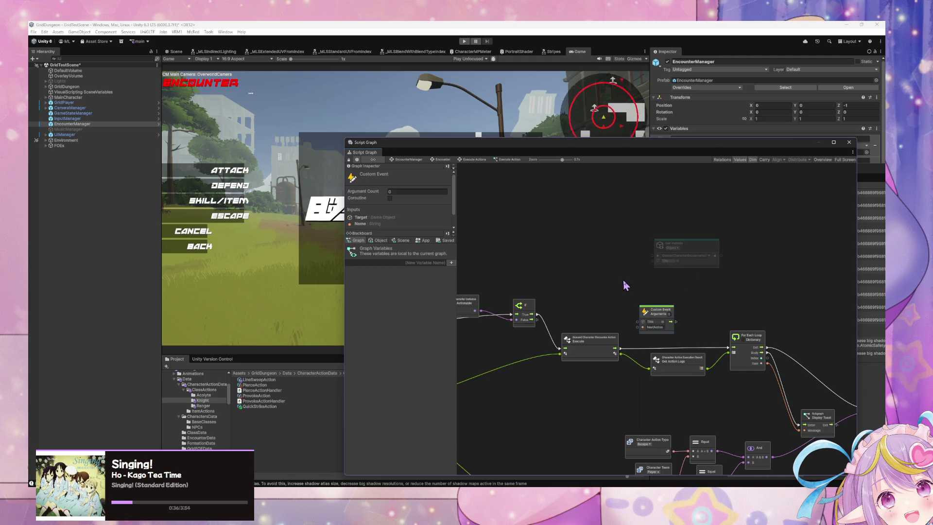
Reposition the NextAction event and add a Trigger Custom Event node via the 'trigger custom' search
{"action": "left_click_drag", "start_coordinate": [659, 311], "coordinate": [595, 259]}
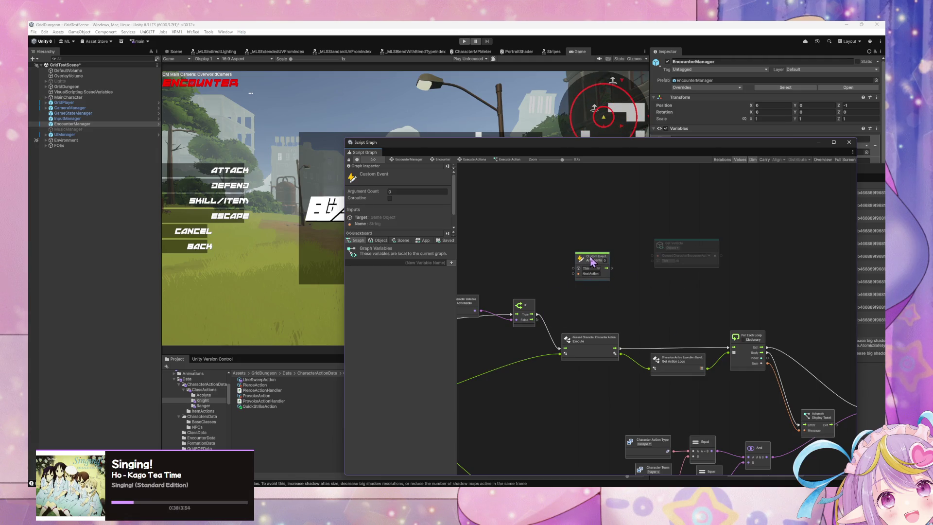
{"action": "right_click", "coordinate": [630, 254]}
{"action": "left_click", "coordinate": [644, 261]}
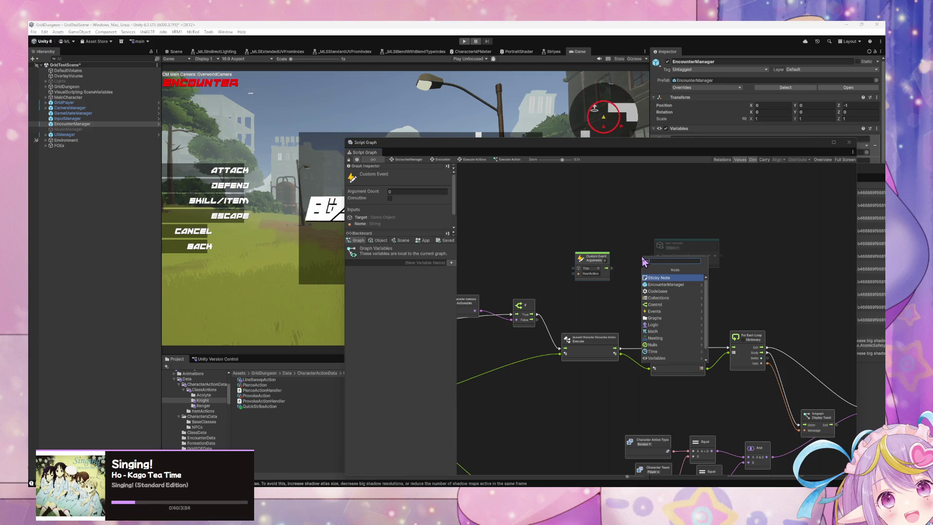
{"action": "type", "text": "trigger"}
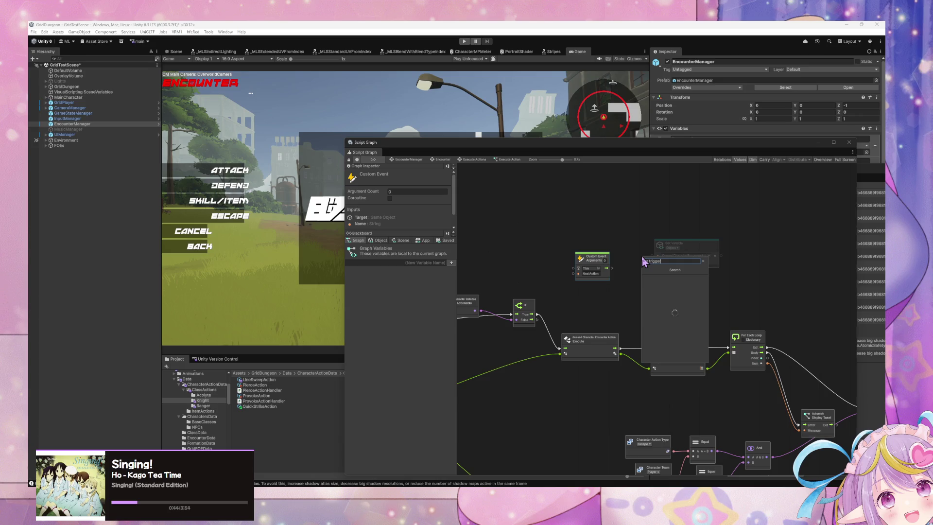
{"action": "key", "text": "BackSpace"}
{"action": "key", "text": "BackSpace"}
{"action": "key", "text": "BackSpace"}
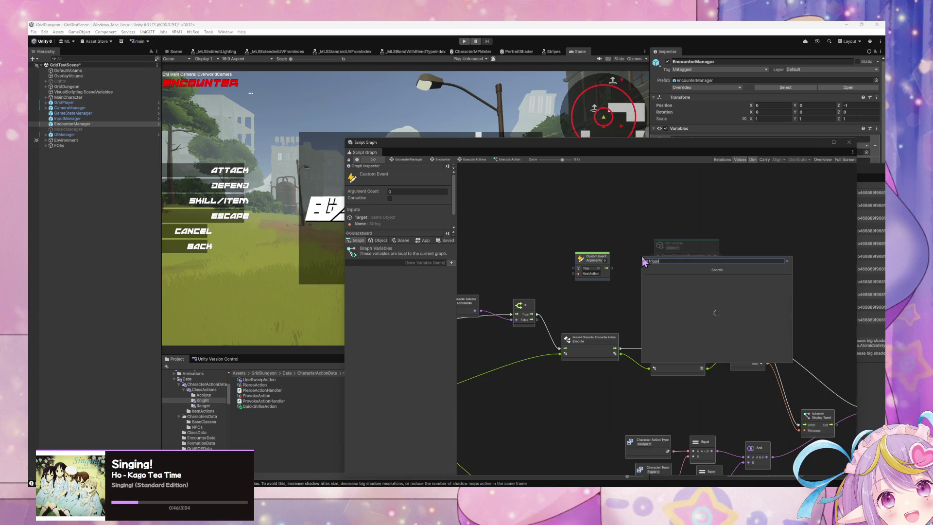
{"action": "type", "text": "ger custom"}
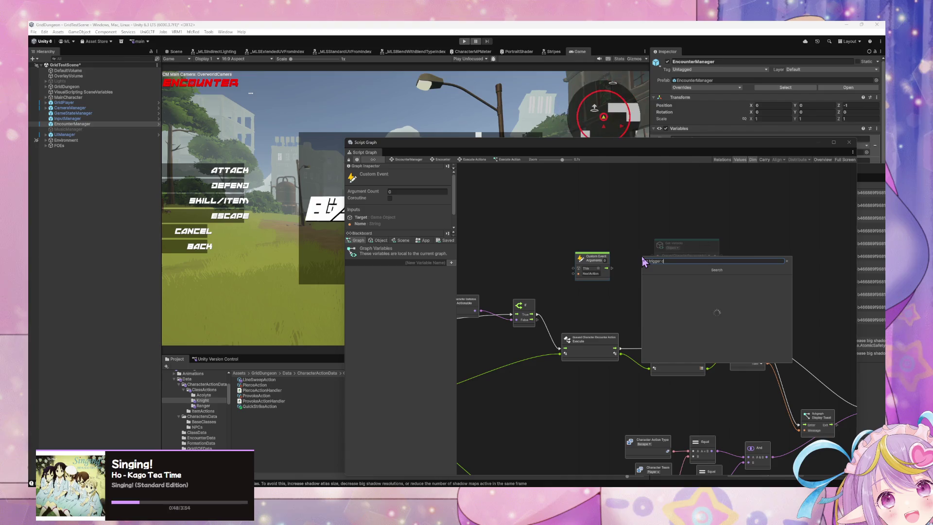
{"action": "key", "text": "Return"}
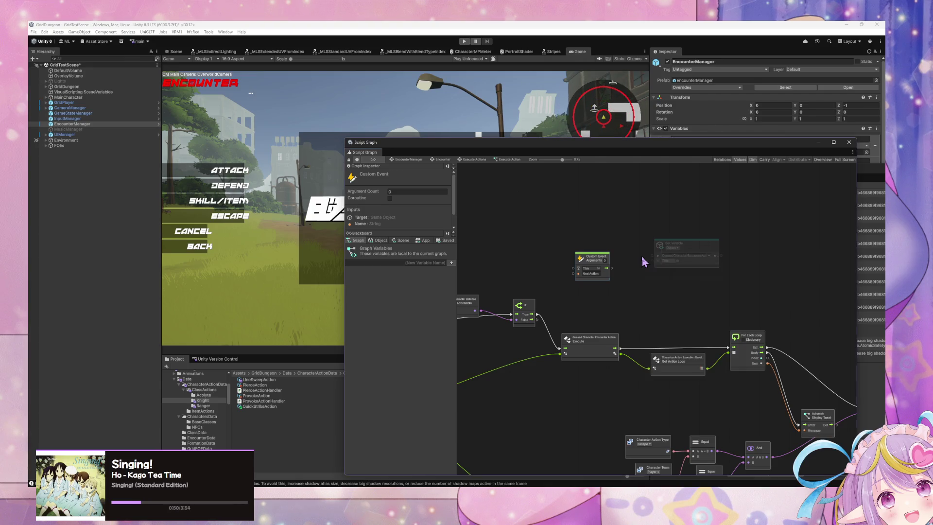
Wire the If node's branch output into the new Trigger Custom Event node
{"action": "left_click", "coordinate": [600, 273]}
{"action": "key", "text": "ctrl+d"}
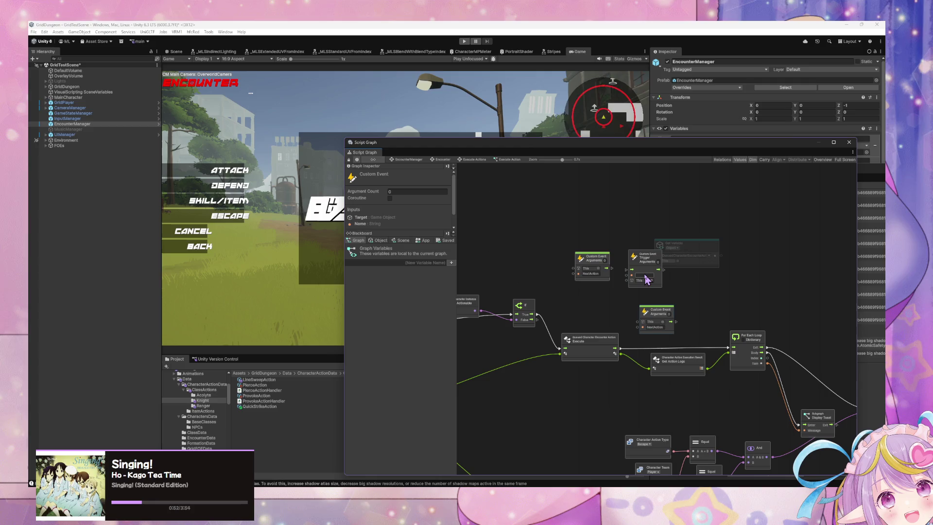
{"action": "key", "text": "Delete"}
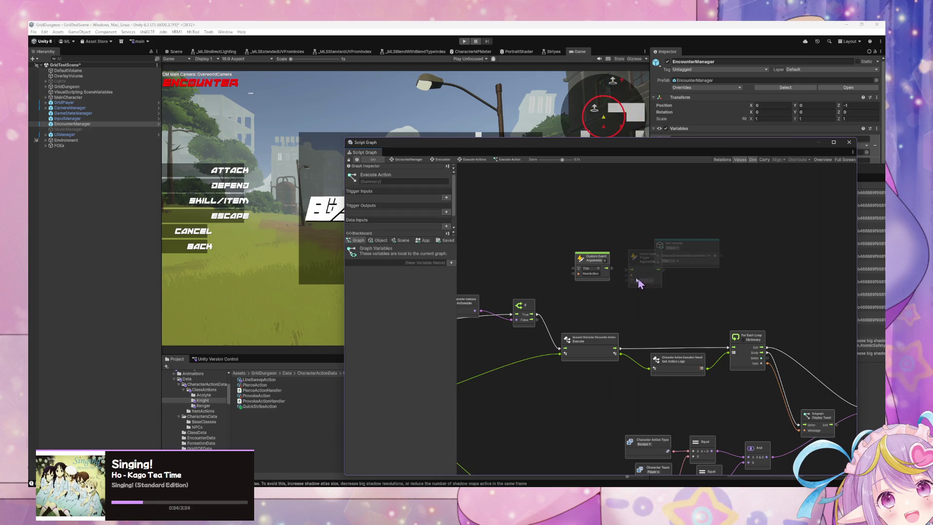
{"action": "mouse_move", "coordinate": [537, 320]}
{"action": "left_mouse_down"}
{"action": "mouse_move", "coordinate": [575, 271]}
{"action": "mouse_move", "coordinate": [579, 282]}
{"action": "mouse_move", "coordinate": [634, 274]}
{"action": "left_mouse_up"}
{"action": "left_click", "coordinate": [644, 266]}
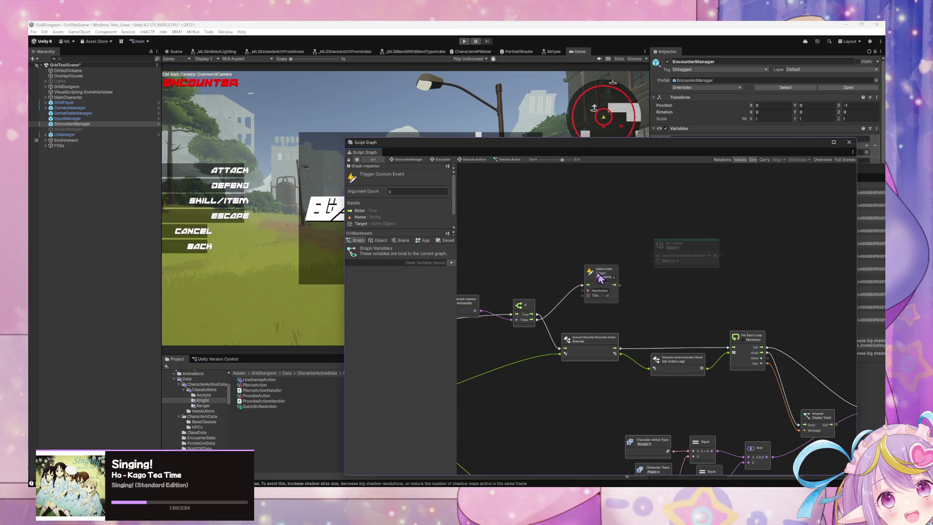
{"action": "left_click", "coordinate": [683, 244]}
{"action": "left_click_drag", "start_coordinate": [732, 296], "coordinate": [692, 294]}
Add an On Exit State event node to the Execute Action graph and move it left
{"action": "scroll", "coordinate": [705, 301], "scroll_direction": "right", "scroll_amount": 5}
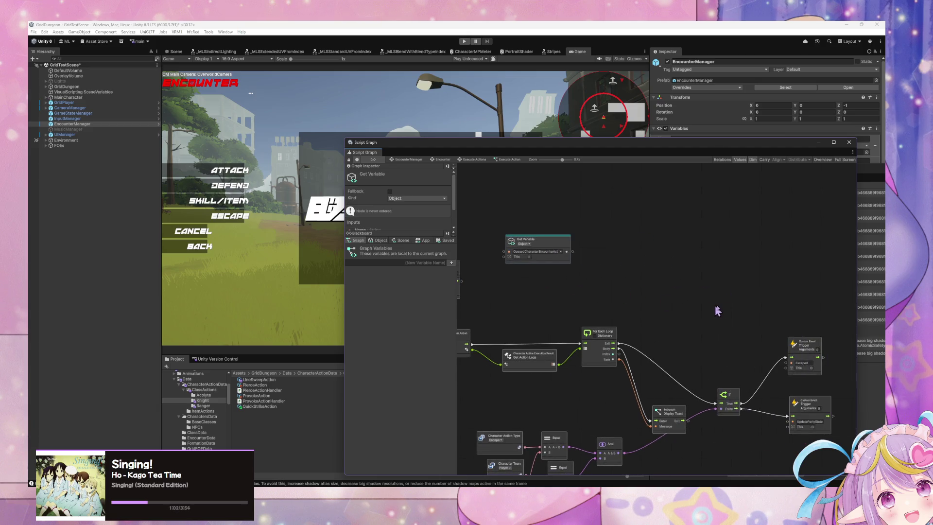
{"action": "left_click", "coordinate": [719, 309]}
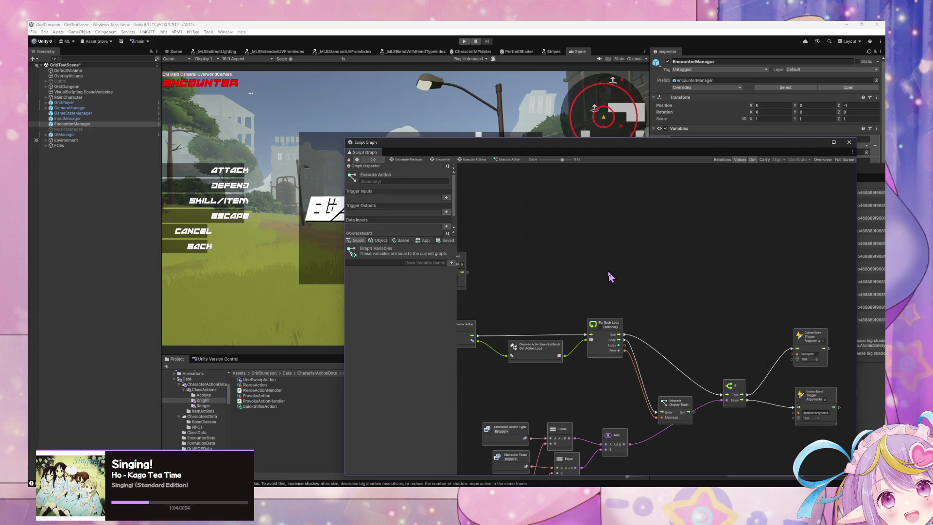
{"action": "scroll", "coordinate": [611, 277], "scroll_direction": "right", "scroll_amount": 10}
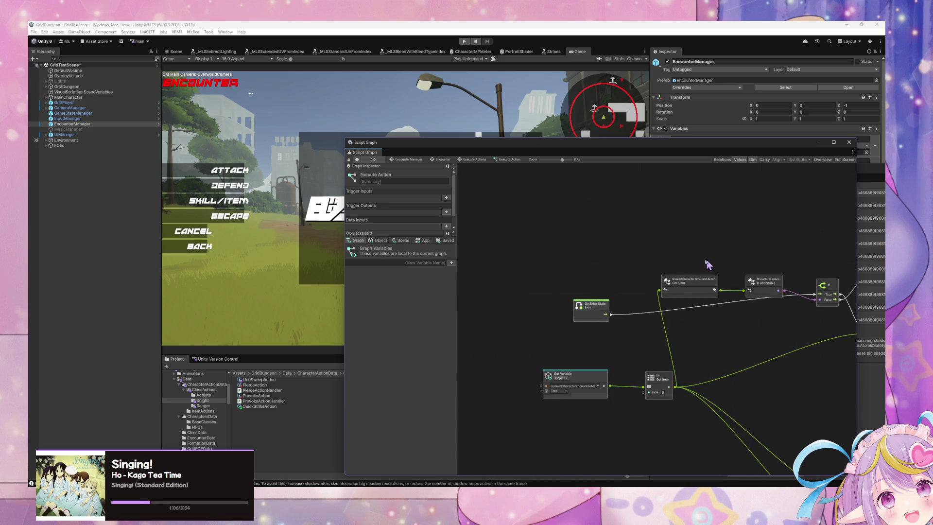
{"action": "left_click", "coordinate": [660, 378]}
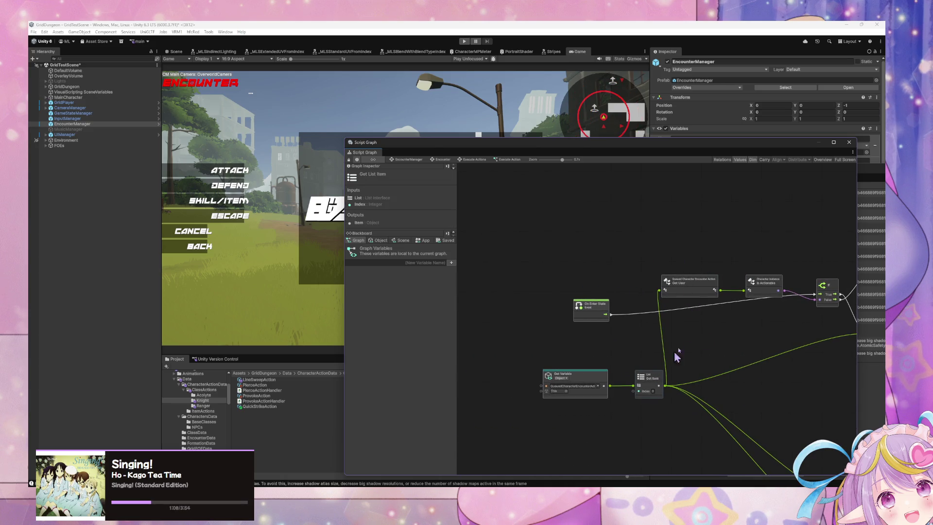
{"action": "scroll", "coordinate": [602, 320], "scroll_direction": "right", "scroll_amount": 5}
{"action": "scroll", "coordinate": [779, 261], "scroll_direction": "up", "scroll_amount": 2}
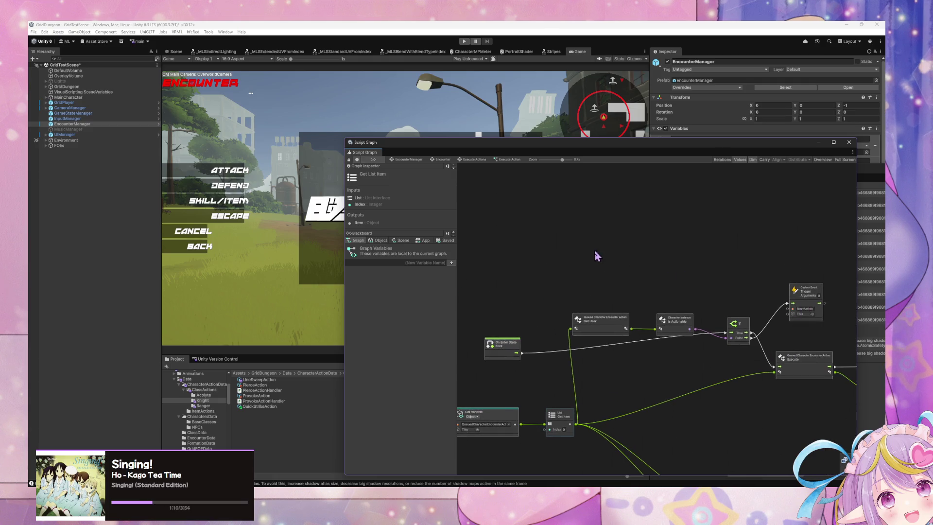
{"action": "right_click", "coordinate": [596, 253]}
{"action": "left_click", "coordinate": [633, 261]}
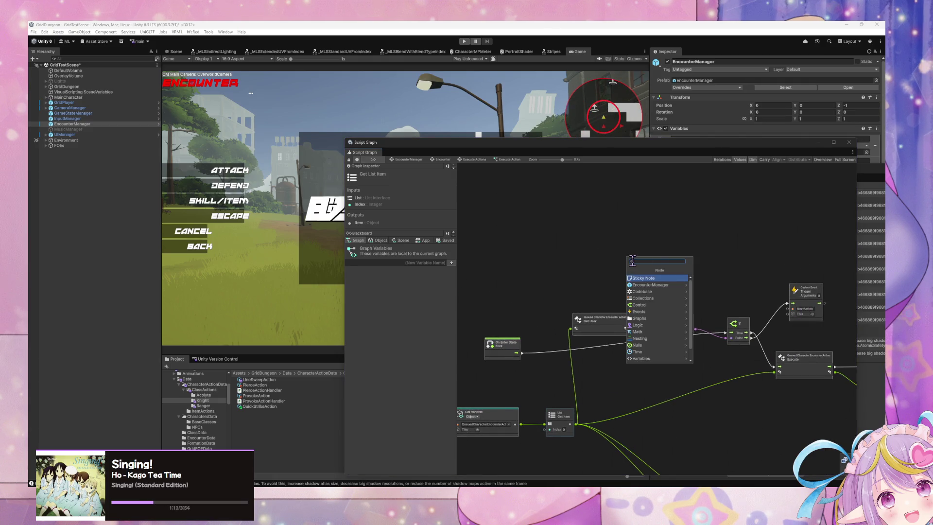
{"action": "type", "text": "exit"}
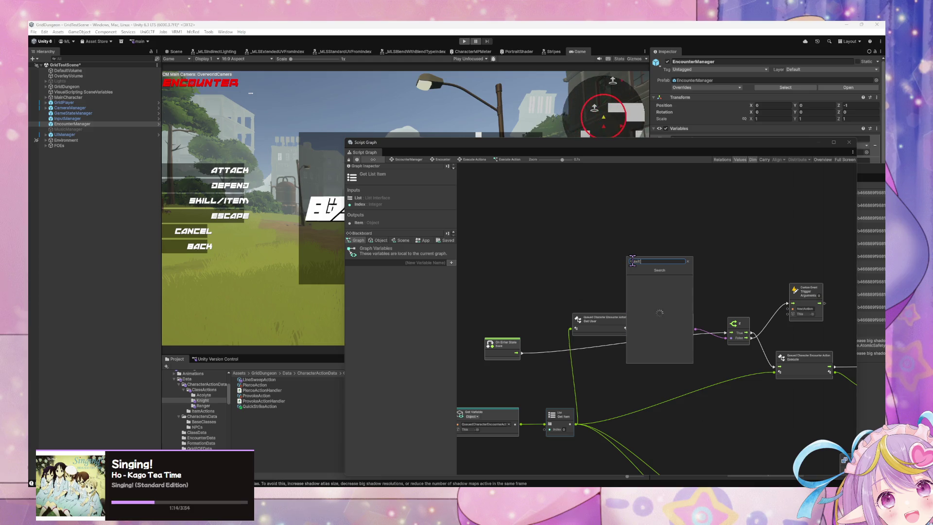
{"action": "type", "text": " state"}
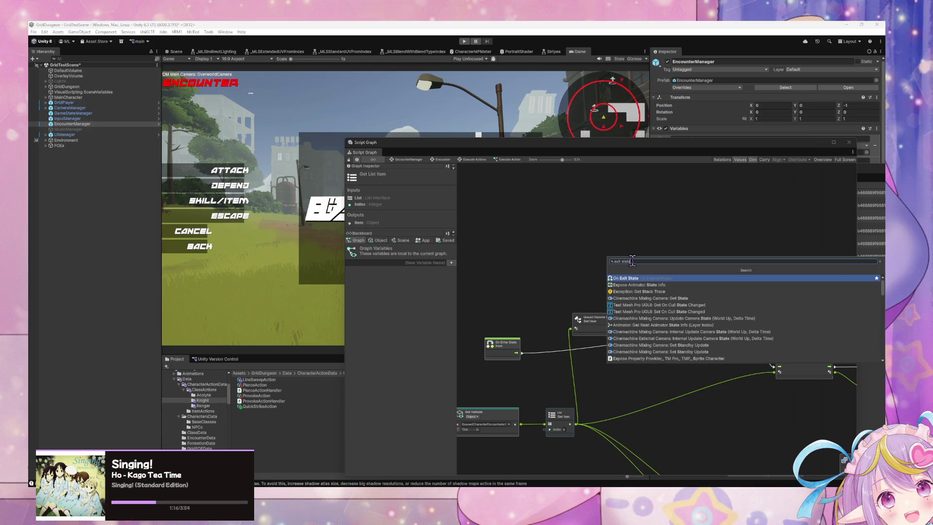
{"action": "key", "text": "Return"}
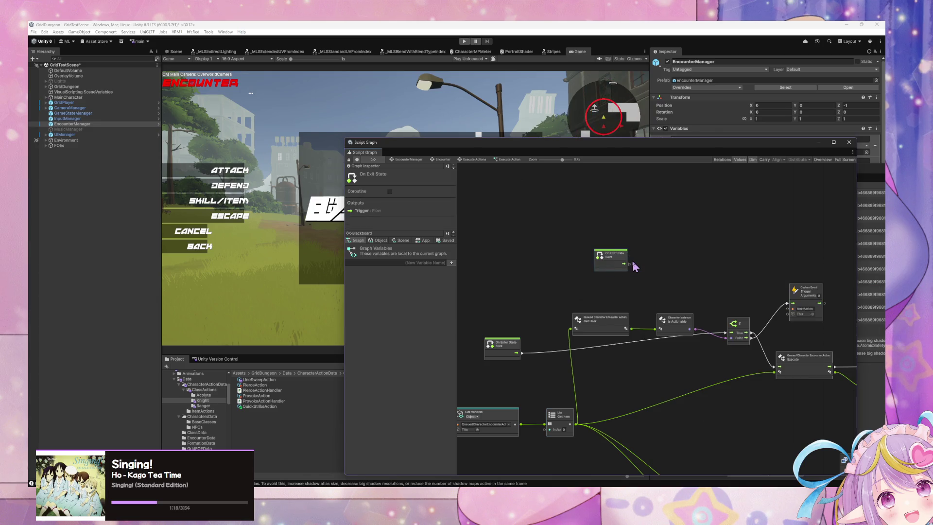
{"action": "left_click_drag", "start_coordinate": [610, 254], "coordinate": [531, 252]}
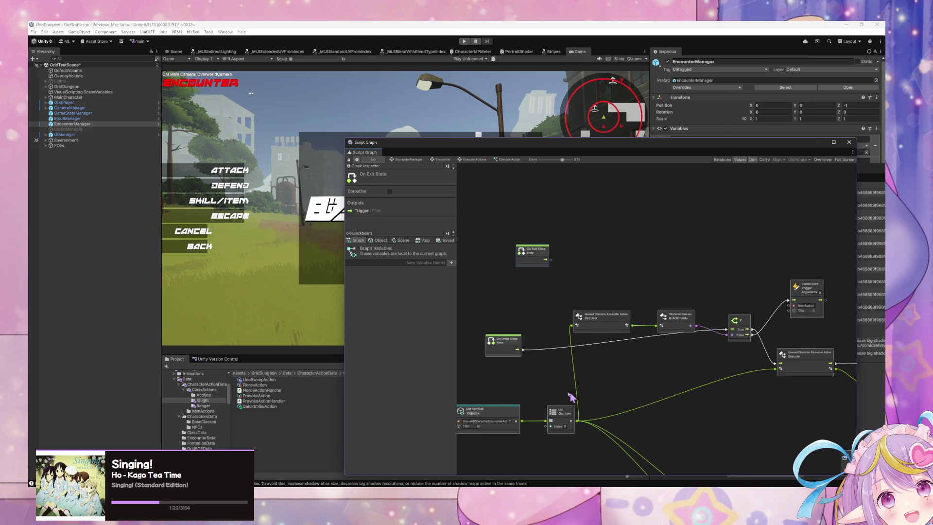
Duplicate the queued-actions Get Variable and Get Item nodes and wire the copies together
{"action": "left_click", "coordinate": [499, 413]}
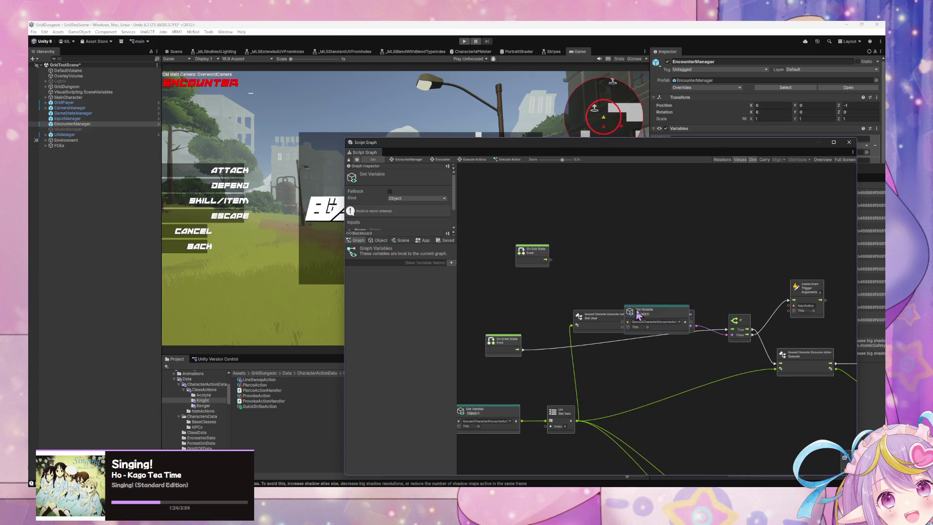
{"action": "key", "text": "ctrl+d"}
{"action": "left_click", "coordinate": [559, 413]}
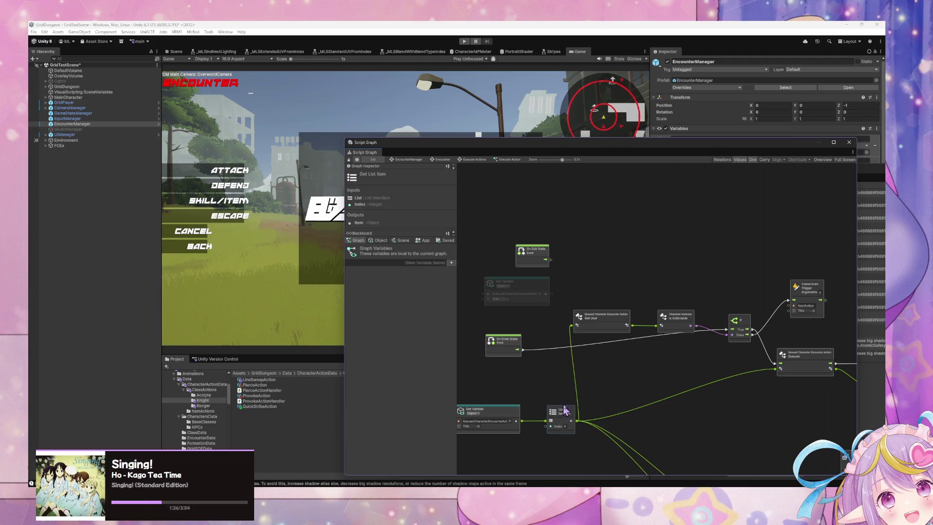
{"action": "key", "text": "ctrl+d"}
{"action": "left_click_drag", "start_coordinate": [656, 316], "coordinate": [606, 279]}
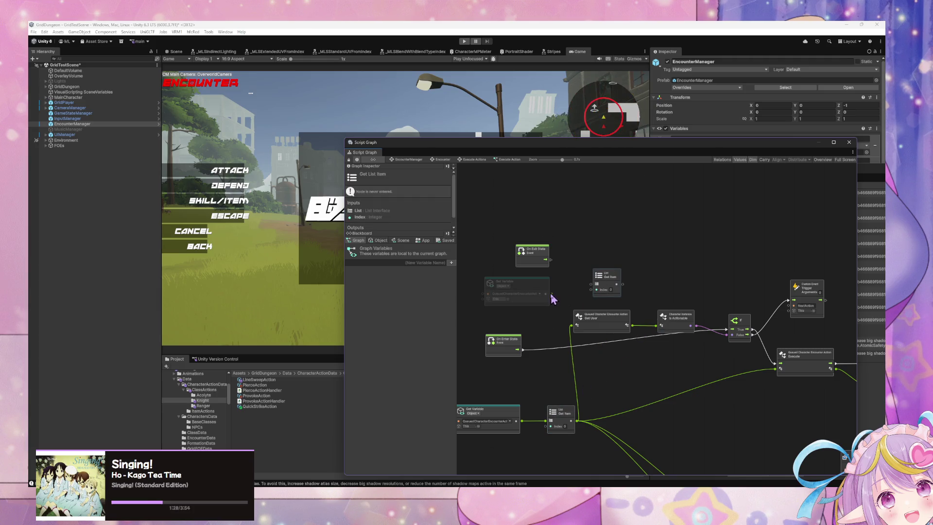
{"action": "mouse_move", "coordinate": [546, 293]}
{"action": "left_mouse_down"}
{"action": "mouse_move", "coordinate": [588, 287]}
{"action": "mouse_move", "coordinate": [593, 271]}
{"action": "left_mouse_up"}
Add an If node and connect the On Exit State event to it
{"action": "right_click", "coordinate": [594, 270]}
{"action": "left_click", "coordinate": [613, 267]}
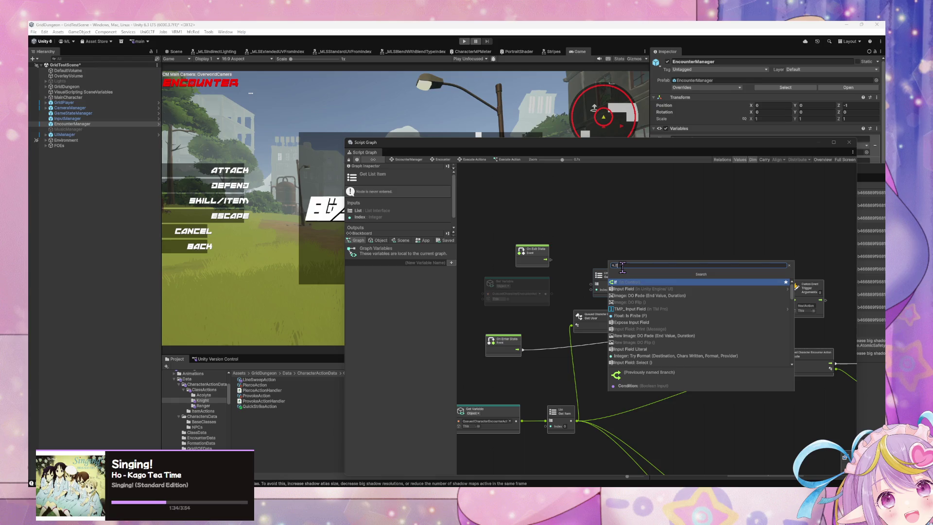
{"action": "key", "text": "Return"}
{"action": "left_click_drag", "start_coordinate": [534, 248], "coordinate": [523, 221]}
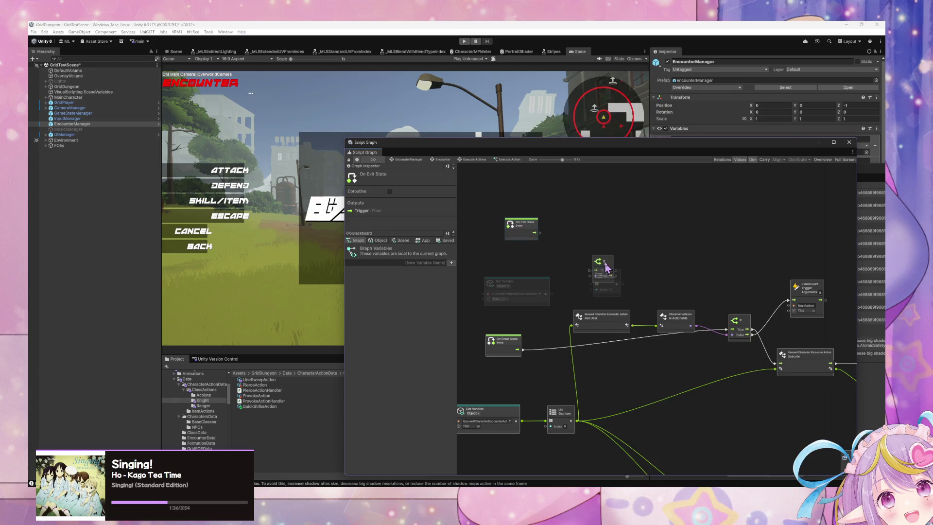
{"action": "left_click_drag", "start_coordinate": [602, 261], "coordinate": [601, 222]}
{"action": "left_click_drag", "start_coordinate": [535, 233], "coordinate": [589, 235]}
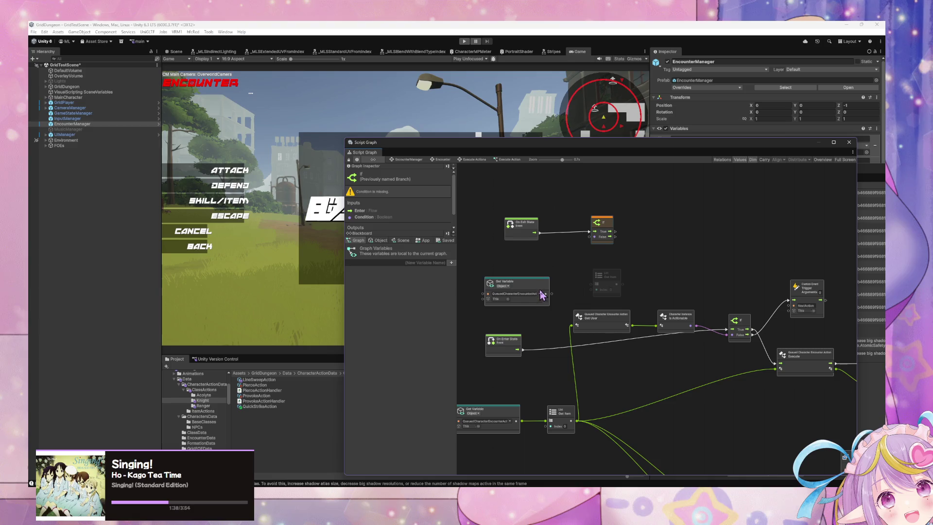
Reposition the Get Variable and Get Item copies and add a Greater comparison node
{"action": "left_click_drag", "start_coordinate": [540, 288], "coordinate": [529, 261]}
{"action": "left_click", "coordinate": [606, 280]}
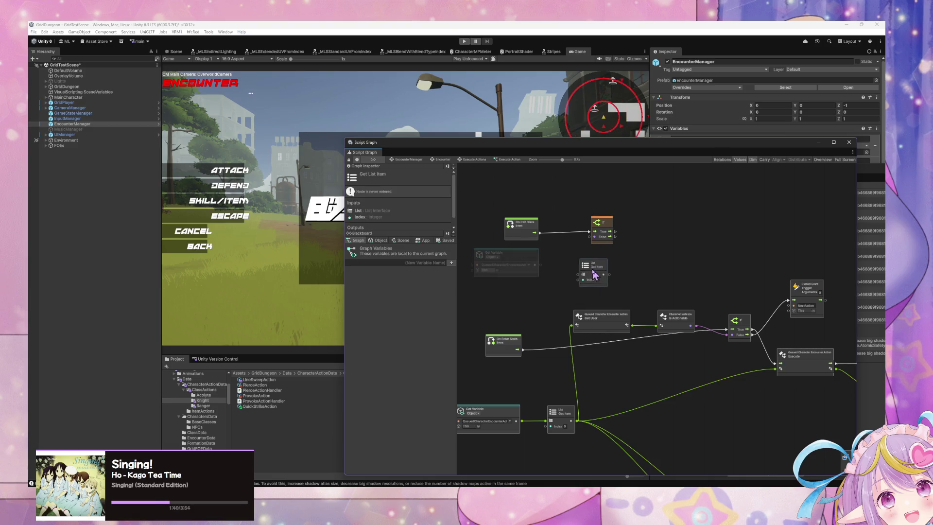
{"action": "left_click_drag", "start_coordinate": [605, 279], "coordinate": [629, 274]}
{"action": "right_click", "coordinate": [617, 270]}
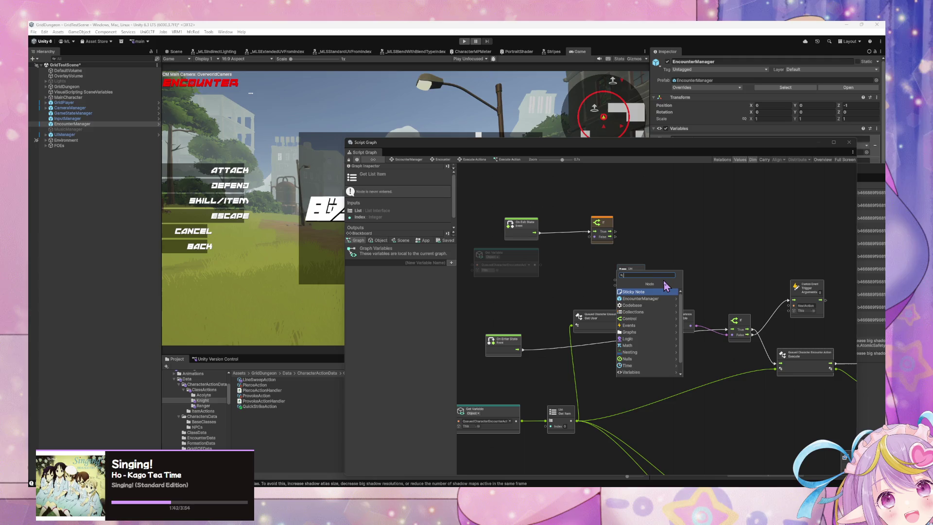
{"action": "type", "text": "greater"}
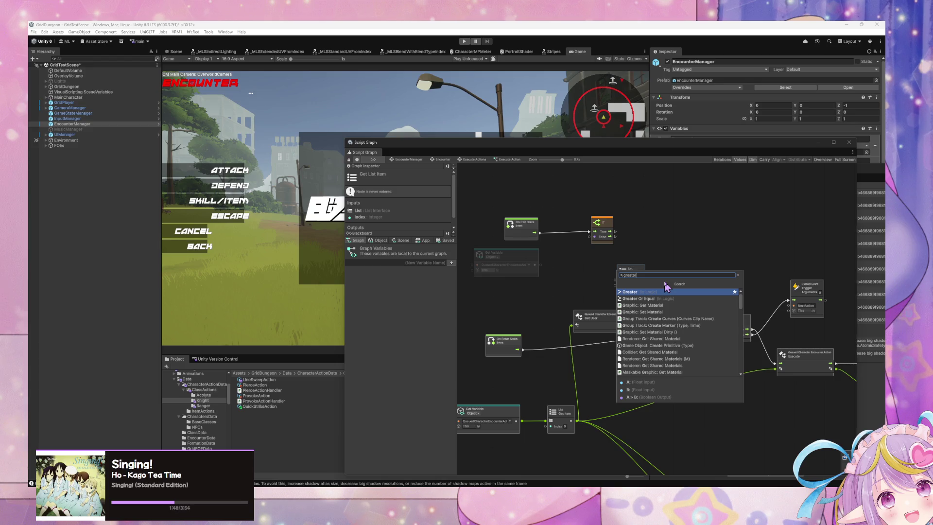
{"action": "key", "text": "Return"}
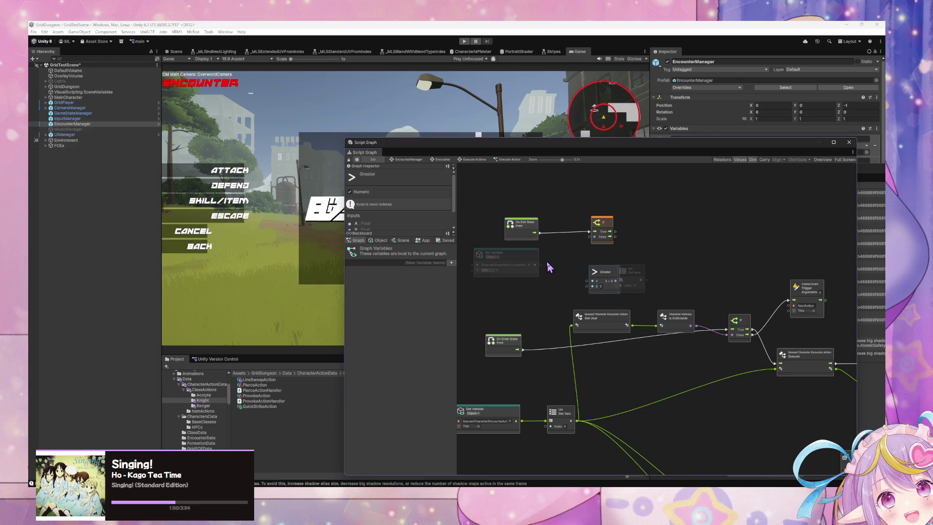
Add a Count Items node from the Collections category
{"action": "right_click", "coordinate": [550, 267]}
{"action": "left_click", "coordinate": [572, 276]}
{"action": "type", "text": "list"}
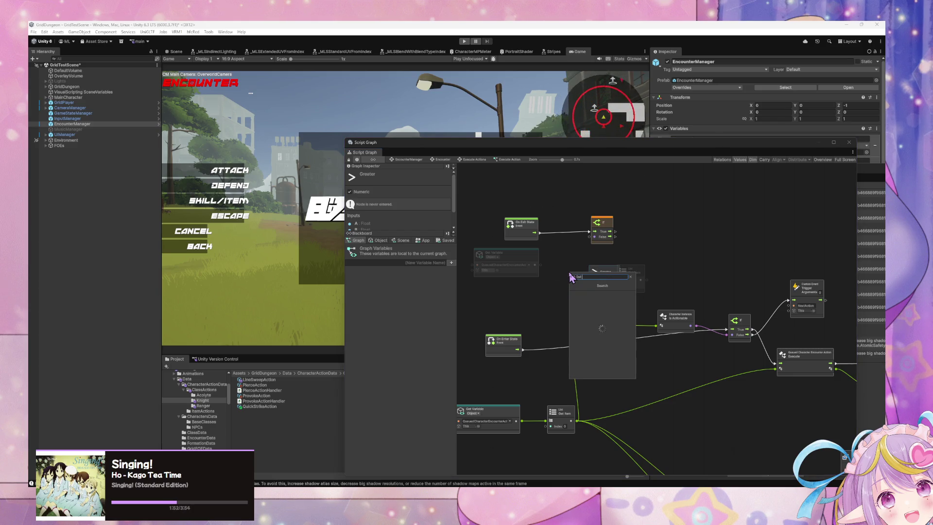
{"action": "type", "text": " count"}
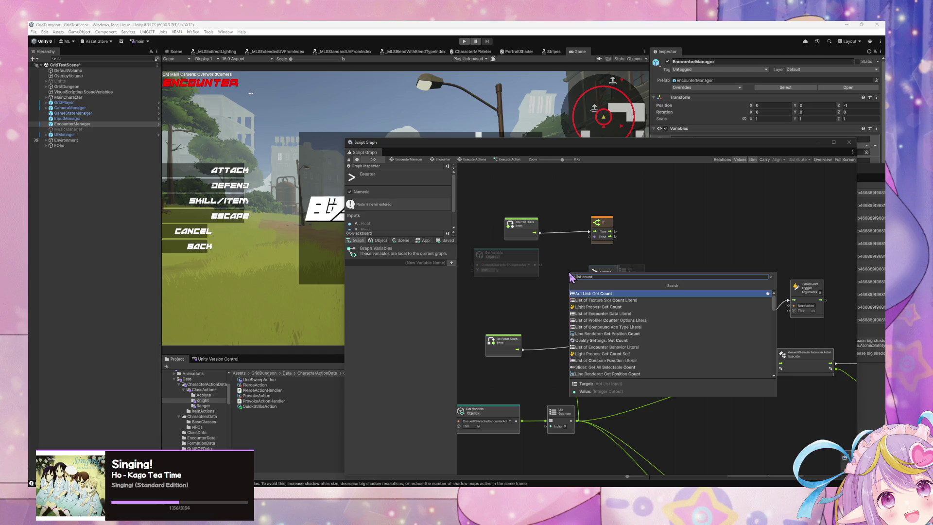
{"action": "key", "text": "ctrl+a"}
{"action": "key", "text": "BackSpace"}
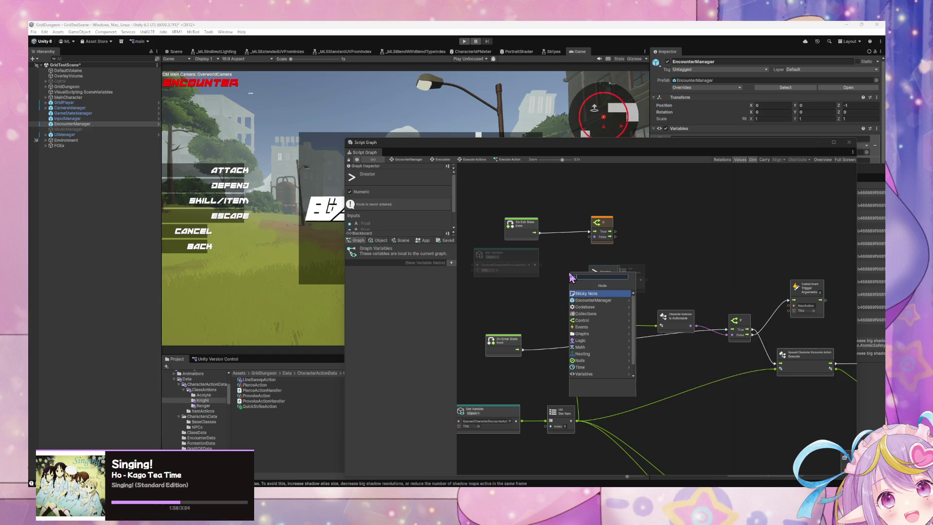
{"action": "key", "text": "Down"}
{"action": "key", "text": "Down"}
{"action": "key", "text": "Down"}
{"action": "key", "text": "Return"}
{"action": "key", "text": "Down"}
{"action": "key", "text": "Down"}
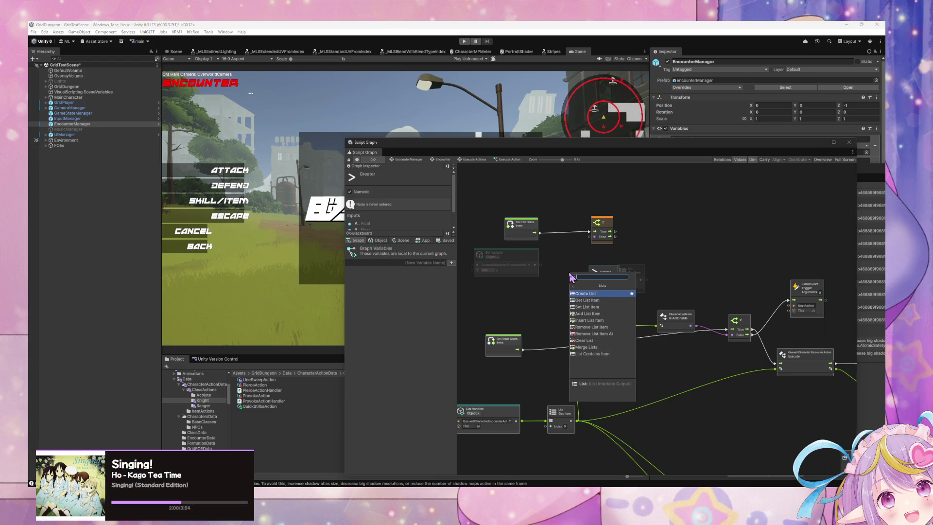
{"action": "key", "text": "Escape"}
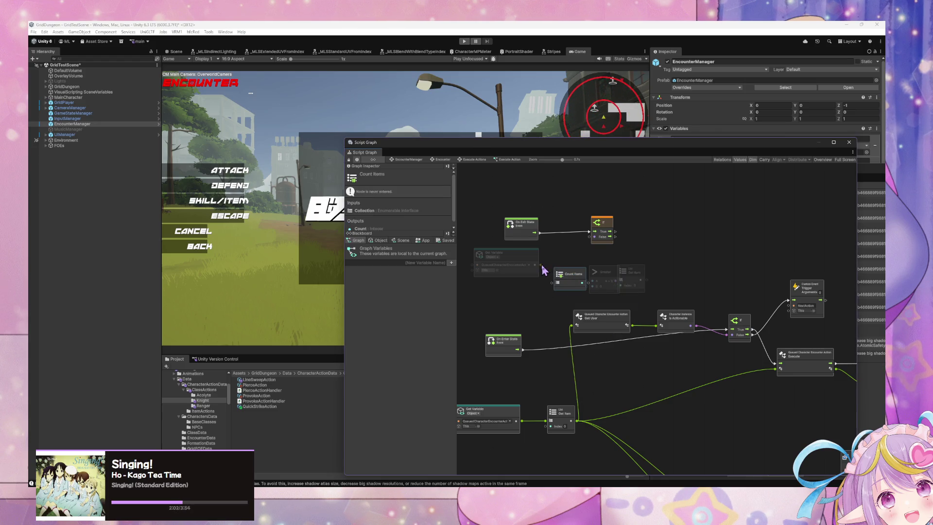
Wire the queue variable into Count Items and Greater (B = 0) into the If condition
{"action": "mouse_move", "coordinate": [541, 265]}
{"action": "left_mouse_down"}
{"action": "mouse_move", "coordinate": [558, 283]}
{"action": "mouse_move", "coordinate": [550, 272]}
{"action": "mouse_move", "coordinate": [608, 276]}
{"action": "mouse_move", "coordinate": [665, 244]}
{"action": "left_mouse_up"}
{"action": "left_click_drag", "start_coordinate": [622, 274], "coordinate": [589, 237]}
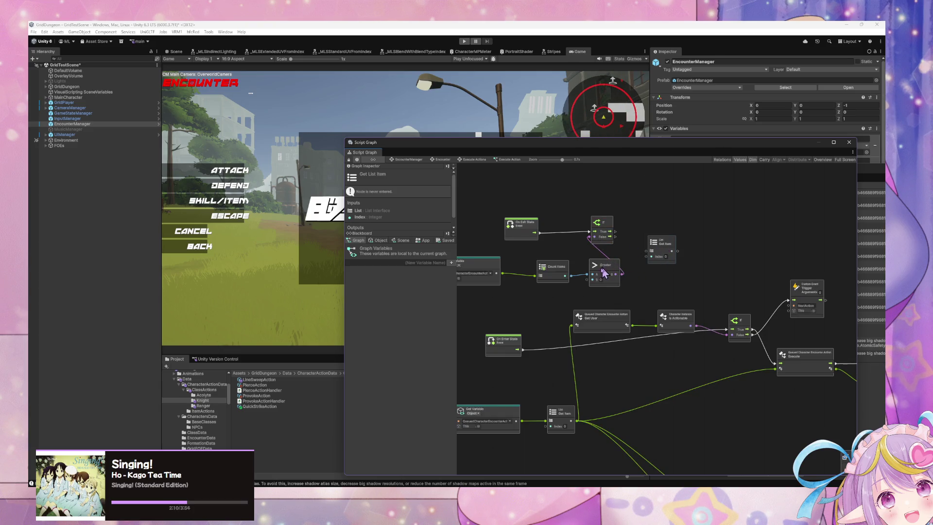
{"action": "left_click", "coordinate": [606, 293]}
{"action": "left_click_drag", "start_coordinate": [617, 302], "coordinate": [486, 259]}
{"action": "left_click_drag", "start_coordinate": [559, 277], "coordinate": [512, 278]}
Add a List Interface Remove node via the 'list remove' search, then delete it
{"action": "left_click", "coordinate": [654, 274]}
{"action": "right_click", "coordinate": [654, 273]}
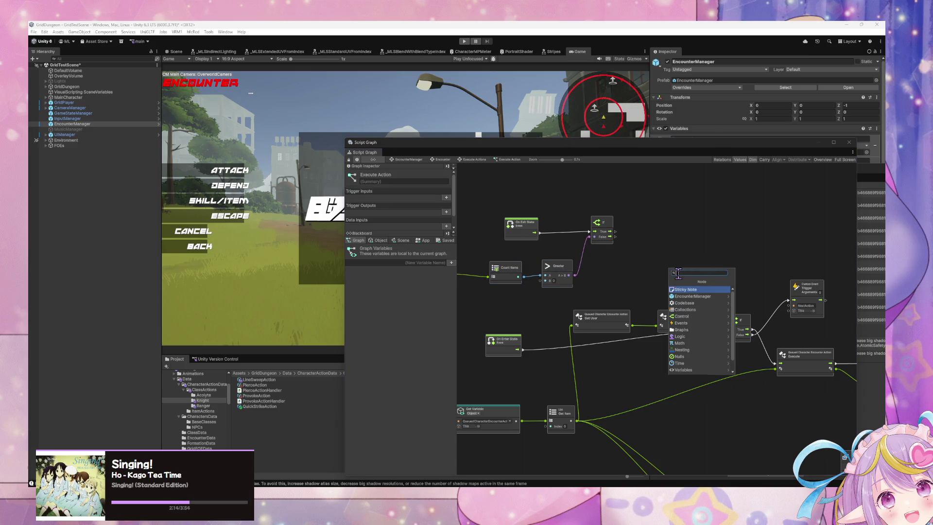
{"action": "type", "text": "list remove"}
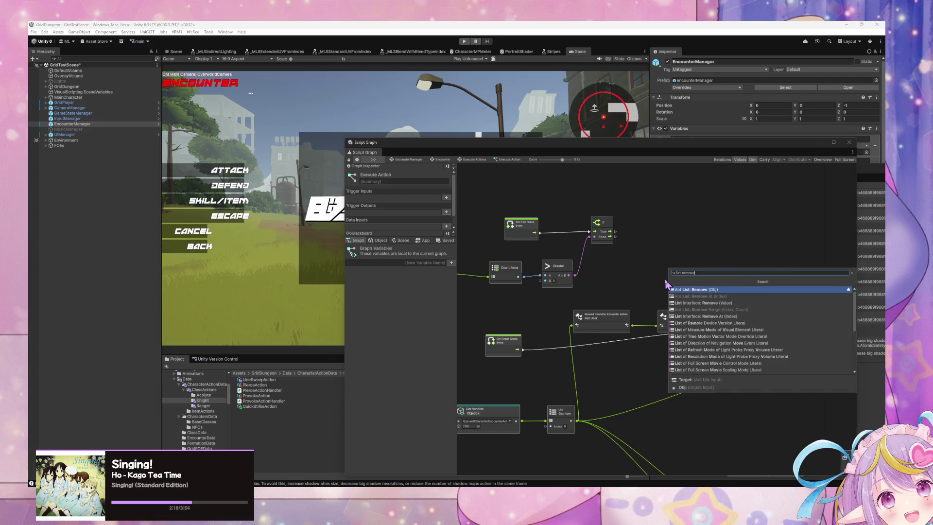
{"action": "key", "text": "Down"}
{"action": "key", "text": "Down"}
{"action": "key", "text": "Return"}
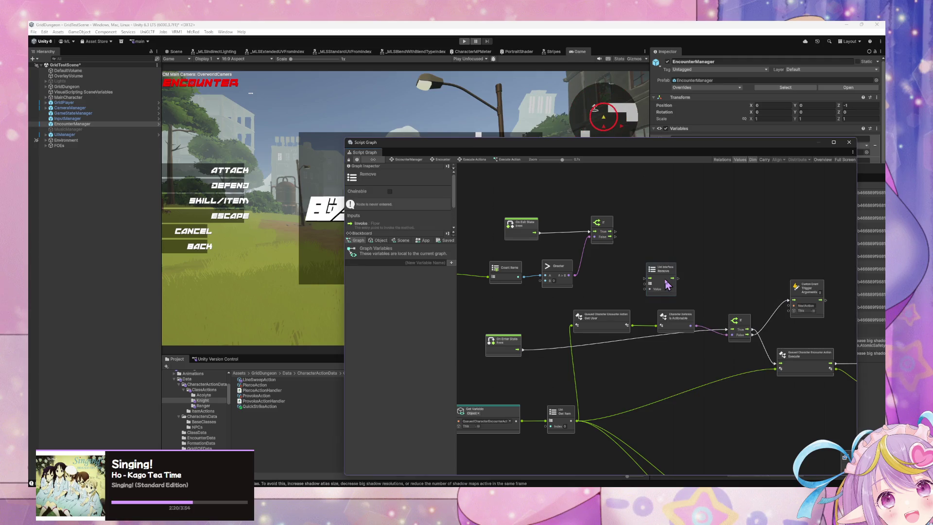
{"action": "key", "text": "Delete"}
Add a First Item node from Collections and place it beside the Get Item node
{"action": "right_click", "coordinate": [651, 268]}
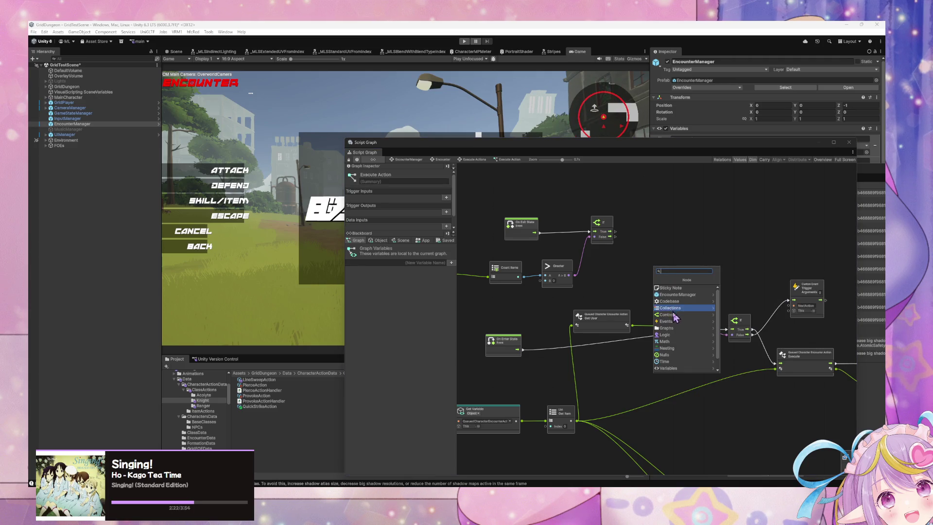
{"action": "left_click", "coordinate": [681, 308]}
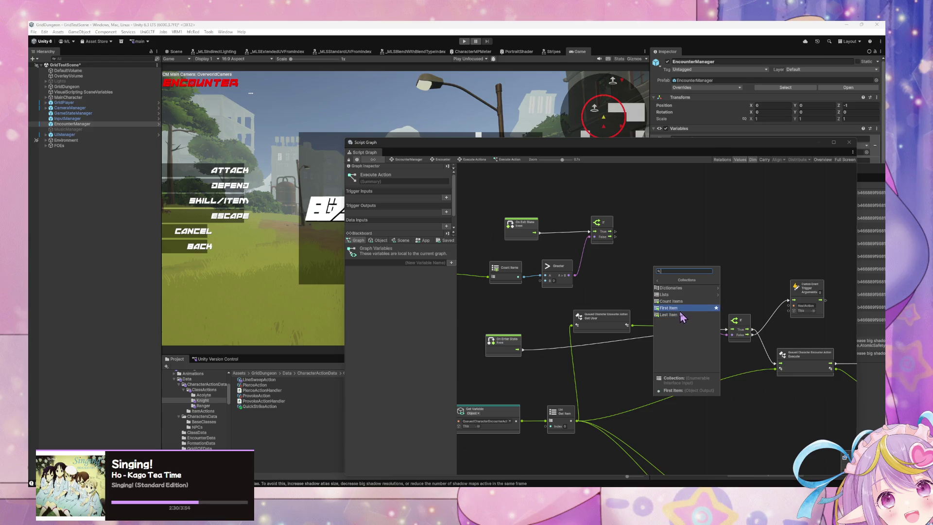
{"action": "left_click", "coordinate": [670, 307]}
{"action": "left_click_drag", "start_coordinate": [661, 285], "coordinate": [622, 405]}
{"action": "mouse_move", "coordinate": [636, 365]}
{"action": "left_mouse_down"}
{"action": "mouse_move", "coordinate": [652, 308]}
{"action": "mouse_move", "coordinate": [669, 300]}
{"action": "mouse_move", "coordinate": [571, 328]}
{"action": "mouse_move", "coordinate": [601, 253]}
{"action": "left_mouse_up"}
Feed First Item into Get Action Data and Get User, delete Get Item, and connect the queue variable
{"action": "scroll", "coordinate": [393, 210], "scroll_direction": "down", "scroll_amount": 1}
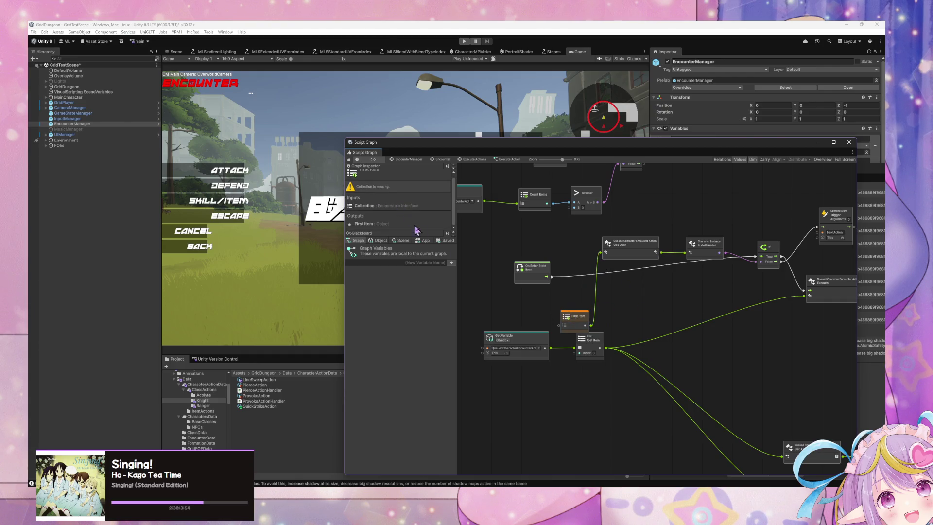
{"action": "left_click_drag", "start_coordinate": [653, 299], "coordinate": [544, 300]}
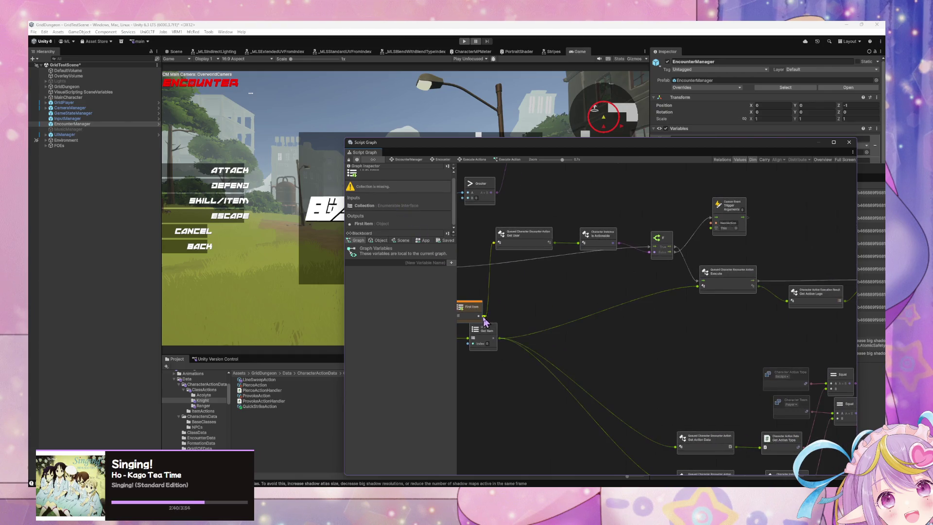
{"action": "scroll", "coordinate": [654, 291], "scroll_direction": "down", "scroll_amount": 2}
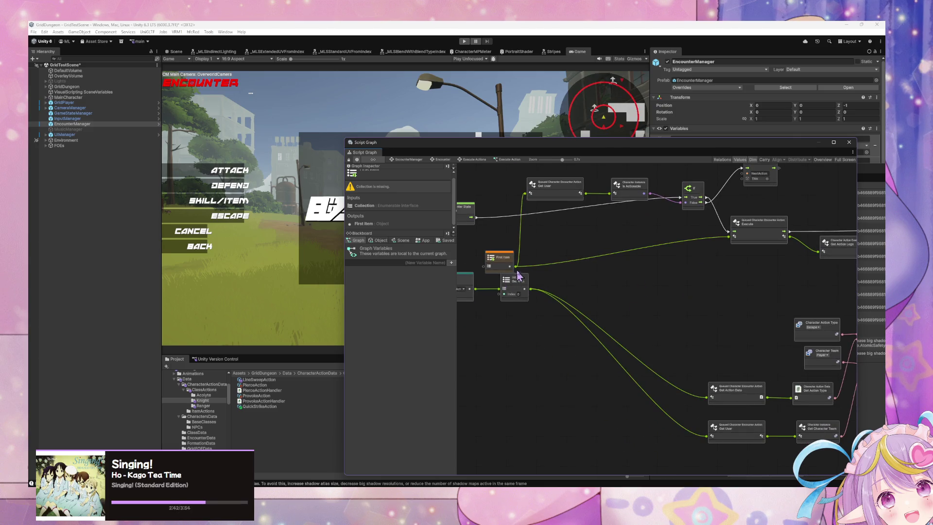
{"action": "left_click_drag", "start_coordinate": [515, 267], "coordinate": [707, 397]}
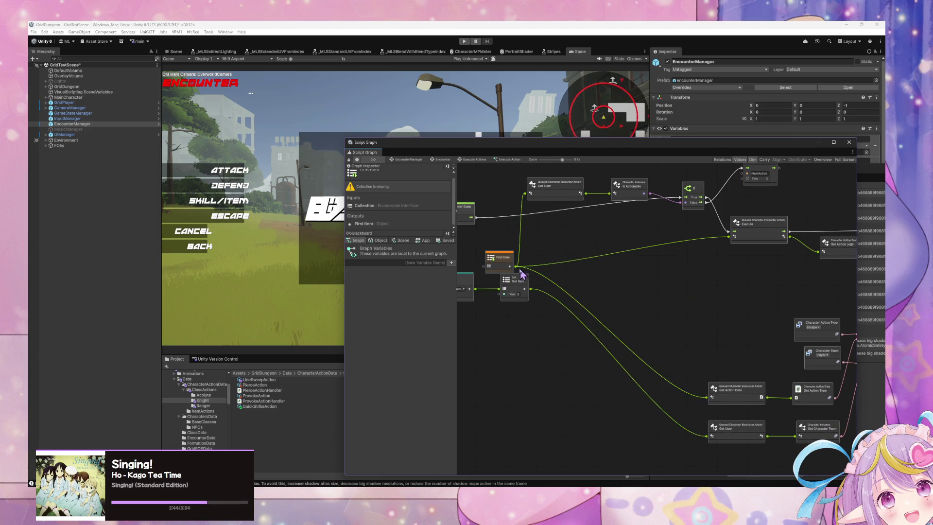
{"action": "mouse_move", "coordinate": [517, 267]}
{"action": "left_mouse_down"}
{"action": "mouse_move", "coordinate": [606, 357]}
{"action": "mouse_move", "coordinate": [707, 436]}
{"action": "left_mouse_up"}
{"action": "left_click", "coordinate": [513, 281]}
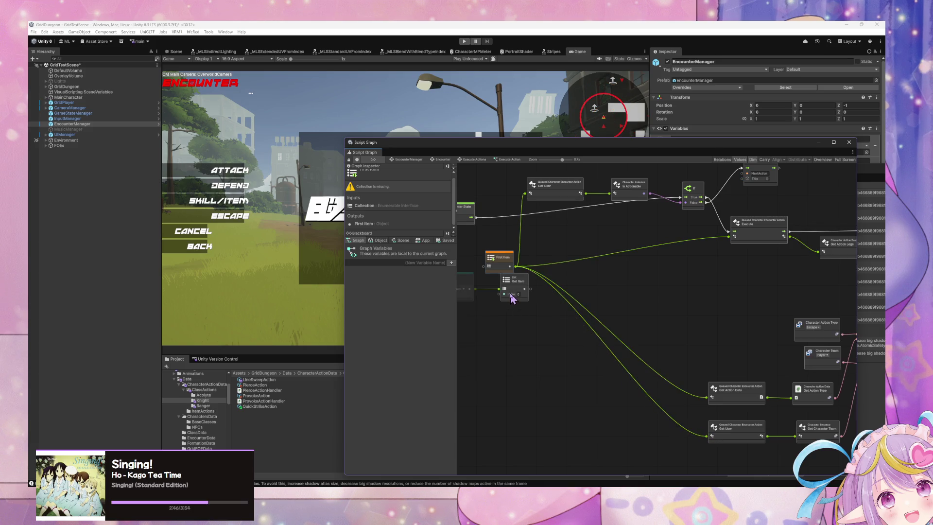
{"action": "key", "text": "Delete"}
{"action": "mouse_move", "coordinate": [510, 277]}
{"action": "left_mouse_down"}
{"action": "mouse_move", "coordinate": [516, 302]}
{"action": "mouse_move", "coordinate": [469, 289]}
{"action": "left_mouse_up"}
{"action": "left_click_drag", "start_coordinate": [725, 289], "coordinate": [562, 323]}
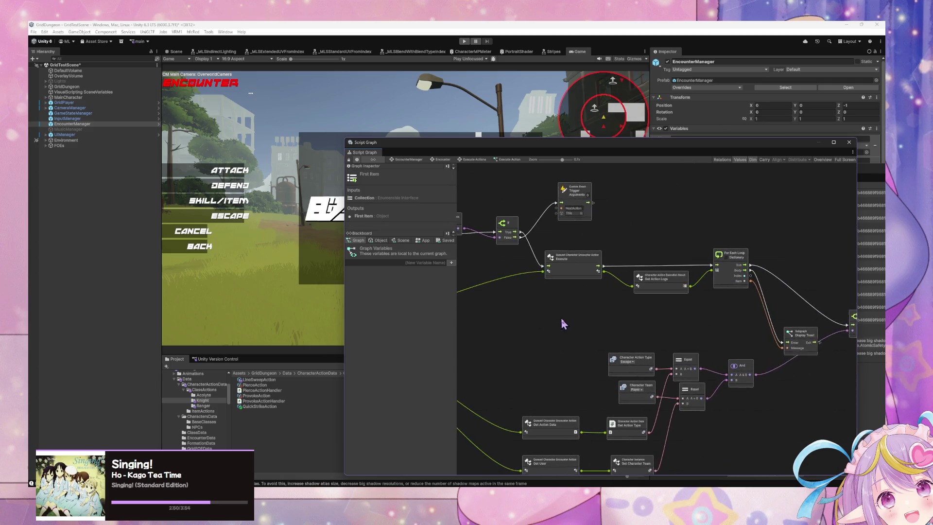
{"action": "mouse_move", "coordinate": [618, 313]}
{"action": "left_mouse_down"}
{"action": "mouse_move", "coordinate": [494, 304]}
{"action": "mouse_move", "coordinate": [687, 272]}
{"action": "mouse_move", "coordinate": [742, 308]}
{"action": "mouse_move", "coordinate": [684, 308]}
{"action": "mouse_move", "coordinate": [694, 308]}
{"action": "left_mouse_up"}
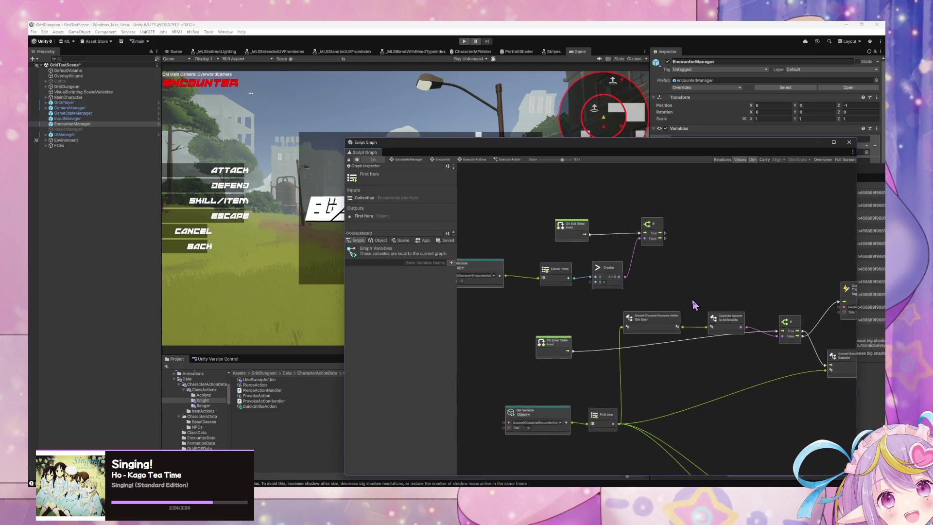
Add a Remove List Item At node and place it after the If node's True output
{"action": "right_click", "coordinate": [667, 278]}
{"action": "left_click", "coordinate": [681, 282]}
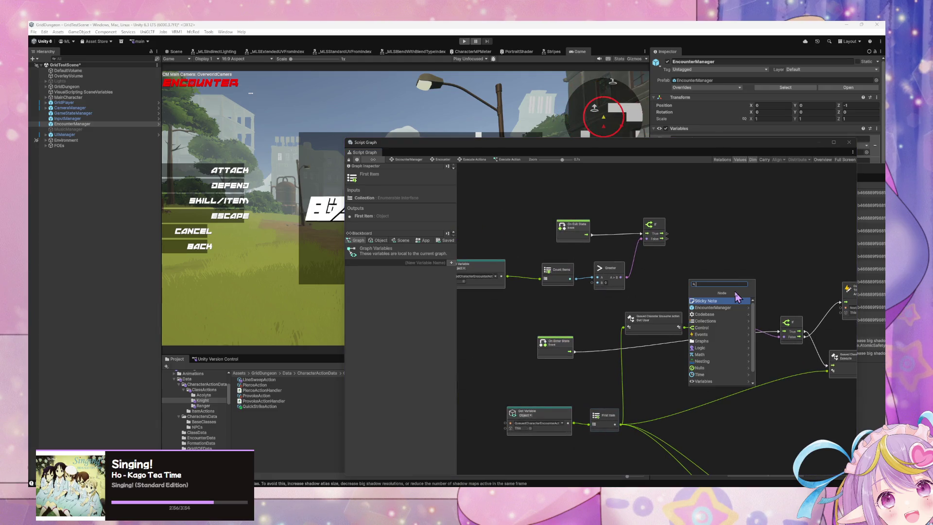
{"action": "type", "text": "remove"}
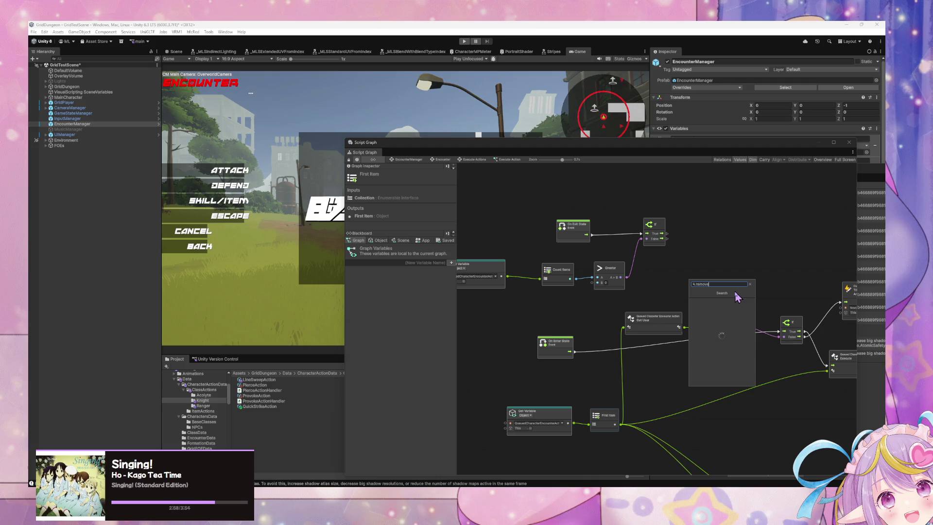
{"action": "key", "text": "Down"}
{"action": "key", "text": "Down"}
{"action": "key", "text": "Down"}
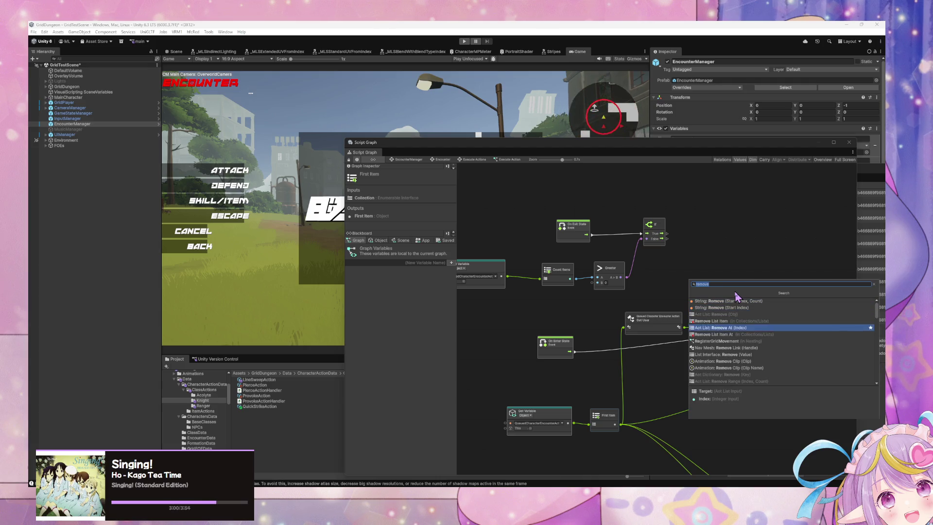
{"action": "key", "text": "Return"}
{"action": "mouse_move", "coordinate": [690, 282]}
{"action": "left_mouse_down"}
{"action": "mouse_move", "coordinate": [719, 233]}
{"action": "mouse_move", "coordinate": [675, 238]}
{"action": "mouse_move", "coordinate": [696, 247]}
{"action": "mouse_move", "coordinate": [726, 228]}
{"action": "left_mouse_up"}
{"action": "left_click", "coordinate": [714, 298]}
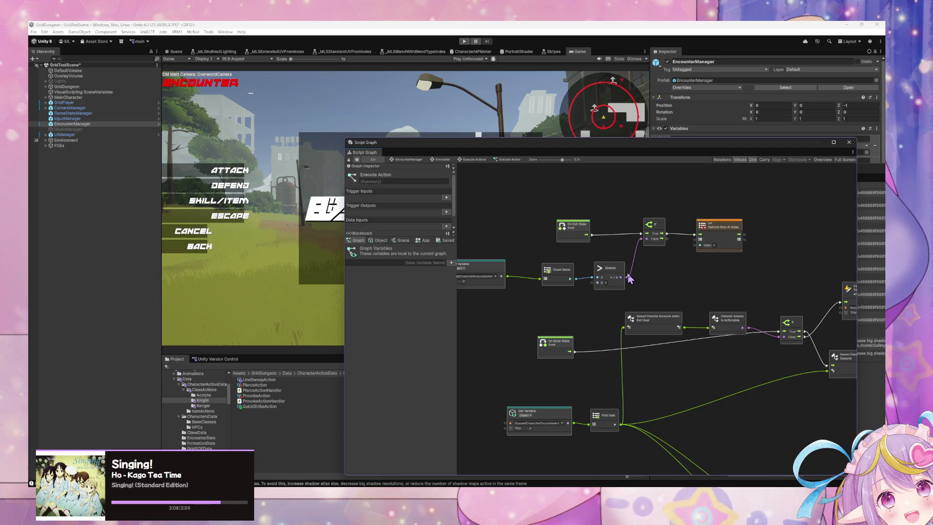
{"action": "scroll", "coordinate": [748, 289], "scroll_direction": "down", "scroll_amount": 3}
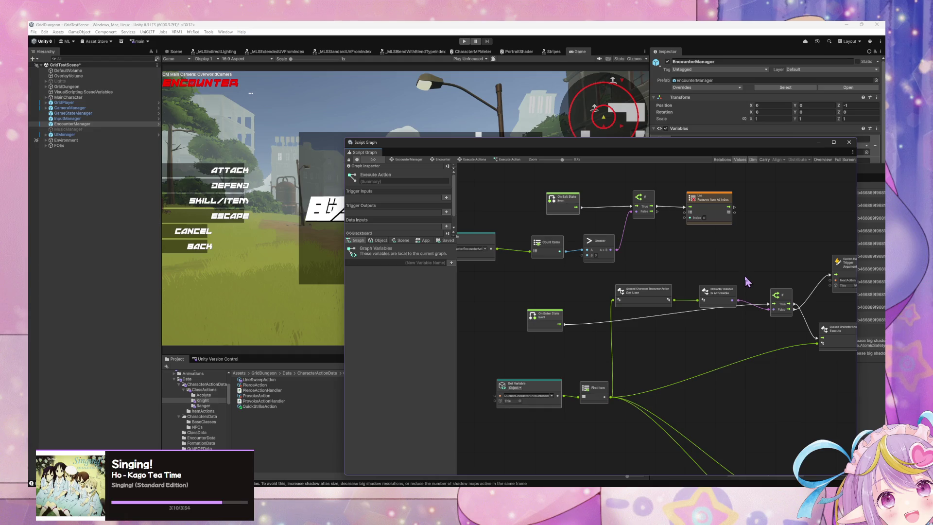
{"action": "scroll", "coordinate": [634, 252], "scroll_direction": "down", "scroll_amount": 10}
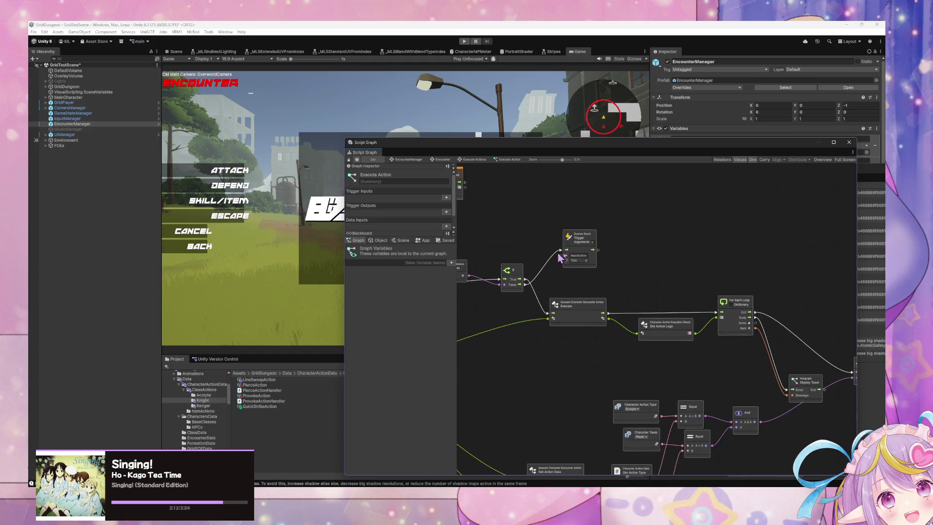
{"action": "scroll", "coordinate": [656, 254], "scroll_direction": "right", "scroll_amount": 5}
{"action": "scroll", "coordinate": [600, 243], "scroll_direction": "down", "scroll_amount": 5}
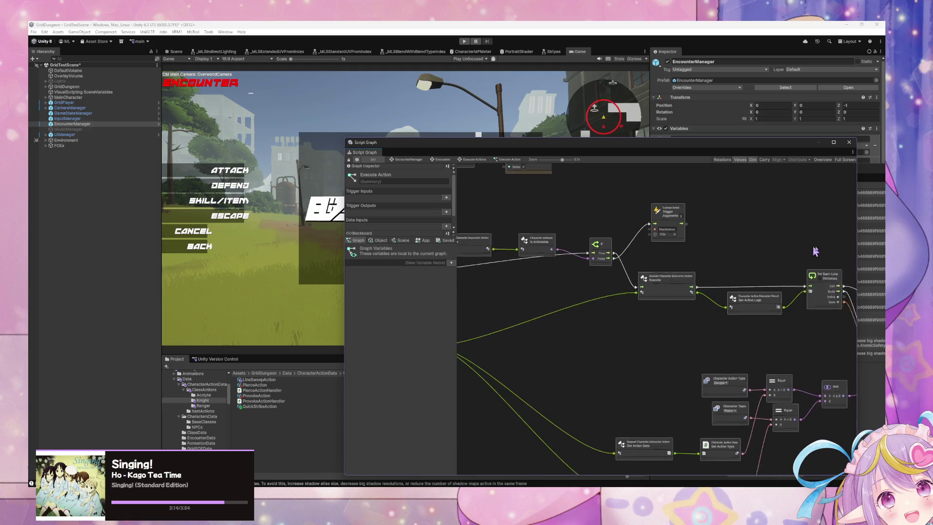
{"action": "scroll", "coordinate": [758, 253], "scroll_direction": "left", "scroll_amount": 10}
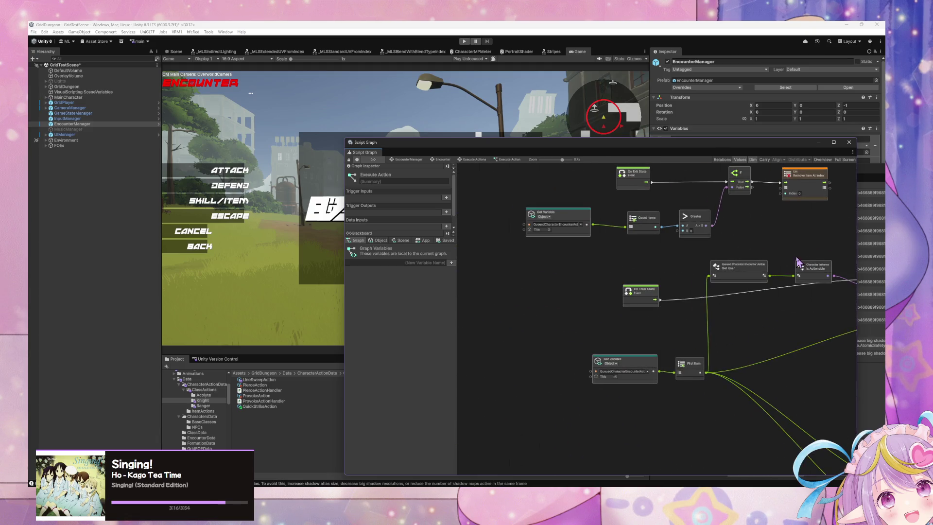
{"action": "scroll", "coordinate": [778, 267], "scroll_direction": "up", "scroll_amount": 2}
{"action": "scroll", "coordinate": [793, 277], "scroll_direction": "right", "scroll_amount": 3}
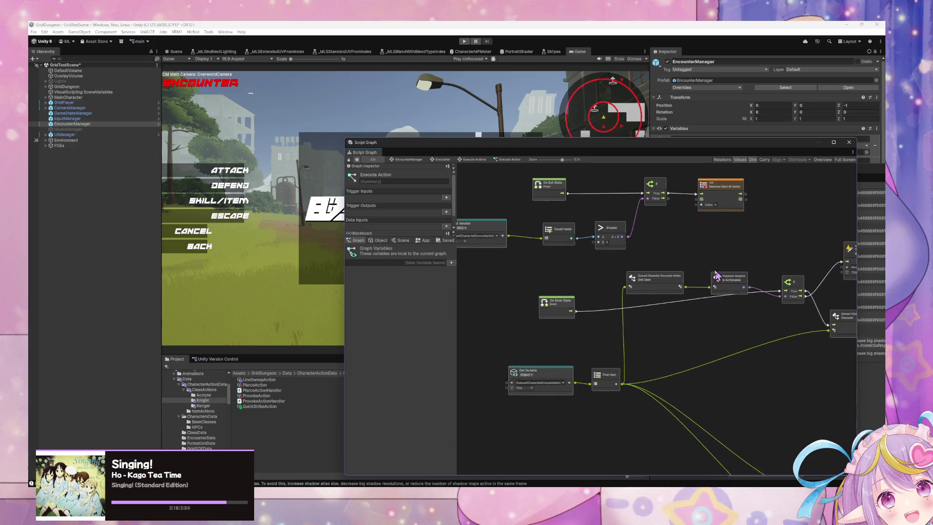
Enter play mode, resolve a battle turn with Acolyte and Knight actions, and enlarge the Console
{"action": "key", "text": "ctrl+p"}
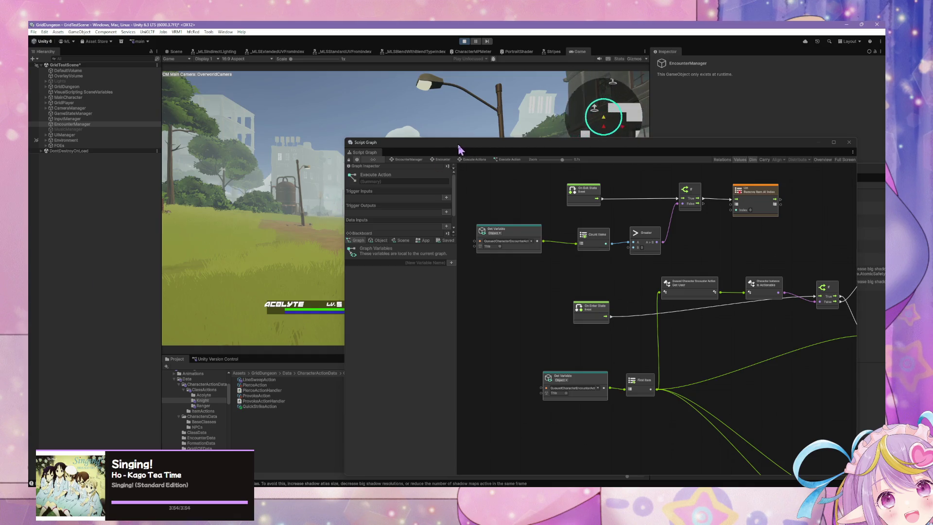
{"action": "left_click_drag", "start_coordinate": [458, 146], "coordinate": [684, 207]}
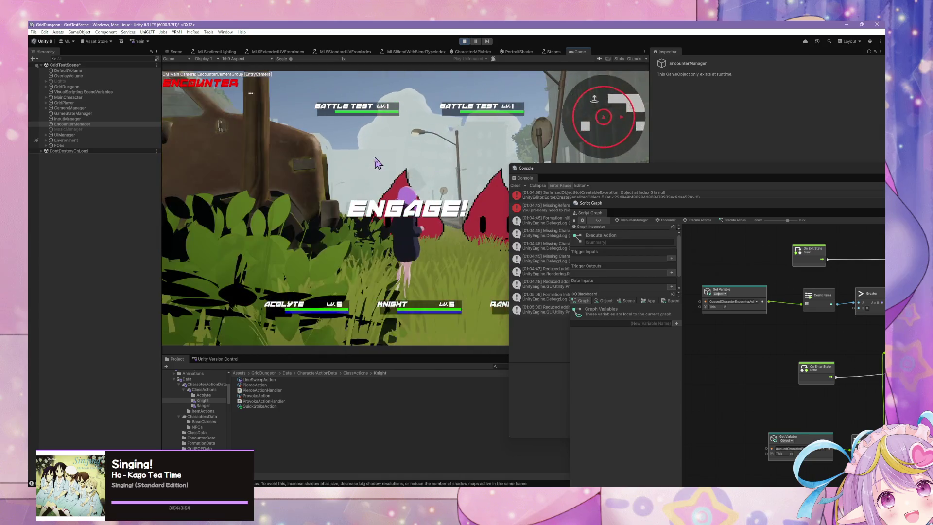
{"action": "left_click", "coordinate": [227, 188]}
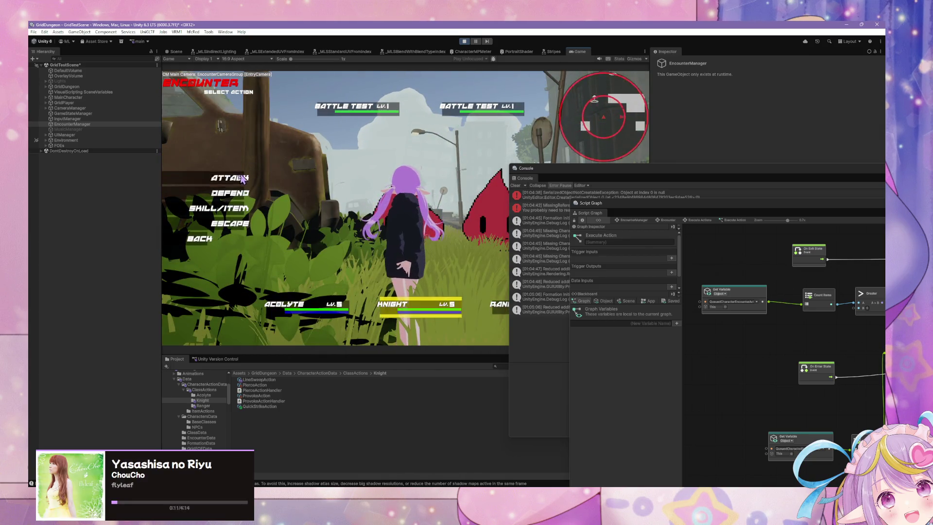
{"action": "left_click", "coordinate": [230, 178]}
{"action": "left_click", "coordinate": [193, 208]}
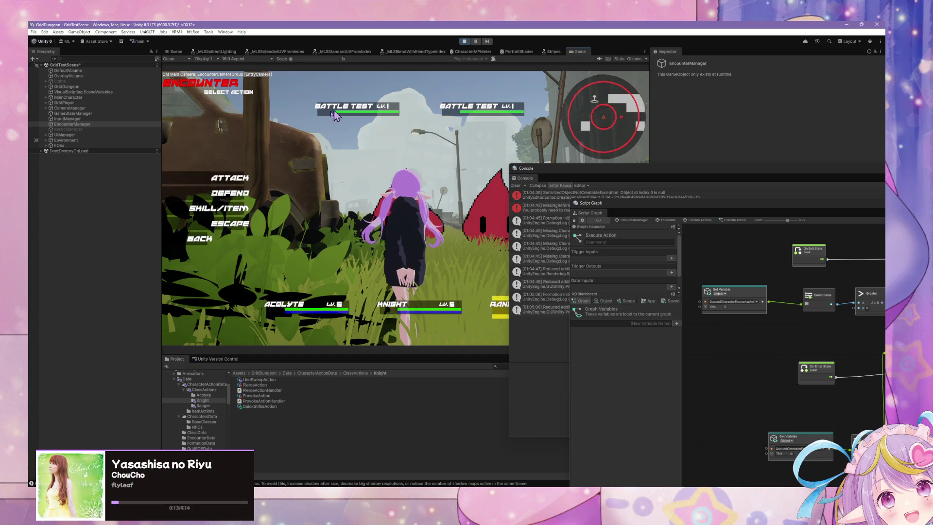
{"action": "left_click", "coordinate": [218, 208]}
{"action": "left_click", "coordinate": [341, 157]}
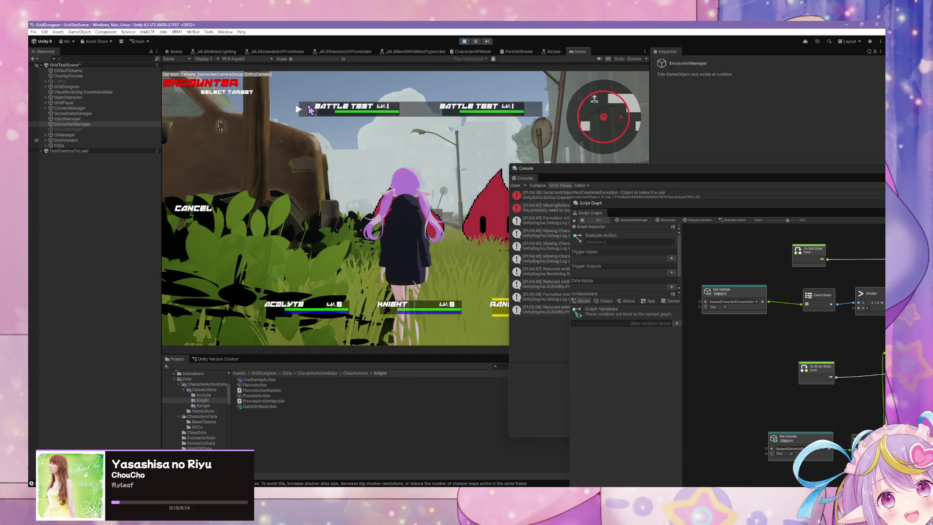
{"action": "double_click", "coordinate": [550, 168]}
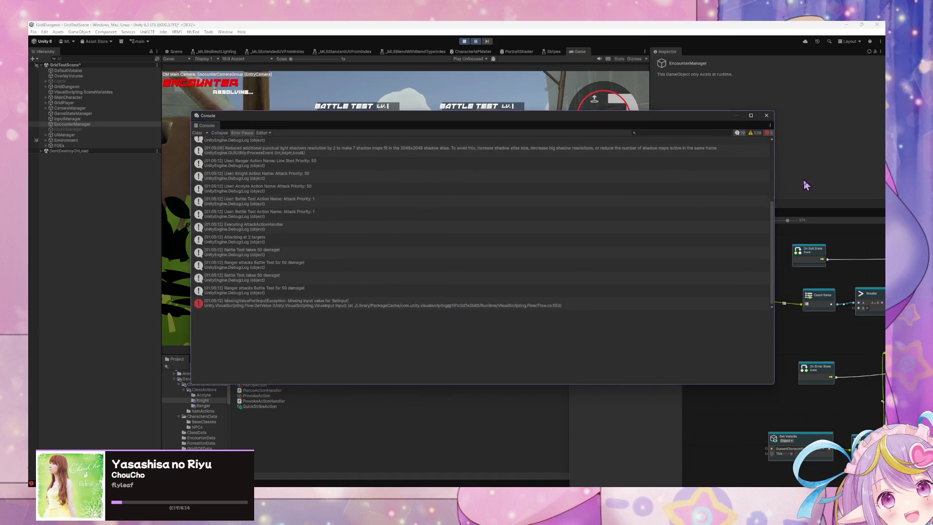
Wire the queue Get Variable into Remove Item At Index's list input and restart play mode
{"action": "mouse_move", "coordinate": [804, 212]}
{"action": "left_mouse_down"}
{"action": "mouse_move", "coordinate": [639, 219]}
{"action": "mouse_move", "coordinate": [514, 212]}
{"action": "left_mouse_up"}
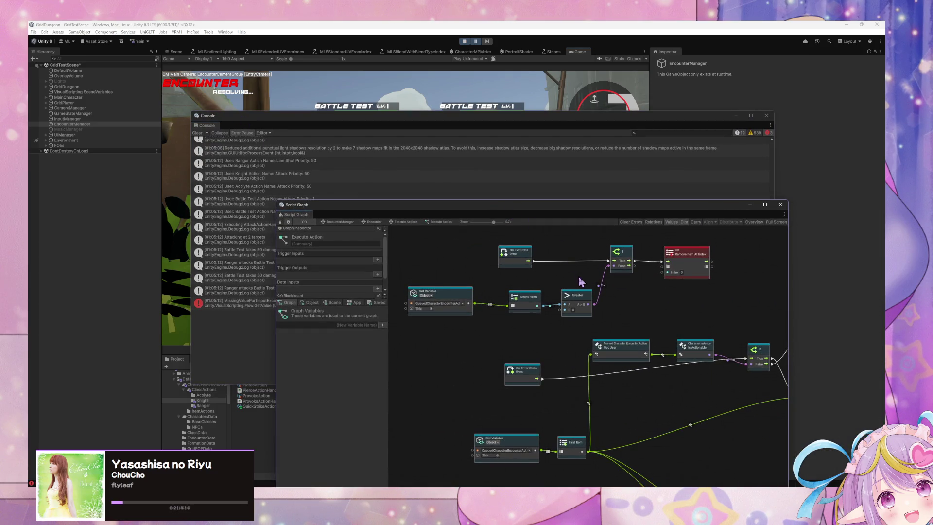
{"action": "left_click_drag", "start_coordinate": [469, 303], "coordinate": [662, 270]}
{"action": "left_click", "coordinate": [464, 41]}
{"action": "left_click", "coordinate": [465, 42]}
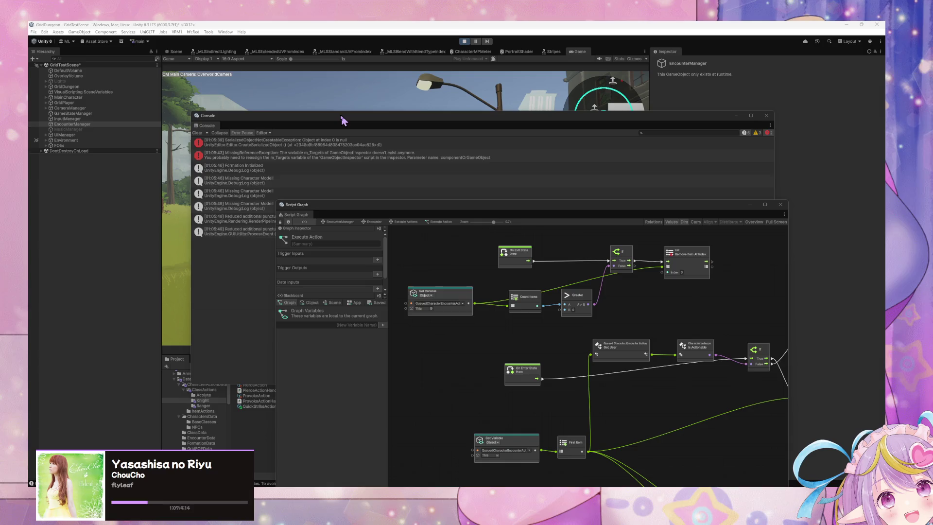
Play a turn where the Knight uses Quick Strike on Battle Test
{"action": "left_click_drag", "start_coordinate": [343, 120], "coordinate": [656, 183]}
{"action": "left_click_drag", "start_coordinate": [441, 207], "coordinate": [657, 198]}
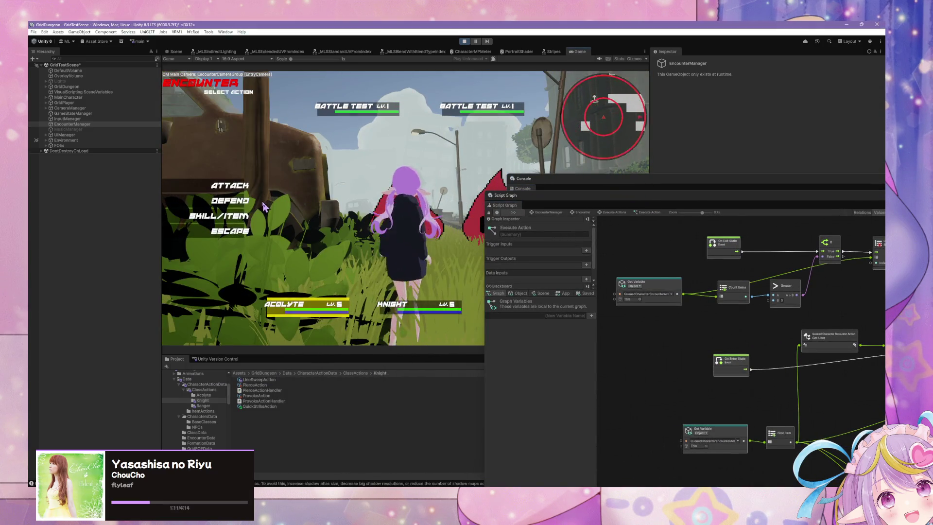
{"action": "left_click", "coordinate": [263, 204]}
{"action": "left_click", "coordinate": [228, 216]}
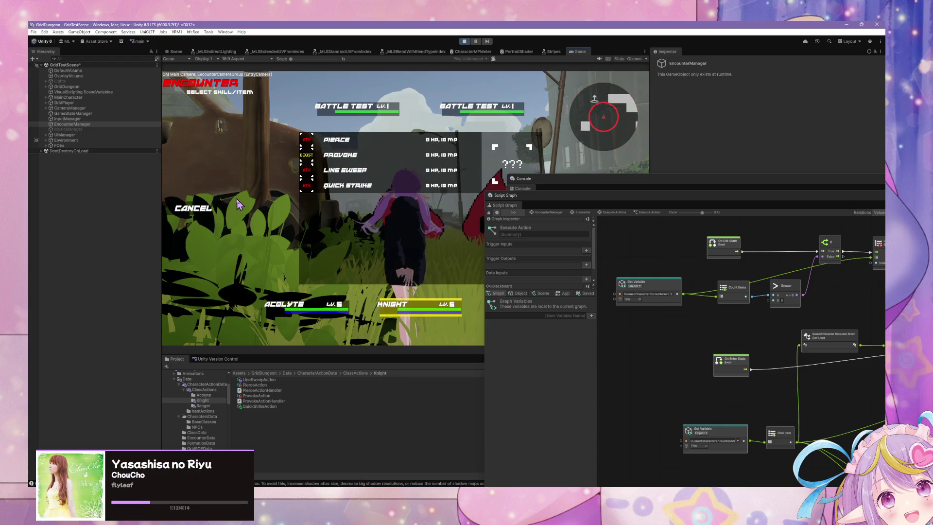
{"action": "left_click", "coordinate": [349, 193]}
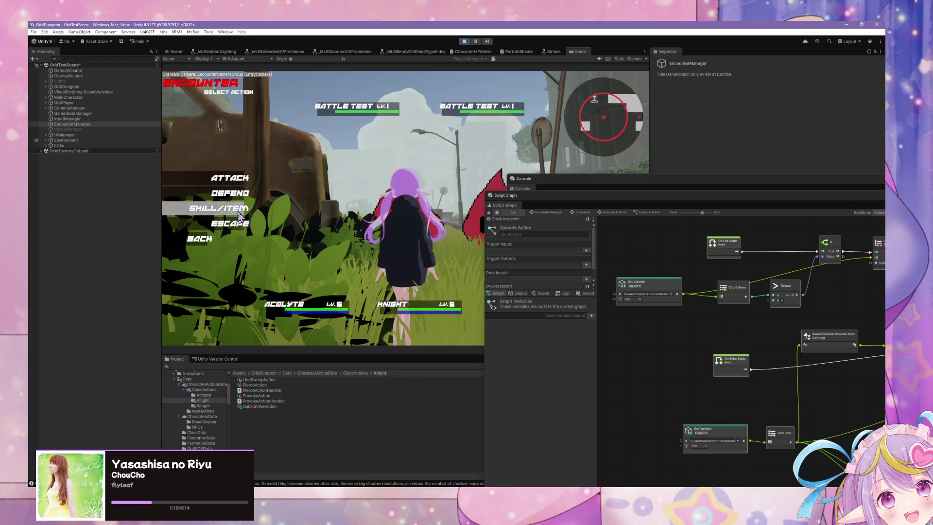
{"action": "left_click", "coordinate": [239, 217]}
{"action": "left_click", "coordinate": [340, 141]}
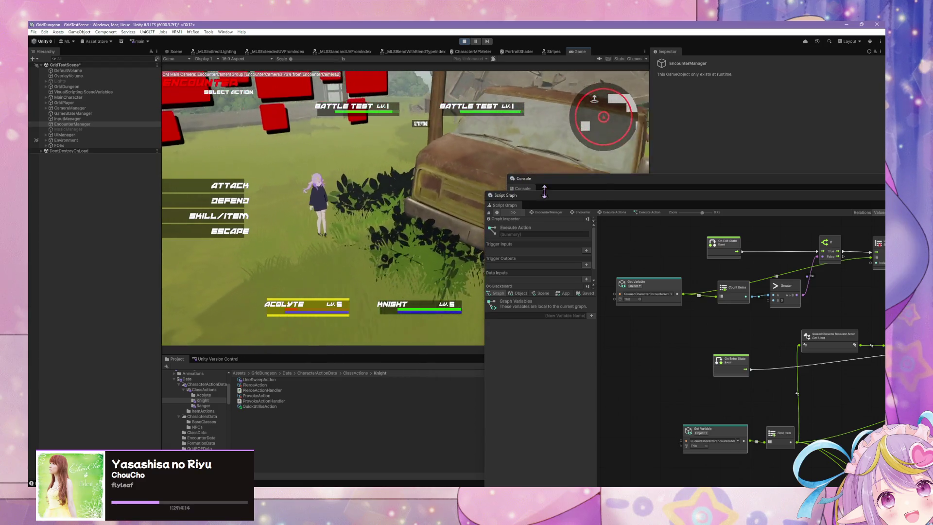
Enlarge the Console and scroll through the logged action priorities and attacks
{"action": "left_click_drag", "start_coordinate": [545, 191], "coordinate": [487, 234]}
{"action": "left_click", "coordinate": [475, 255]}
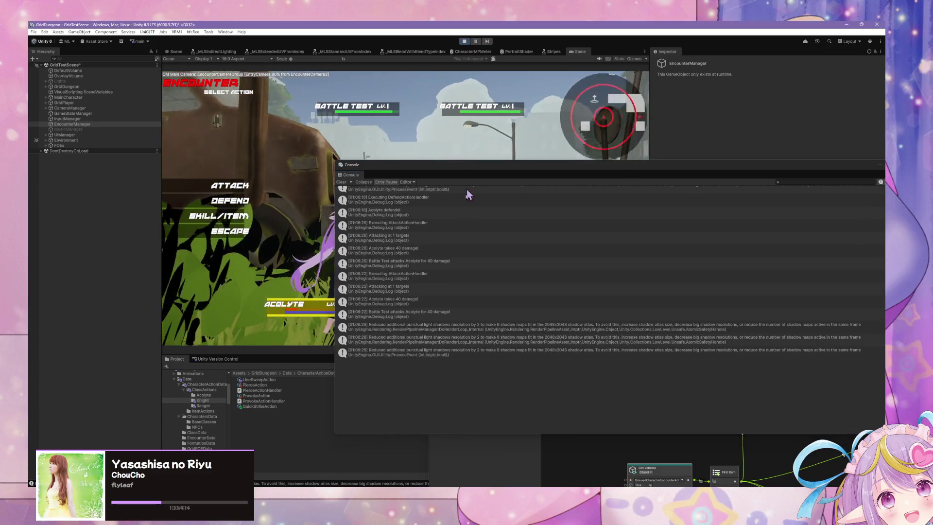
{"action": "scroll", "coordinate": [462, 219], "scroll_direction": "up", "scroll_amount": 6}
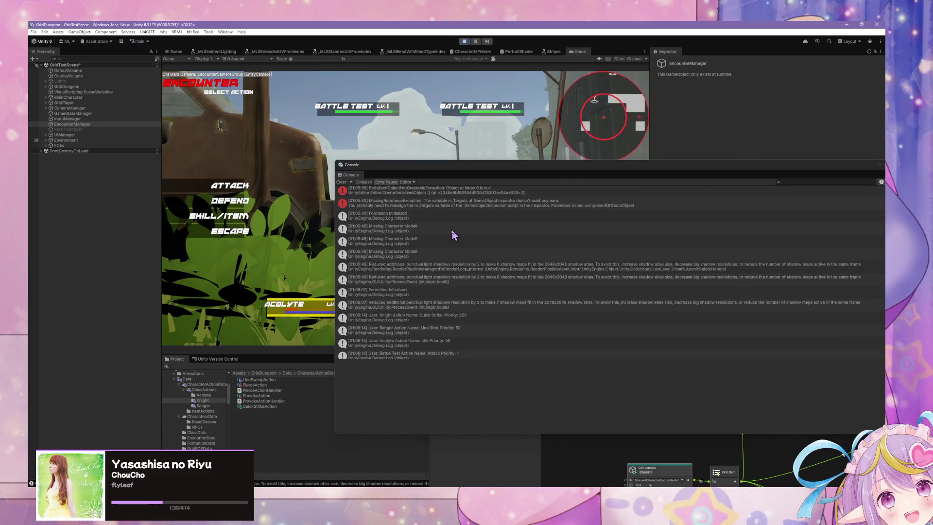
{"action": "scroll", "coordinate": [454, 235], "scroll_direction": "down", "scroll_amount": 3}
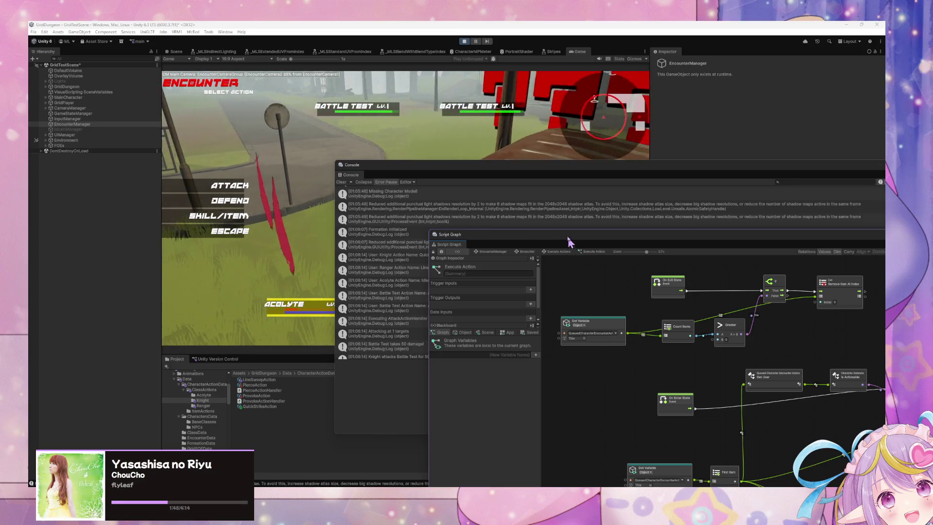
{"action": "left_click_drag", "start_coordinate": [564, 234], "coordinate": [397, 195]}
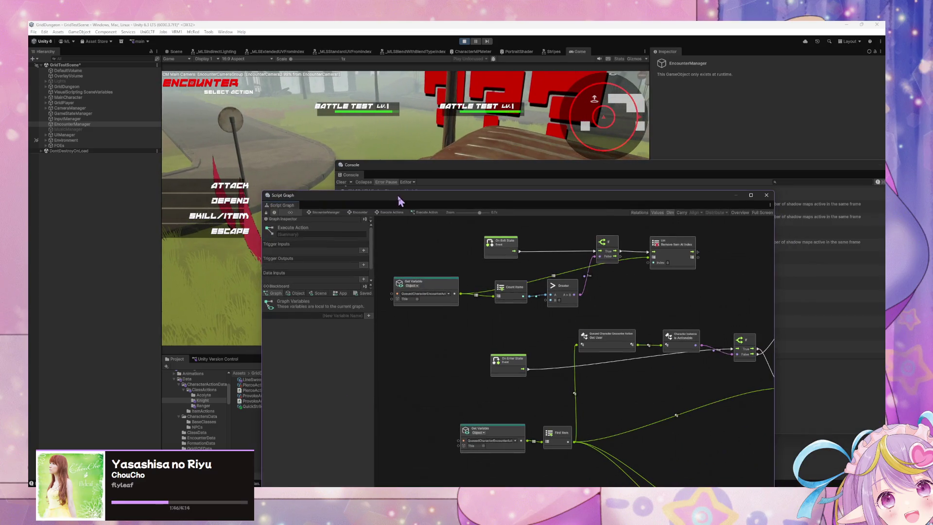
Open the Overworld and Encounter states from the EncounterManager graph, then stop play mode
{"action": "left_click", "coordinate": [336, 212]}
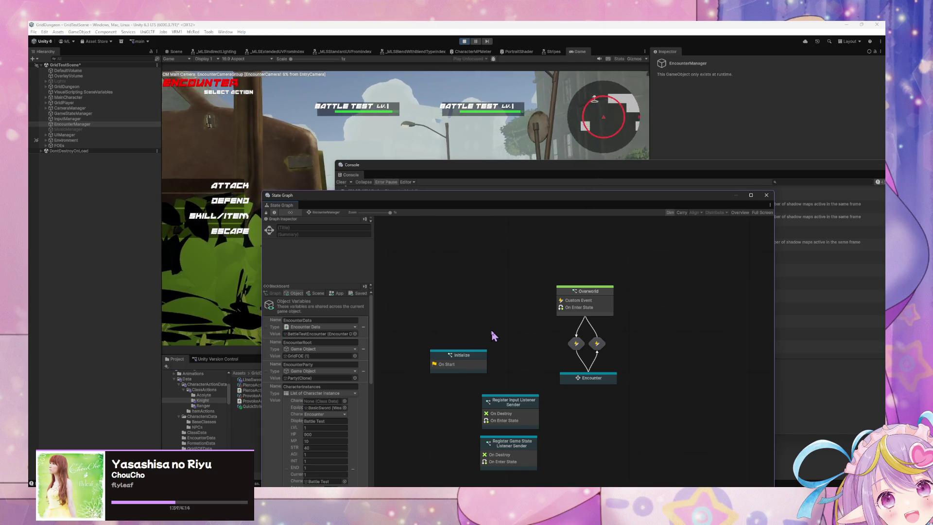
{"action": "double_click", "coordinate": [586, 311]}
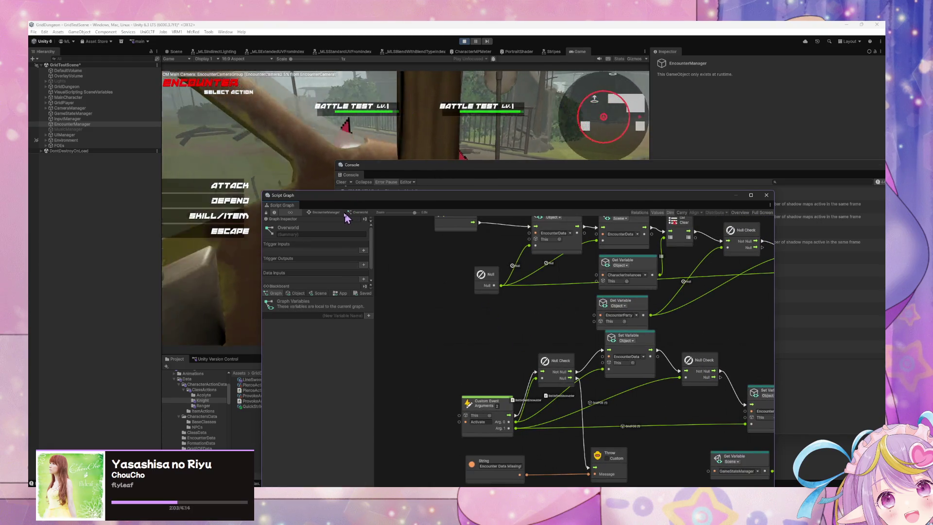
{"action": "left_click", "coordinate": [323, 213]}
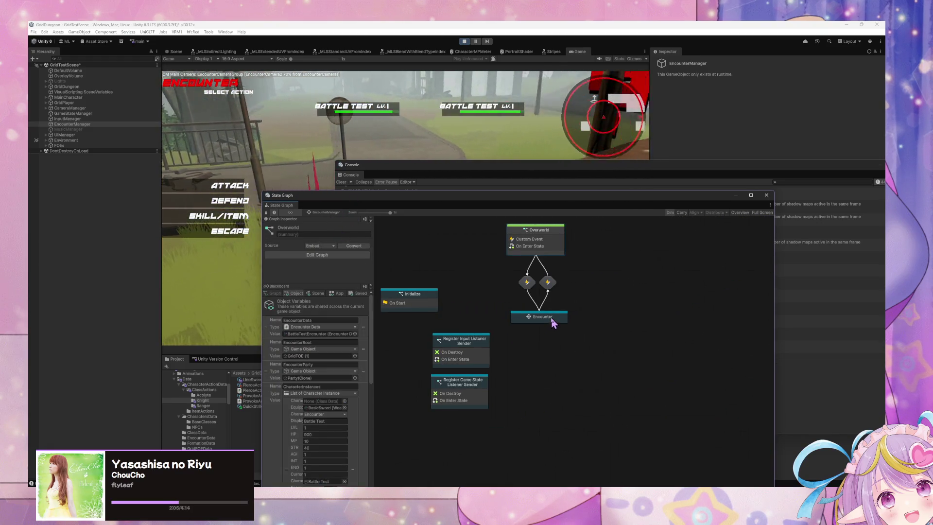
{"action": "double_click", "coordinate": [539, 316]}
{"action": "left_click_drag", "start_coordinate": [410, 325], "coordinate": [548, 377]}
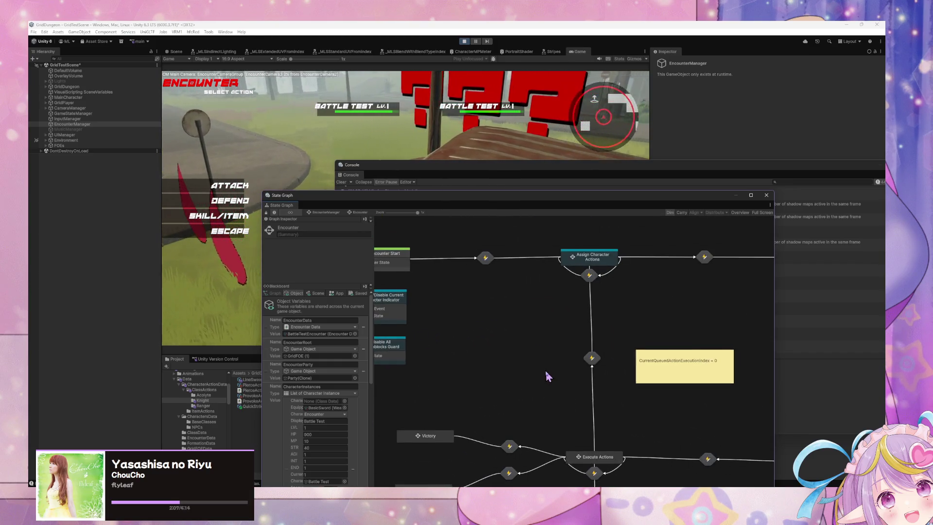
{"action": "scroll", "coordinate": [504, 321], "scroll_direction": "down", "scroll_amount": 2}
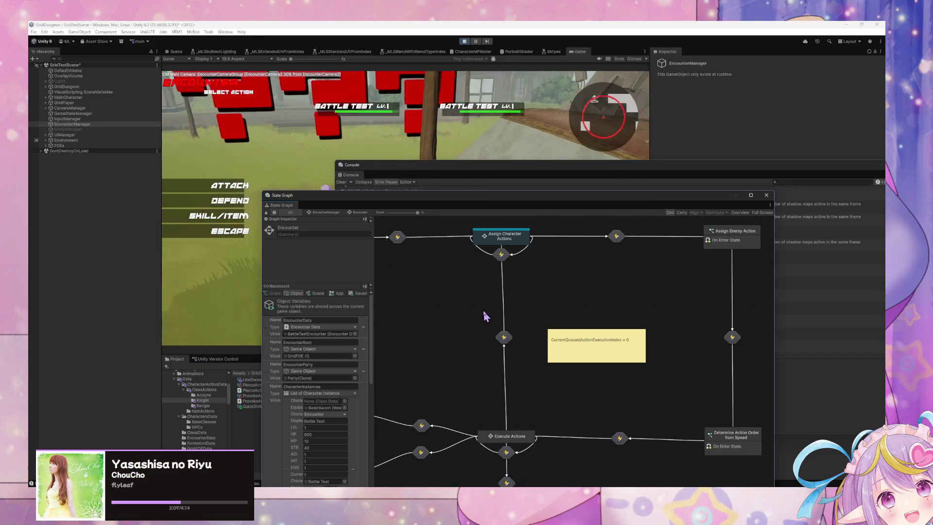
{"action": "left_click_drag", "start_coordinate": [485, 316], "coordinate": [475, 243]}
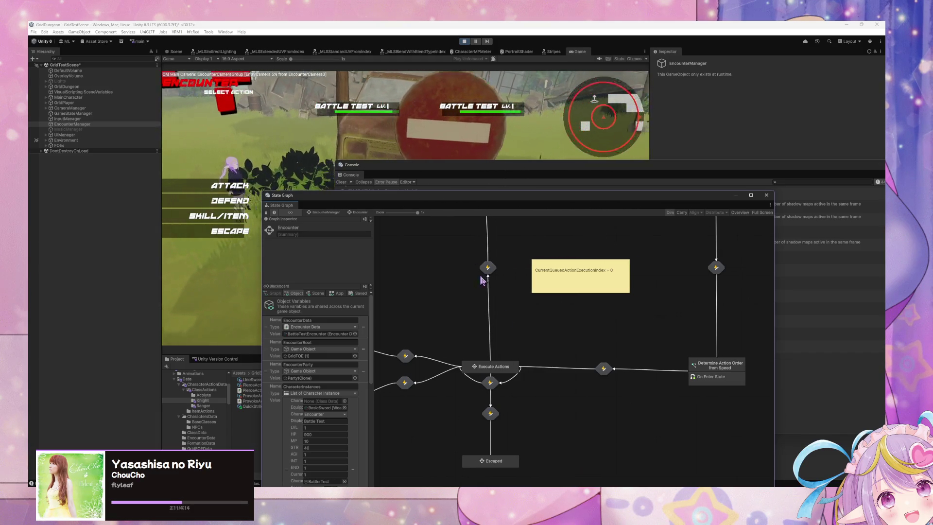
{"action": "left_click", "coordinate": [464, 41]}
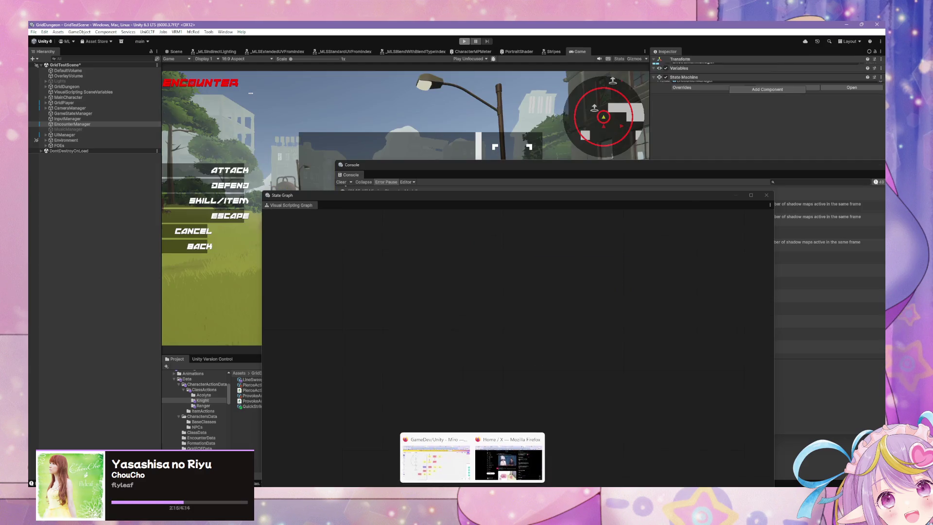
Switch to the Miro board and pan to the action-queue flowchart
{"action": "left_click", "coordinate": [434, 452]}
{"action": "mouse_move", "coordinate": [471, 398]}
{"action": "left_mouse_down"}
{"action": "mouse_move", "coordinate": [499, 421]}
{"action": "mouse_move", "coordinate": [467, 411]}
{"action": "mouse_move", "coordinate": [509, 422]}
{"action": "mouse_move", "coordinate": [534, 449]}
{"action": "mouse_move", "coordinate": [515, 424]}
{"action": "left_mouse_up"}
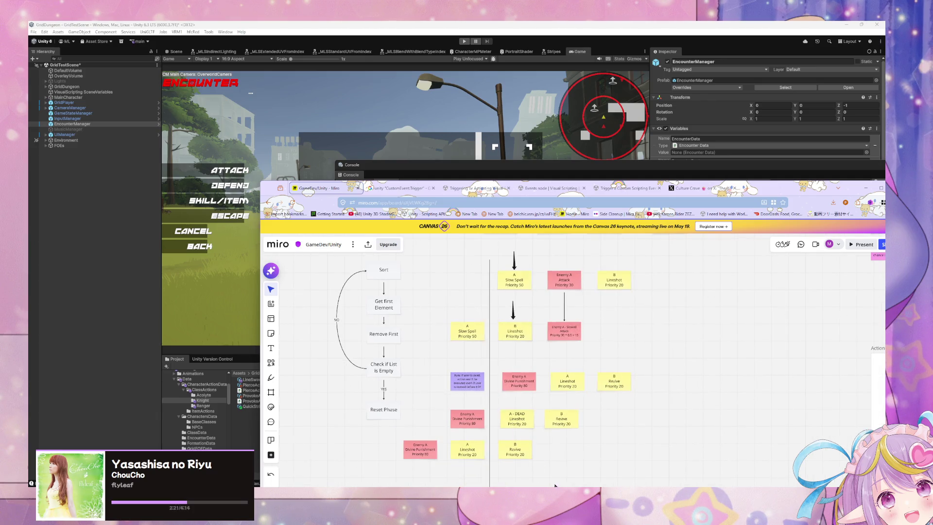
{"action": "mouse_move", "coordinate": [559, 485]}
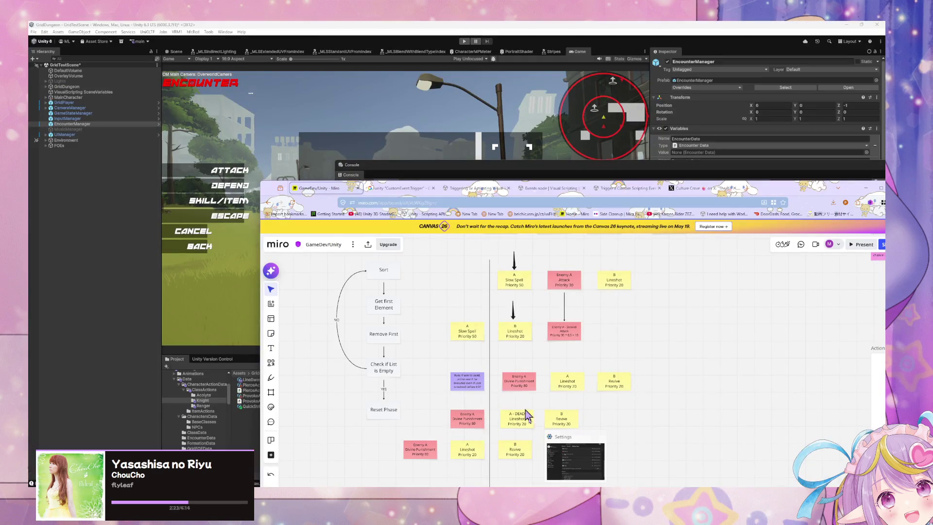
{"action": "scroll", "coordinate": [594, 418], "scroll_direction": "up", "scroll_amount": 4}
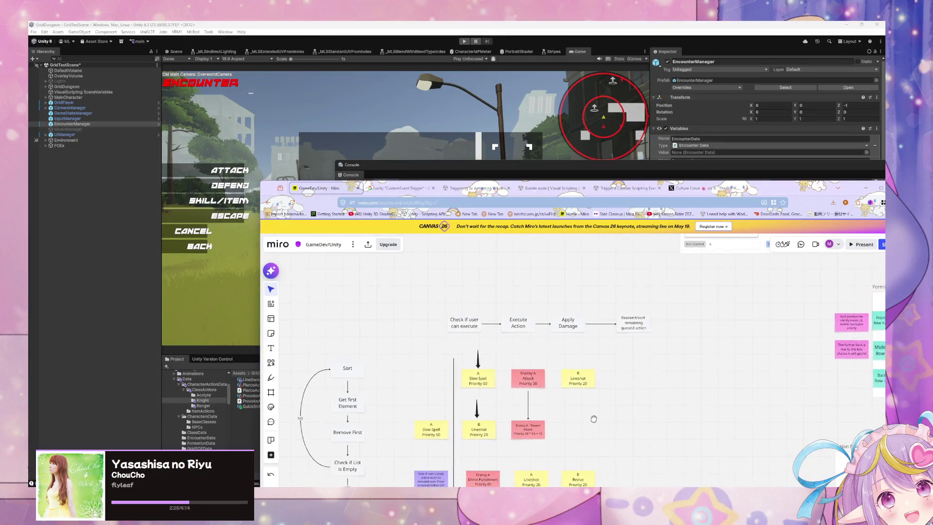
{"action": "left_click_drag", "start_coordinate": [594, 419], "coordinate": [607, 372]}
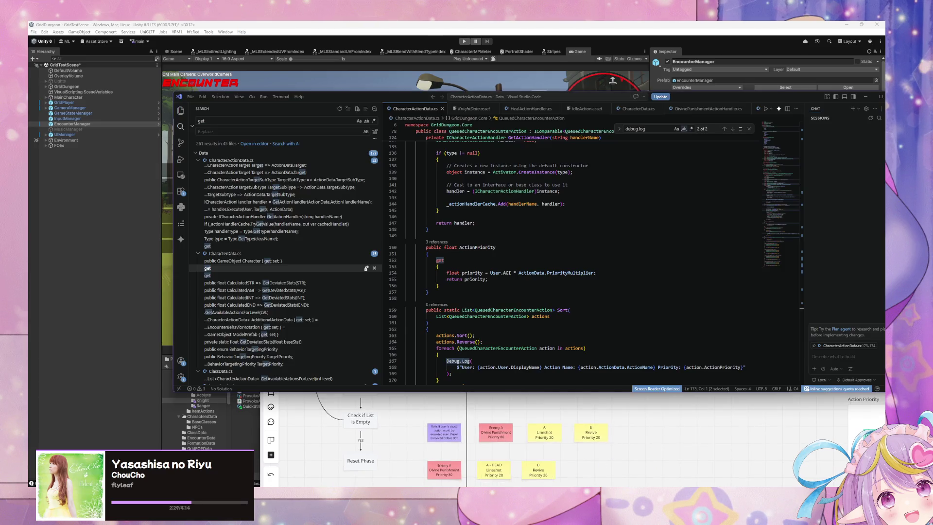
Review the QueuedCharacterEncounterAction sort and Execute() code in CharacterActionData.cs, then return to Unity
{"action": "left_click", "coordinate": [517, 468]}
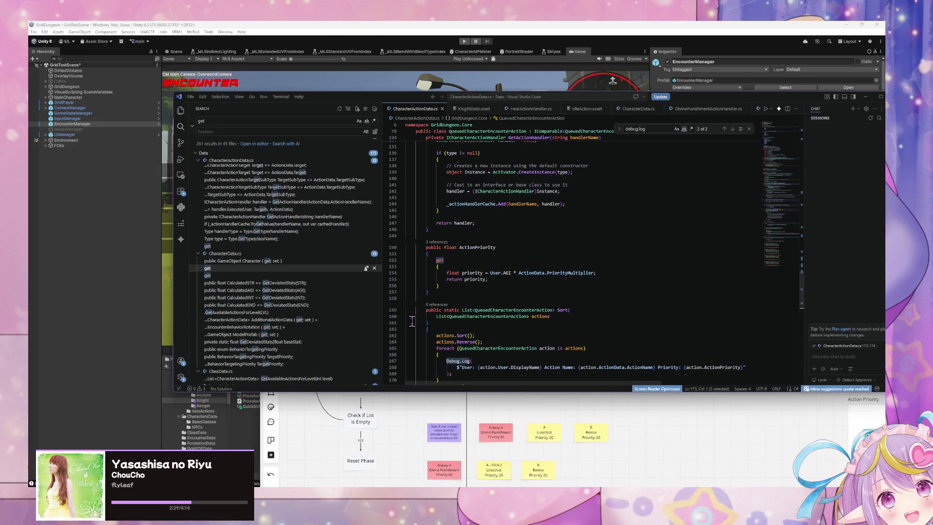
{"action": "scroll", "coordinate": [445, 300], "scroll_direction": "up", "scroll_amount": 10}
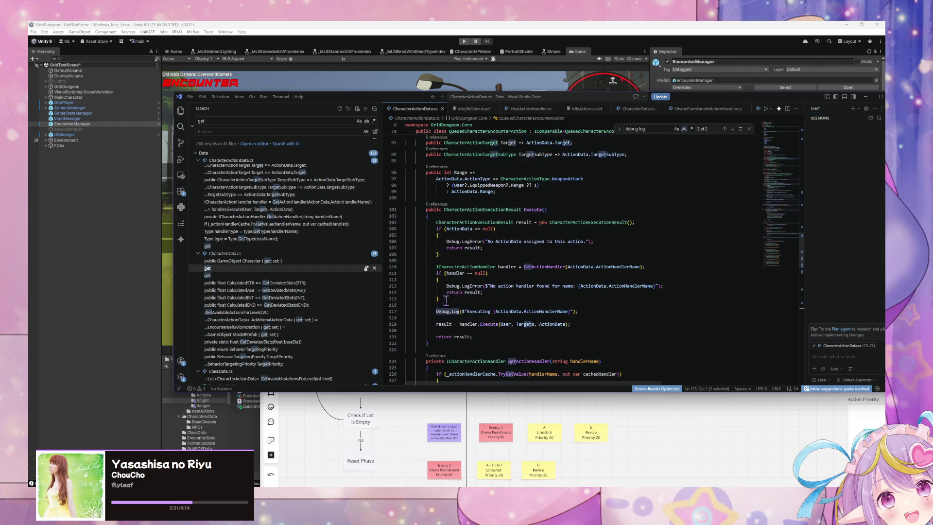
{"action": "key", "text": "alt+Tab"}
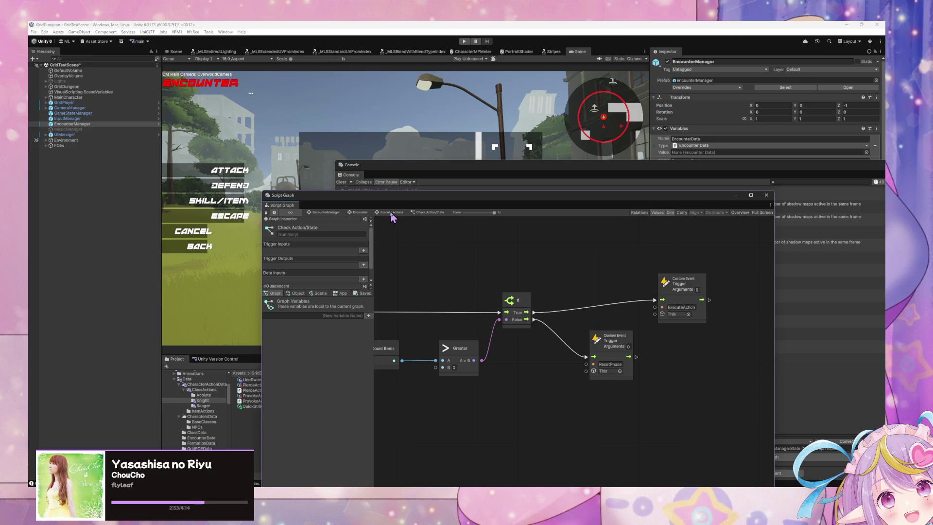
Nudge the If node slightly upward and compare the graph with the Miro flowchart
{"action": "left_click_drag", "start_coordinate": [515, 299], "coordinate": [516, 294]}
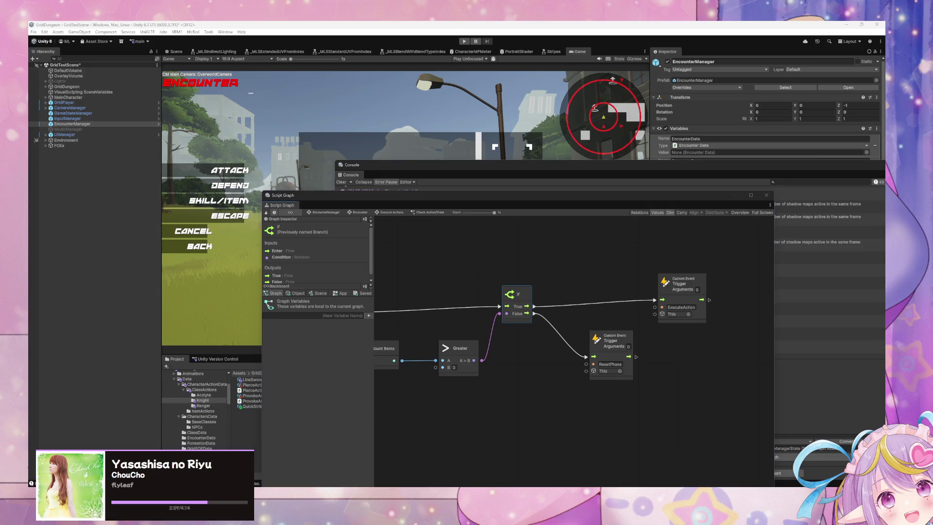
{"action": "mouse_move", "coordinate": [435, 486]}
{"action": "left_click", "coordinate": [435, 456]}
{"action": "scroll", "coordinate": [406, 323], "scroll_direction": "down", "scroll_amount": 3}
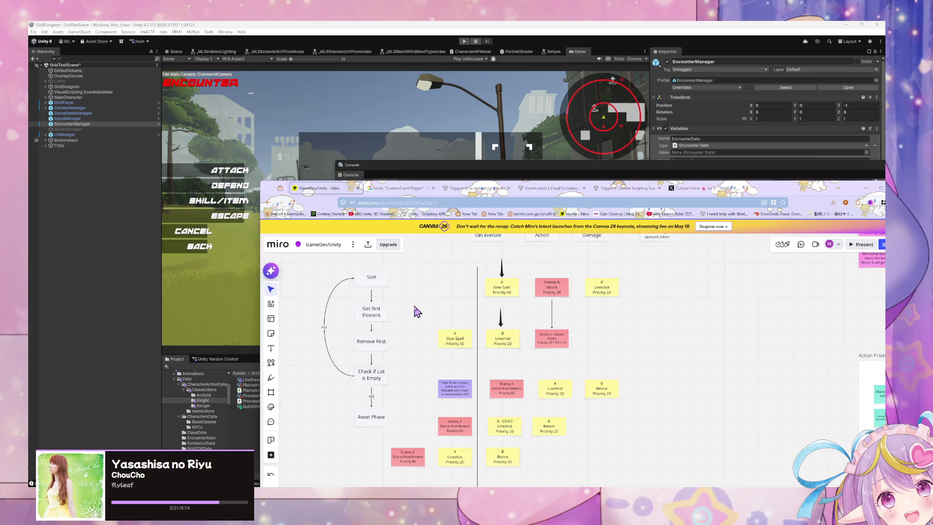
{"action": "key", "text": "alt+Tab"}
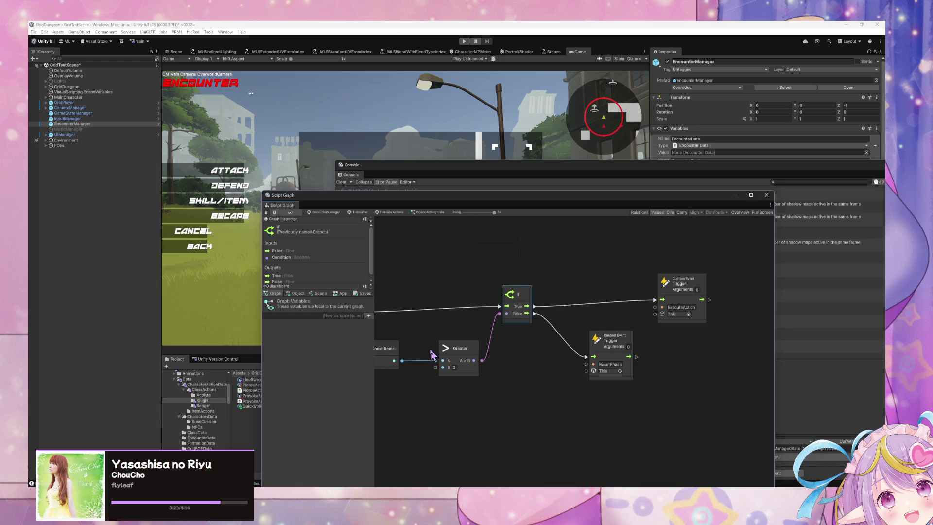
In the Check Action/State graph, move the ResetPhase event node right and down
{"action": "left_click", "coordinate": [396, 214]}
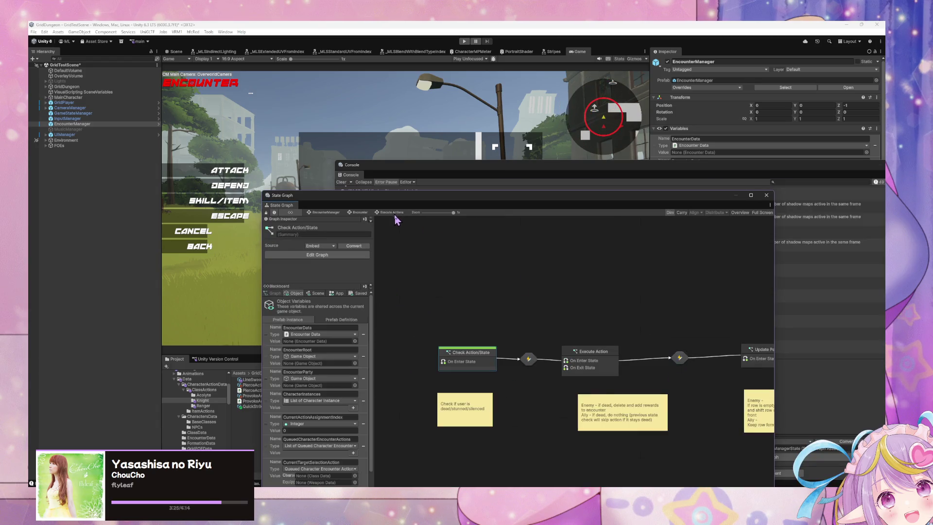
{"action": "double_click", "coordinate": [481, 372]}
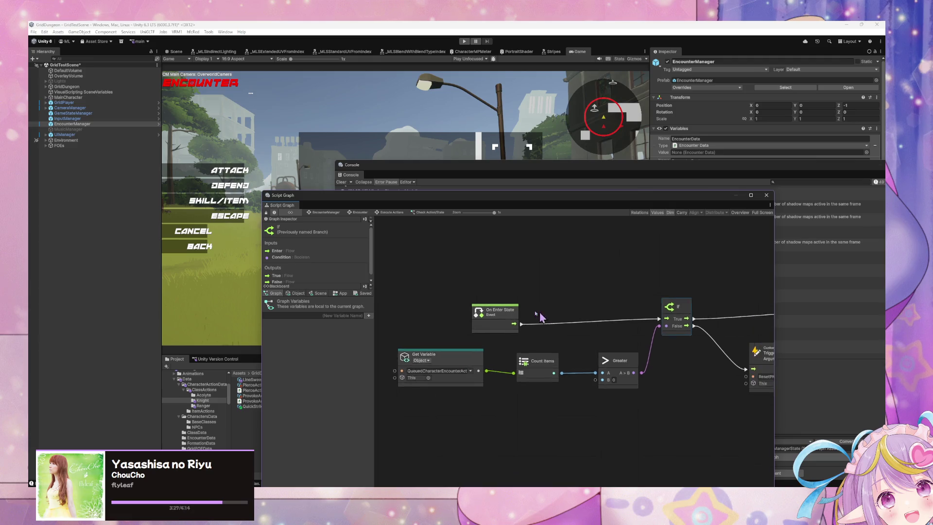
{"action": "left_click", "coordinate": [484, 302]}
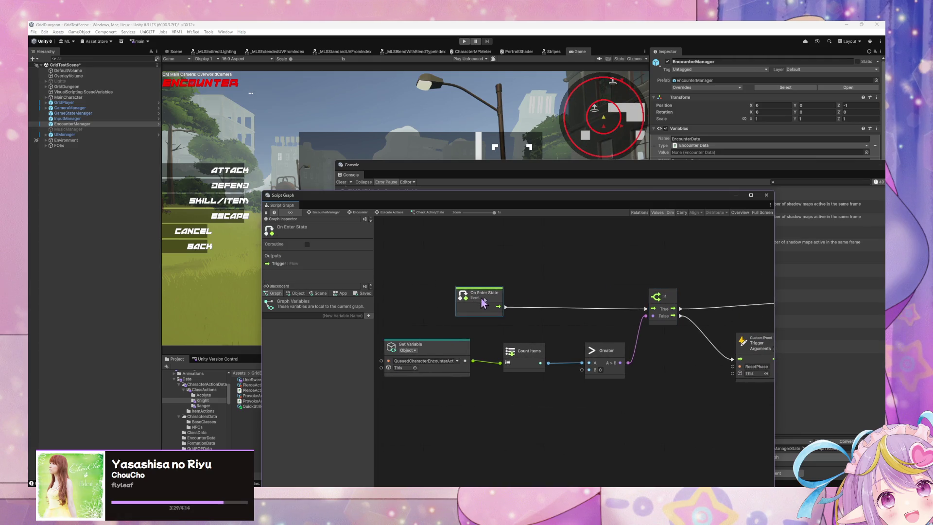
{"action": "scroll", "coordinate": [561, 317], "scroll_direction": "right", "scroll_amount": 5}
{"action": "left_click_drag", "start_coordinate": [650, 347], "coordinate": [721, 357]}
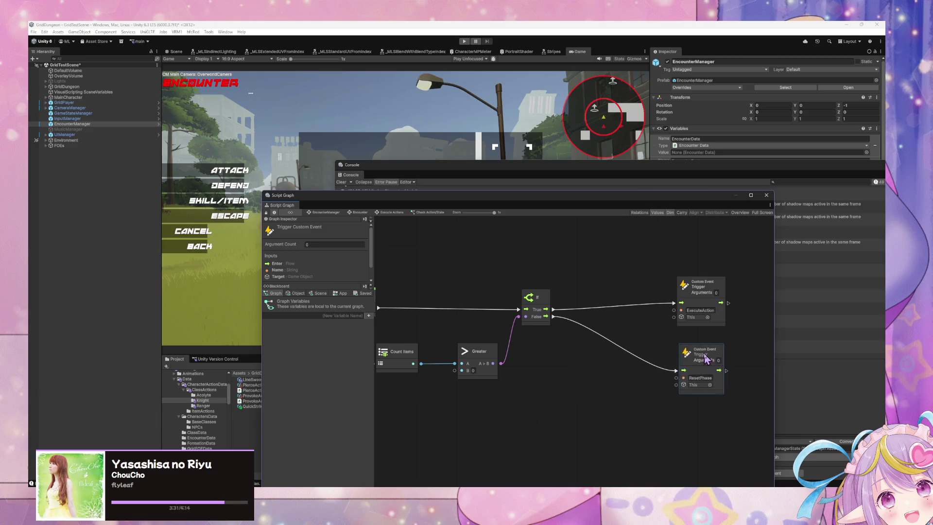
Take the Sort and Get Variable nodes out of the Determine Action Order from Speed graph
{"action": "left_click", "coordinate": [392, 212]}
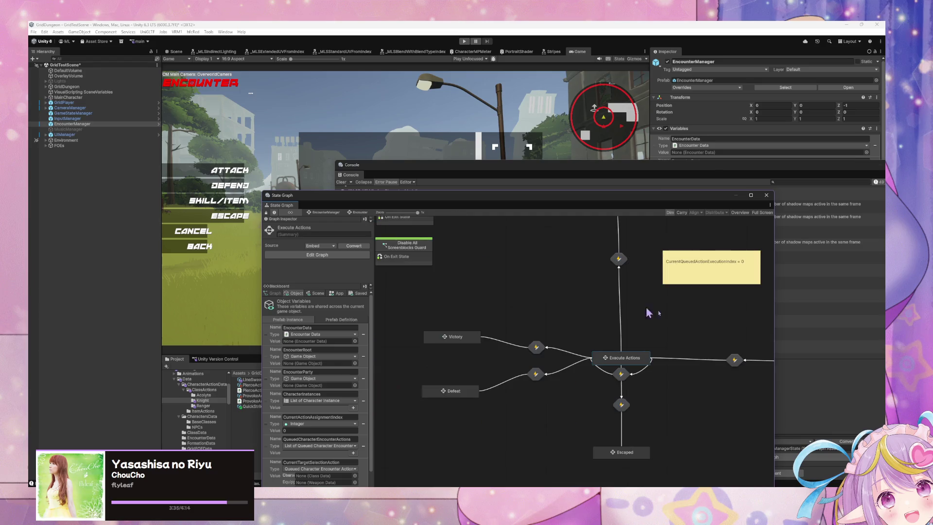
{"action": "scroll", "coordinate": [650, 316], "scroll_direction": "right", "scroll_amount": 5}
{"action": "double_click", "coordinate": [687, 346]}
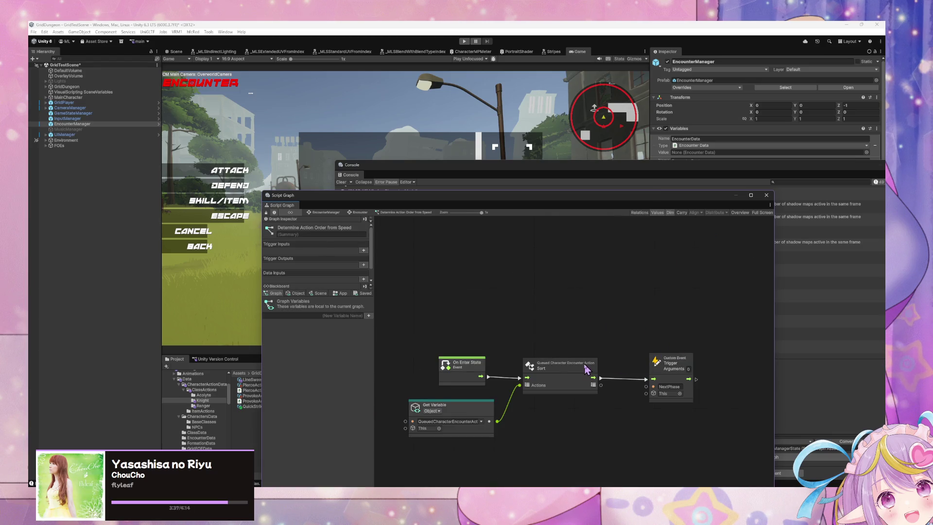
{"action": "left_click_drag", "start_coordinate": [585, 442], "coordinate": [475, 393]}
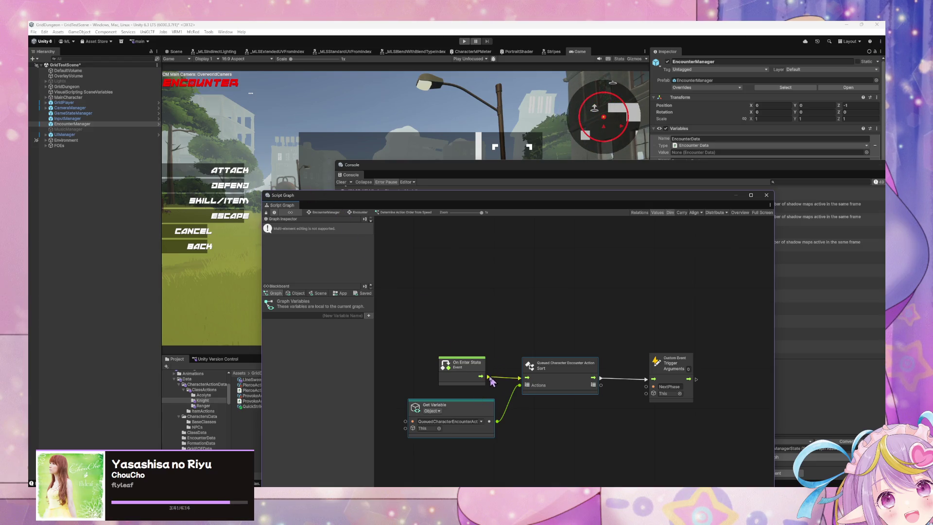
{"action": "left_click_drag", "start_coordinate": [576, 421], "coordinate": [489, 398]}
{"action": "key", "text": "Delete"}
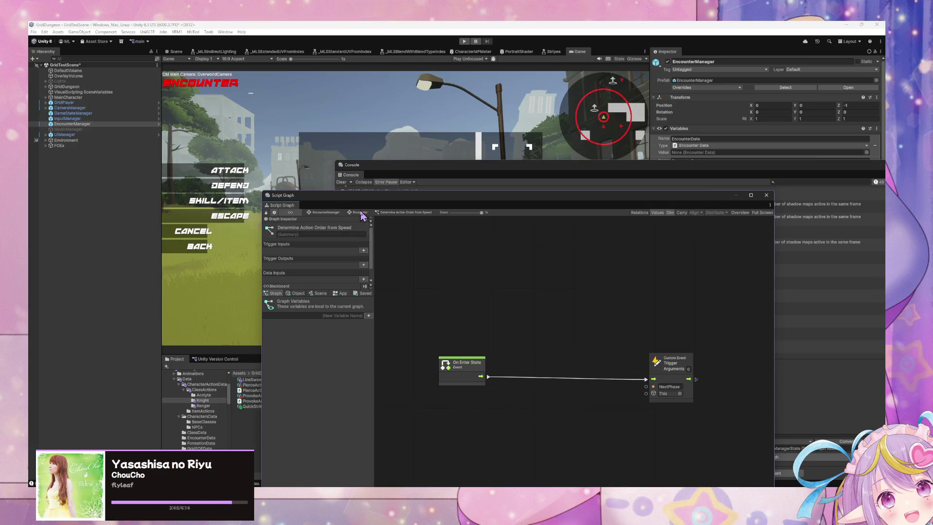
Paste the Sort and Get Variable nodes into Check Action/State, with the variable above the sort
{"action": "left_click", "coordinate": [361, 213]}
{"action": "double_click", "coordinate": [523, 345]}
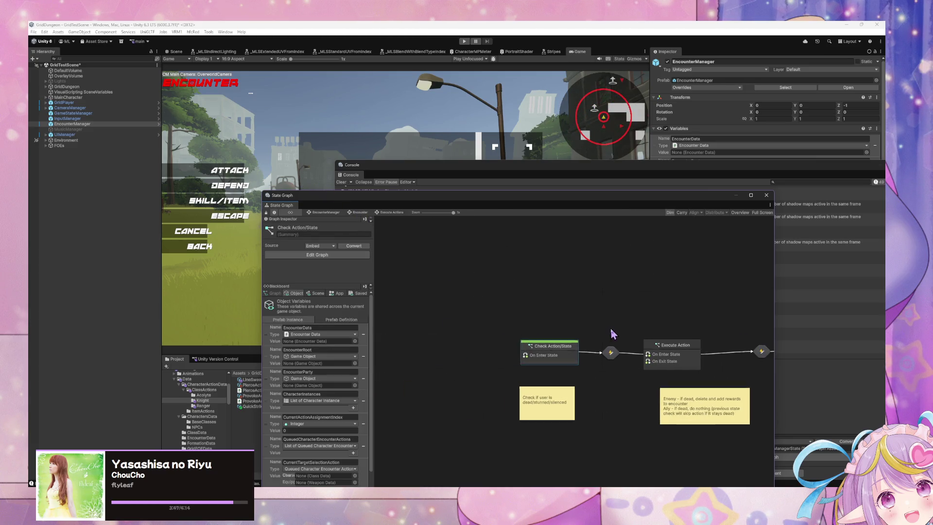
{"action": "double_click", "coordinate": [559, 351]}
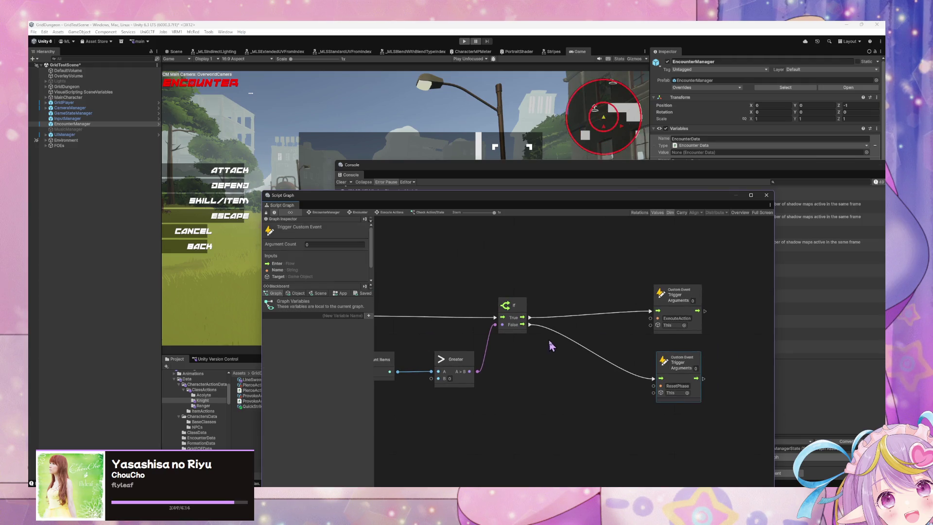
{"action": "key", "text": "ctrl+z"}
{"action": "left_click_drag", "start_coordinate": [621, 381], "coordinate": [605, 321]}
{"action": "left_click_drag", "start_coordinate": [515, 415], "coordinate": [477, 279]}
Wire If True into the Sort and on to ExecuteAction, placing ResetPhase beneath it
{"action": "left_click_drag", "start_coordinate": [539, 351], "coordinate": [576, 326]}
{"action": "mouse_move", "coordinate": [650, 327]}
{"action": "left_mouse_down"}
{"action": "mouse_move", "coordinate": [660, 345]}
{"action": "mouse_move", "coordinate": [725, 310]}
{"action": "left_mouse_up"}
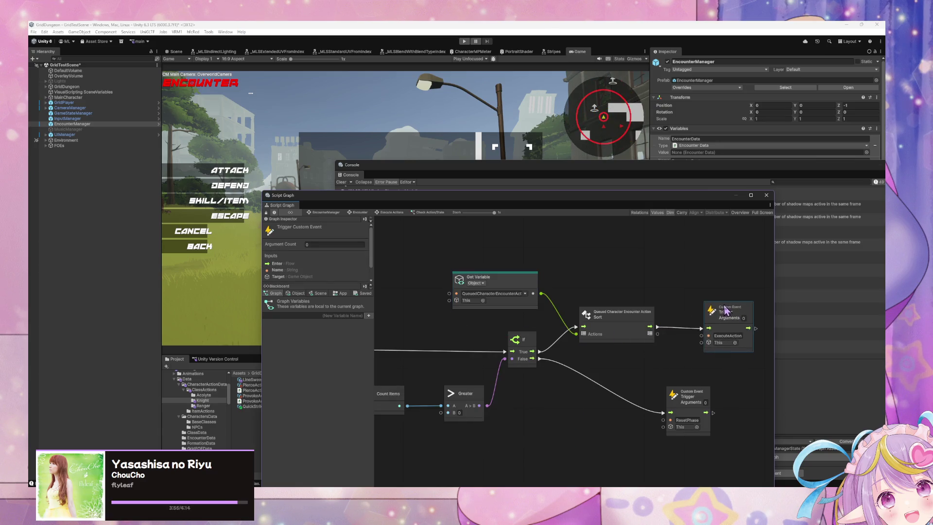
{"action": "left_click_drag", "start_coordinate": [688, 397], "coordinate": [726, 391]}
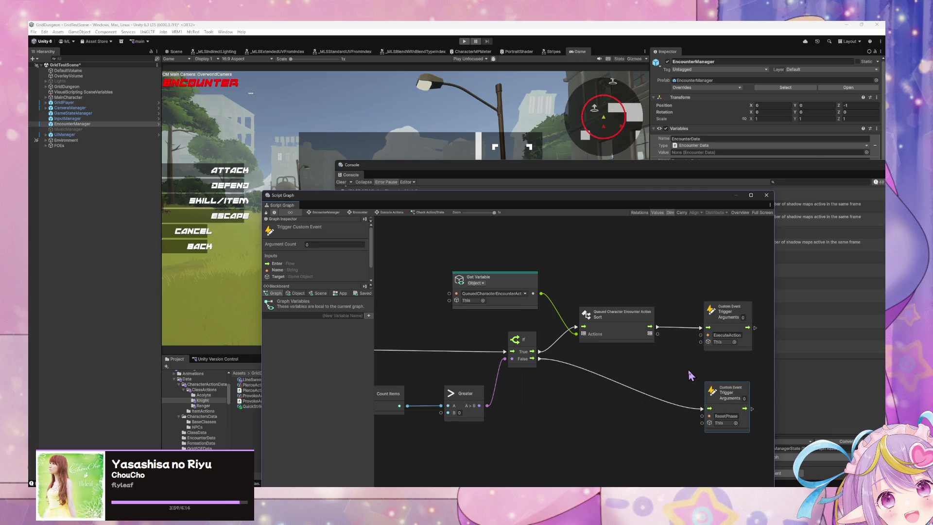
{"action": "left_click", "coordinate": [384, 214]}
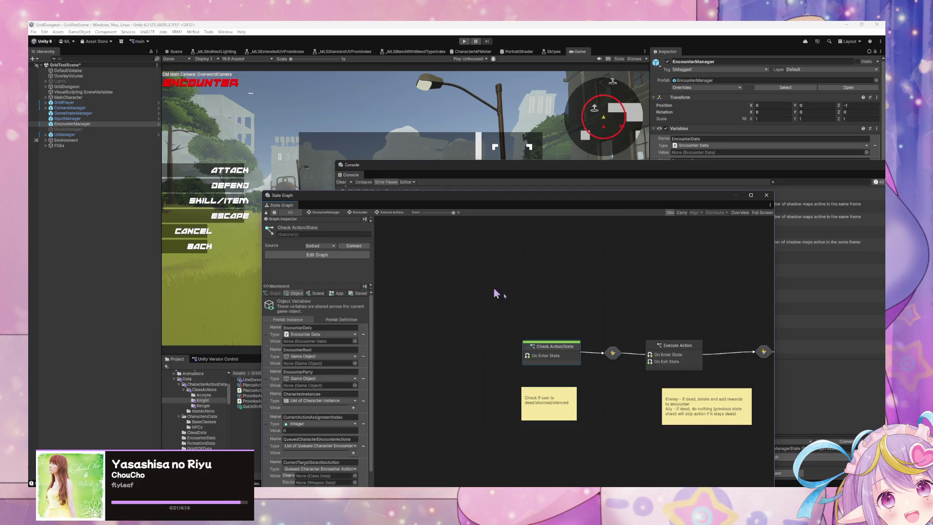
Go back to the top-level Encounter state graph and enter play mode
{"action": "left_click", "coordinate": [360, 213]}
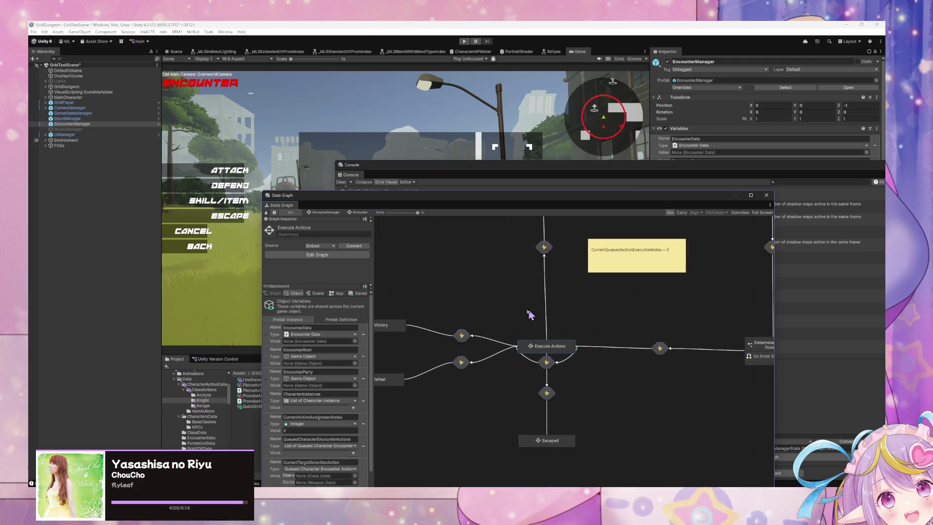
{"action": "left_click", "coordinate": [464, 41]}
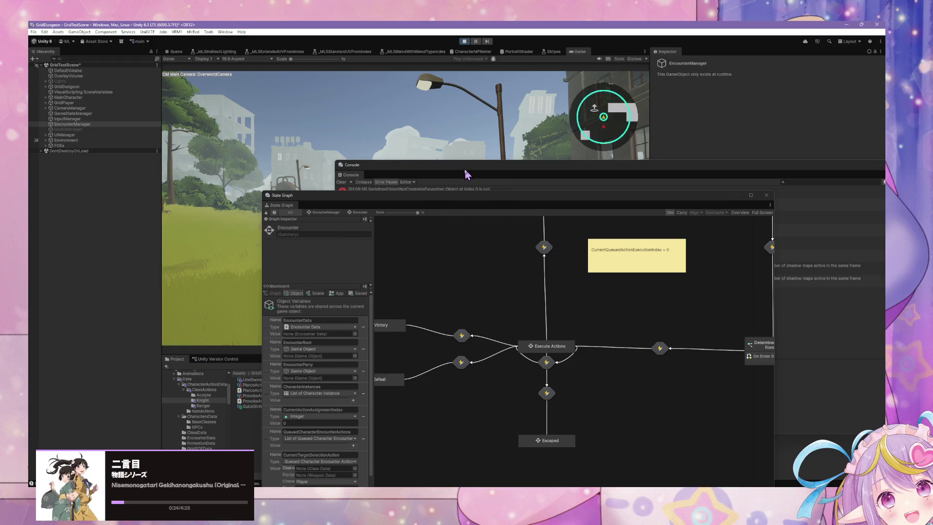
Move the Console and State Graph windows aside, then try a skill and cancel back
{"action": "mouse_move", "coordinate": [467, 174]}
{"action": "left_mouse_down"}
{"action": "mouse_move", "coordinate": [494, 221]}
{"action": "mouse_move", "coordinate": [485, 215]}
{"action": "mouse_move", "coordinate": [562, 286]}
{"action": "mouse_move", "coordinate": [600, 208]}
{"action": "left_mouse_up"}
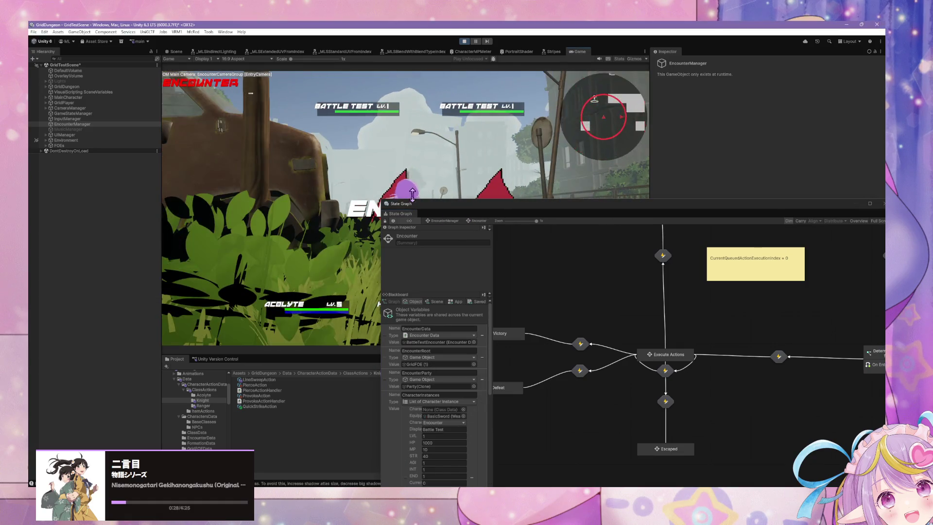
{"action": "left_click_drag", "start_coordinate": [443, 203], "coordinate": [595, 275]}
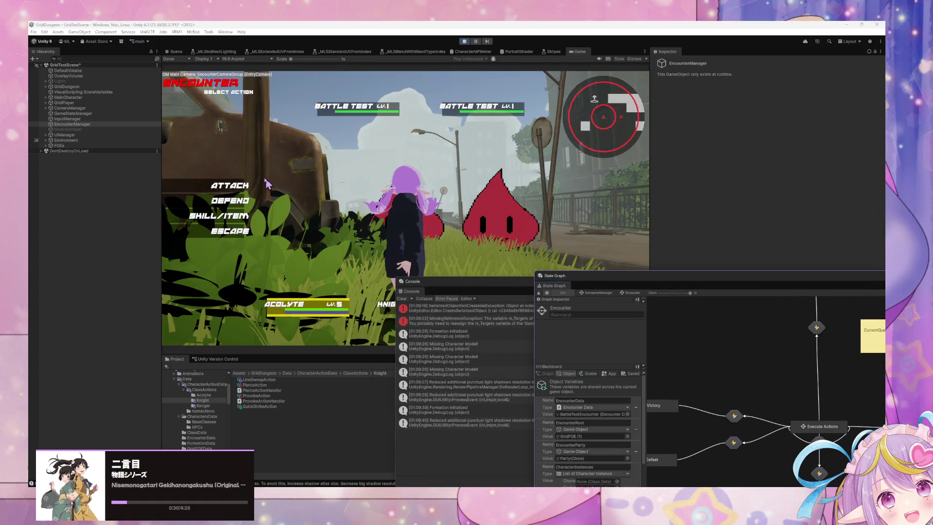
{"action": "left_click", "coordinate": [221, 216]}
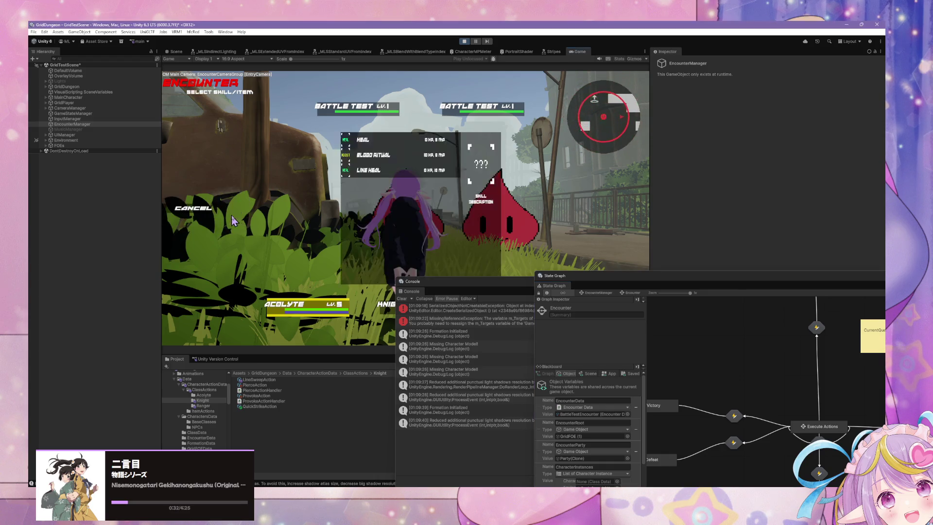
{"action": "left_click", "coordinate": [344, 155]}
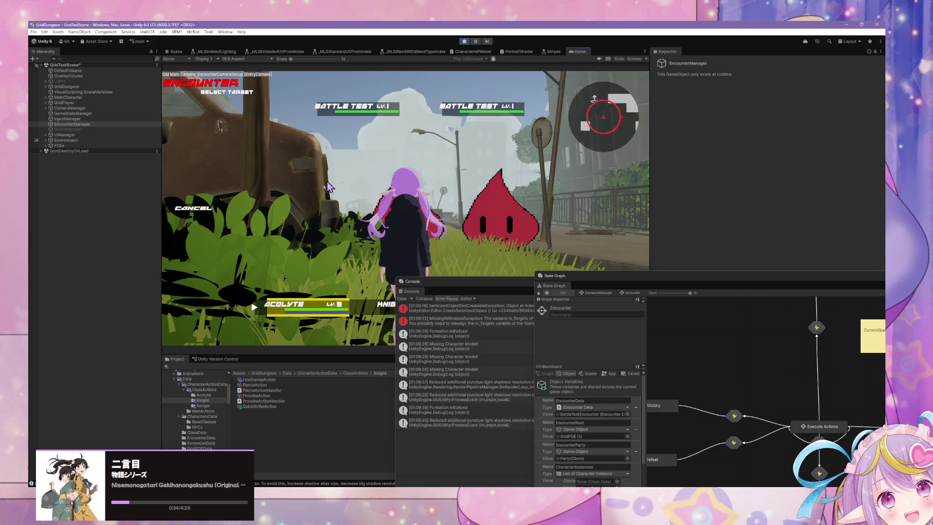
{"action": "left_click", "coordinate": [181, 213]}
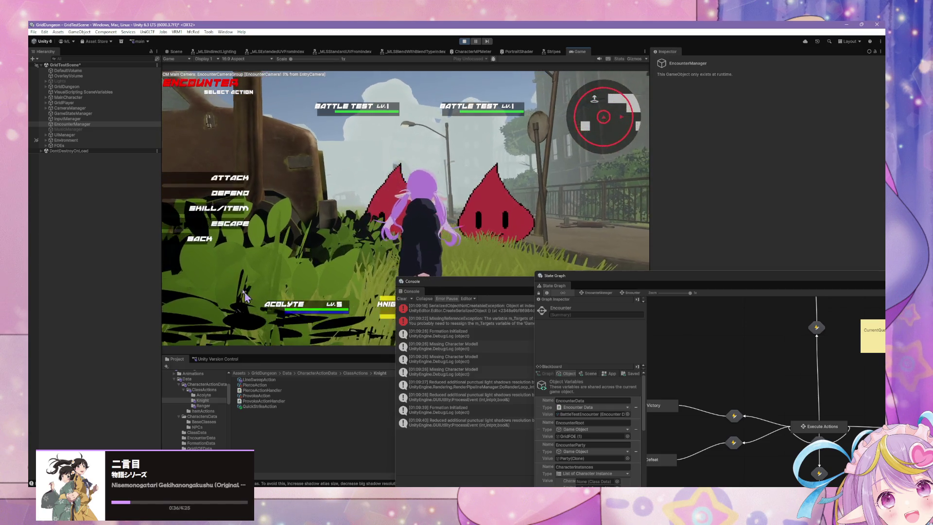
Try Quick Strike, then pick Line Shot to resolve the turn, and reposition the Console
{"action": "left_click", "coordinate": [212, 219]}
{"action": "left_click", "coordinate": [340, 181]}
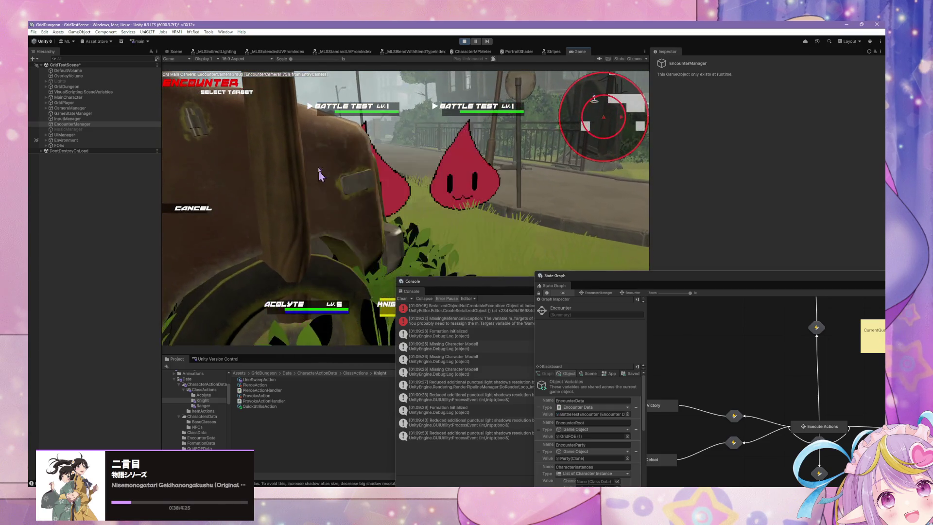
{"action": "left_click", "coordinate": [193, 208]}
{"action": "left_click", "coordinate": [212, 219]}
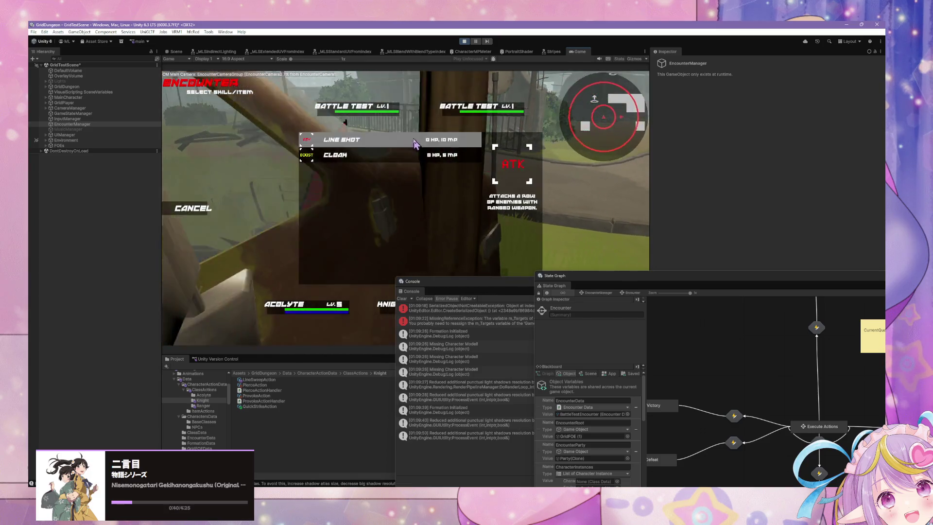
{"action": "left_click", "coordinate": [384, 140]}
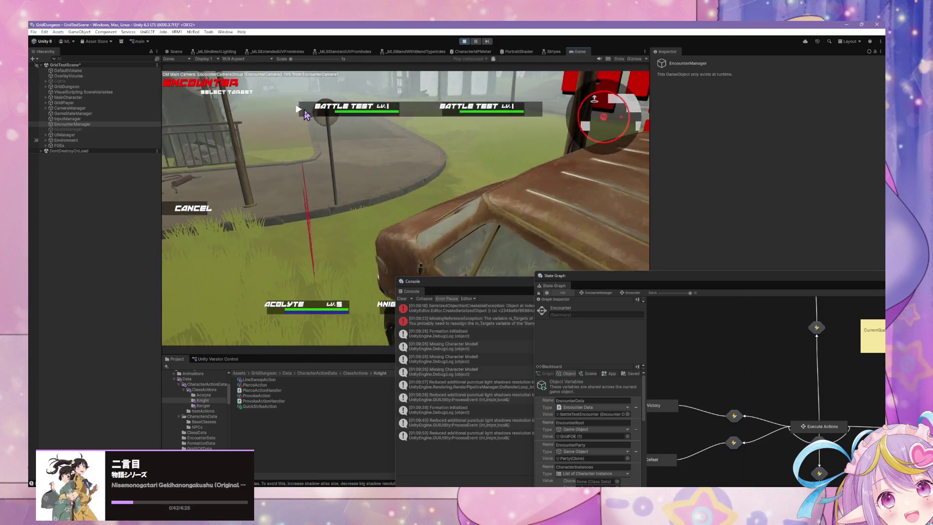
{"action": "left_click_drag", "start_coordinate": [442, 278], "coordinate": [536, 223]}
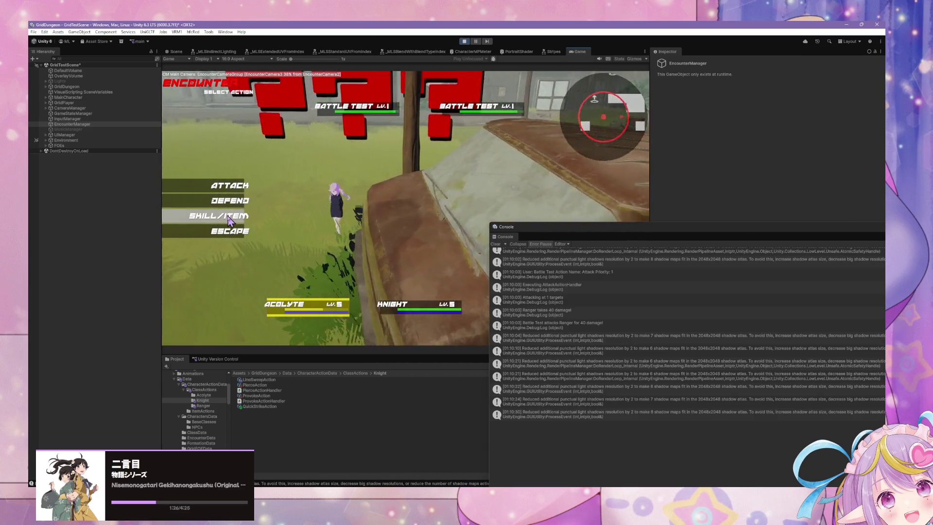
Have the Acolyte Heal itself and the Knight use Line Sweep on both enemies
{"action": "left_click", "coordinate": [237, 218]}
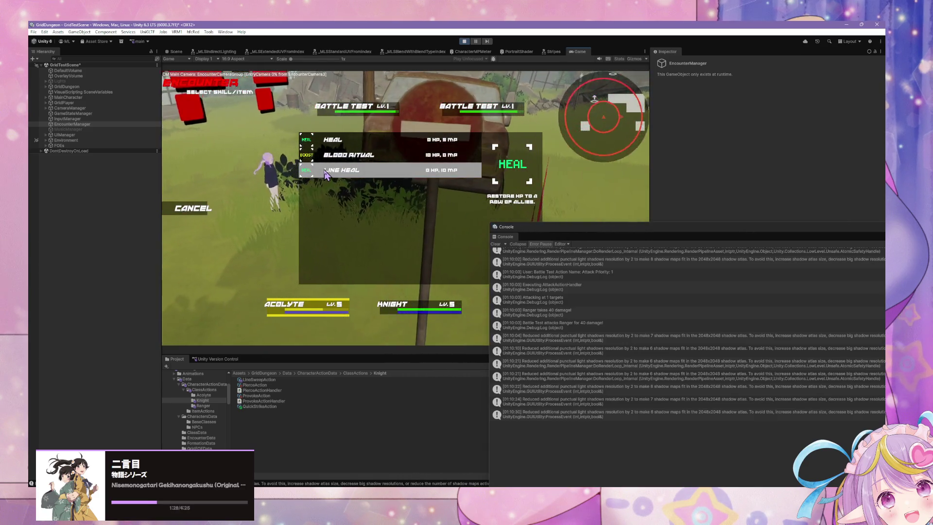
{"action": "left_click", "coordinate": [283, 197]}
{"action": "left_click", "coordinate": [283, 197]}
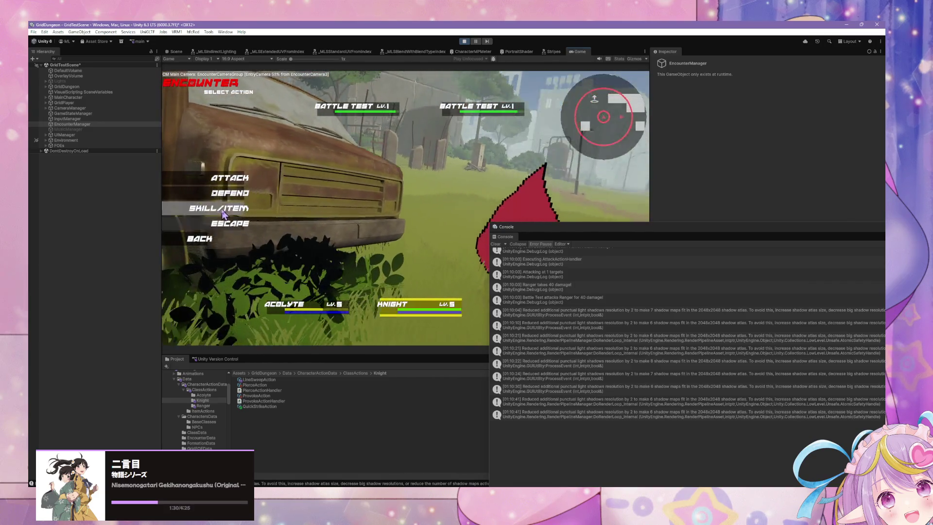
{"action": "left_click", "coordinate": [227, 210]}
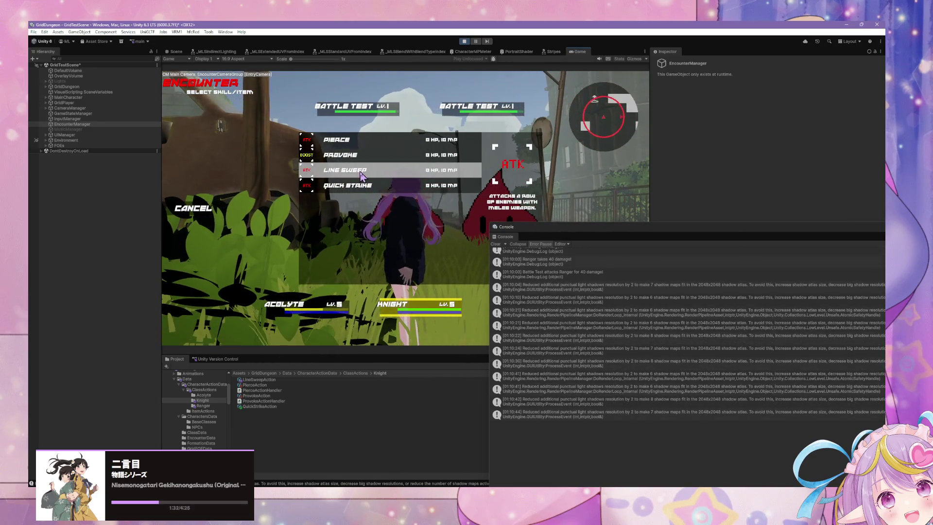
{"action": "left_click", "coordinate": [360, 172]}
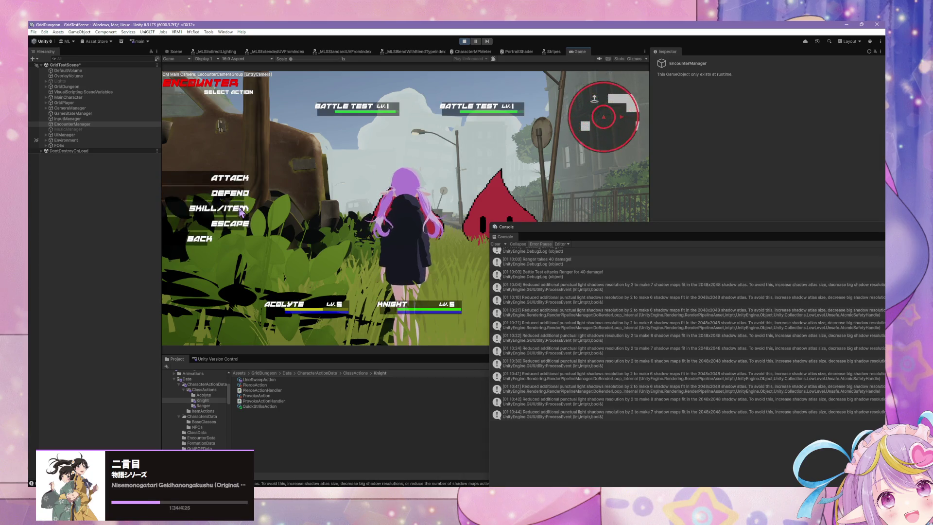
{"action": "left_click", "coordinate": [241, 211]}
{"action": "left_click", "coordinate": [332, 164]}
{"action": "left_click", "coordinate": [314, 121]}
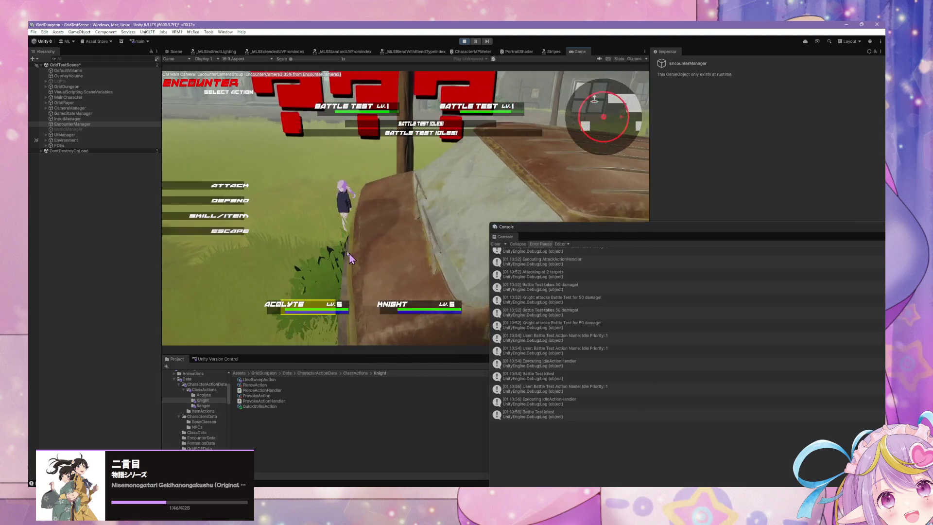
On the next turn, choose Attack and confirm an enemy target to resolve it
{"action": "left_click", "coordinate": [228, 184]}
{"action": "left_click", "coordinate": [332, 109]}
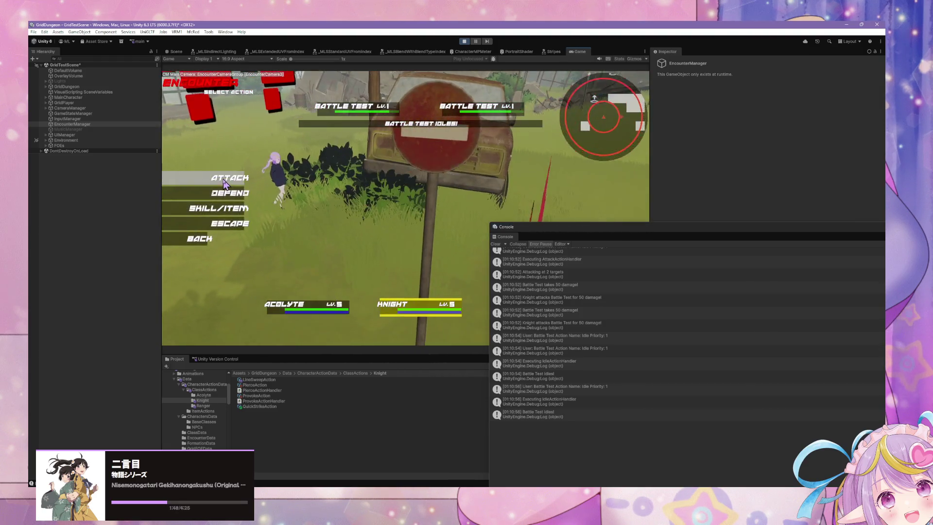
{"action": "left_click", "coordinate": [225, 177]}
{"action": "left_click", "coordinate": [193, 209]}
{"action": "left_click", "coordinate": [225, 177]}
{"action": "left_click", "coordinate": [325, 116]}
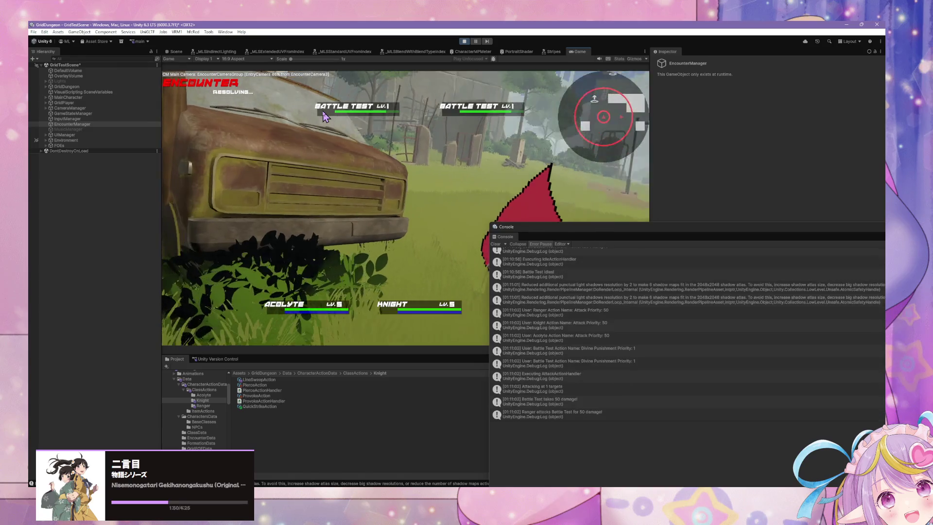
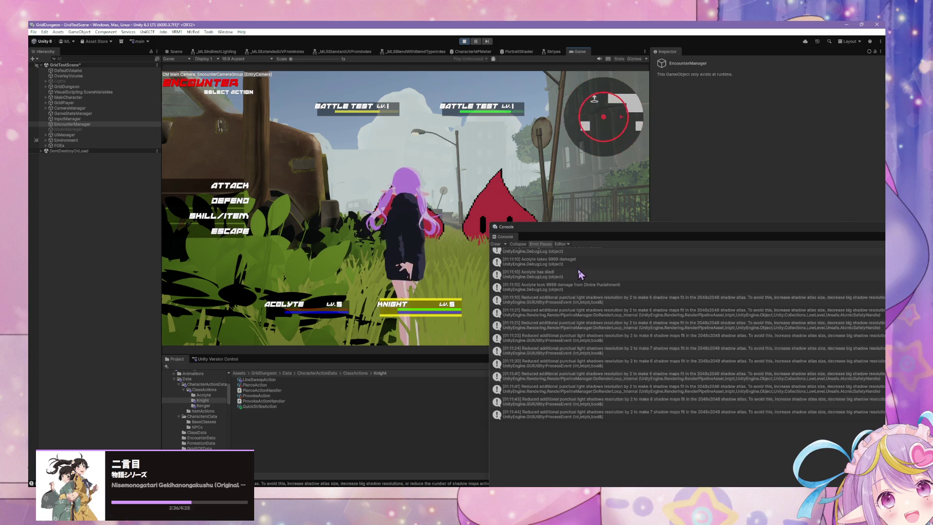
Inspect the stack trace of the 9999 damage entry in the Console
{"action": "scroll", "coordinate": [580, 274], "scroll_direction": "up", "scroll_amount": 3}
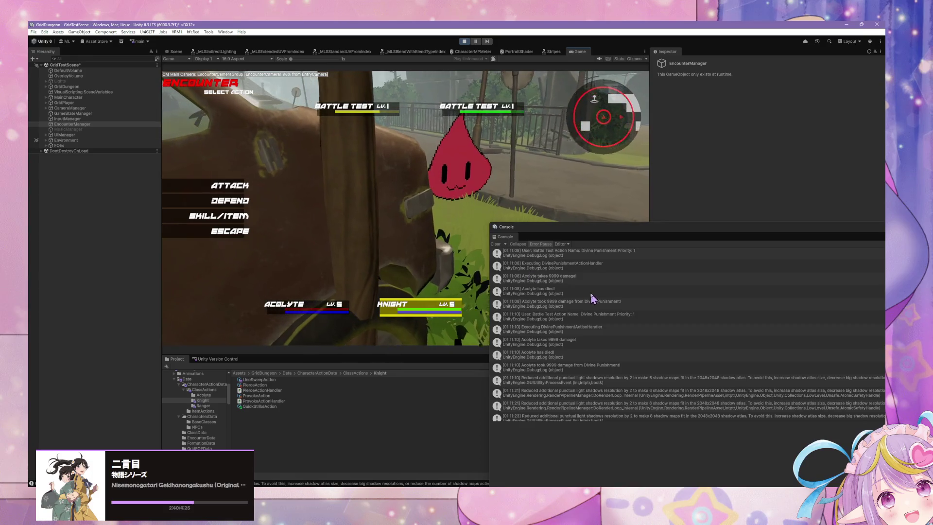
{"action": "scroll", "coordinate": [593, 297], "scroll_direction": "up", "scroll_amount": 1}
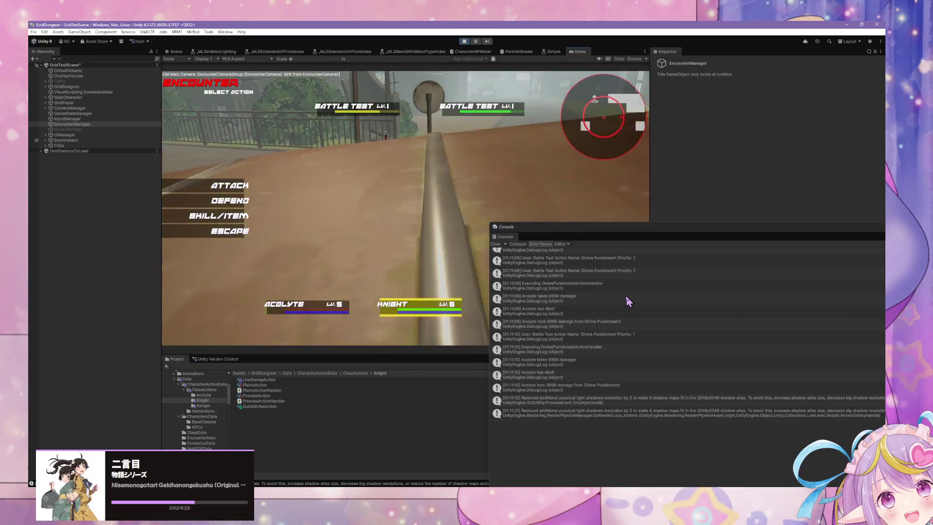
{"action": "left_click", "coordinate": [623, 294]}
{"action": "scroll", "coordinate": [622, 291], "scroll_direction": "up", "scroll_amount": 3}
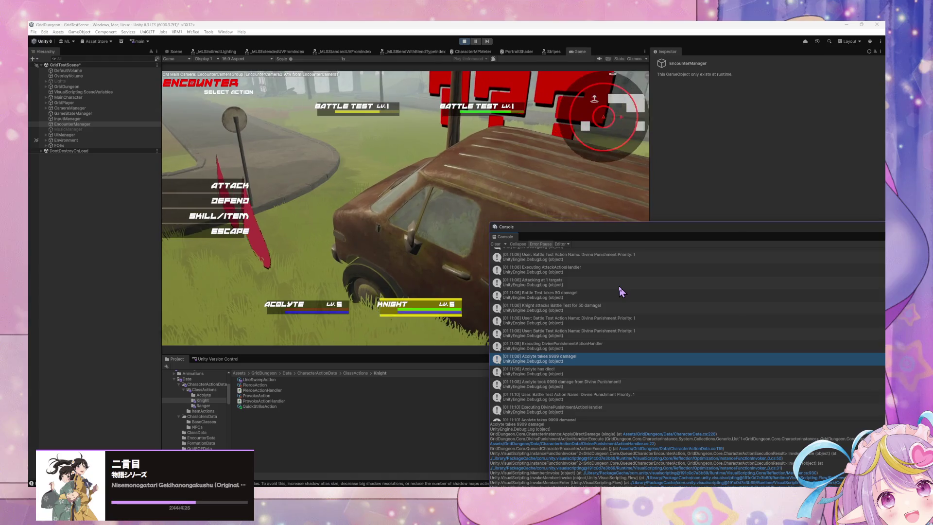
{"action": "scroll", "coordinate": [616, 283], "scroll_direction": "up", "scroll_amount": 3}
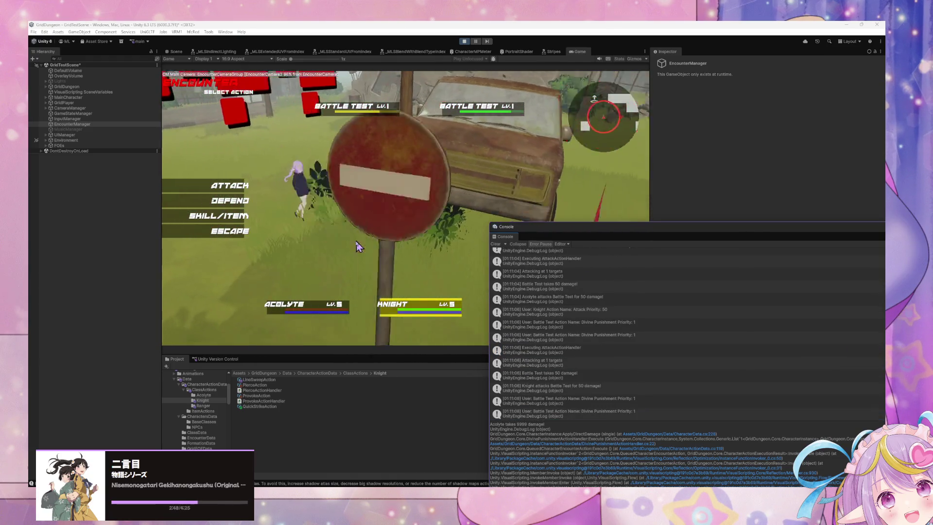
{"action": "left_click", "coordinate": [238, 239]}
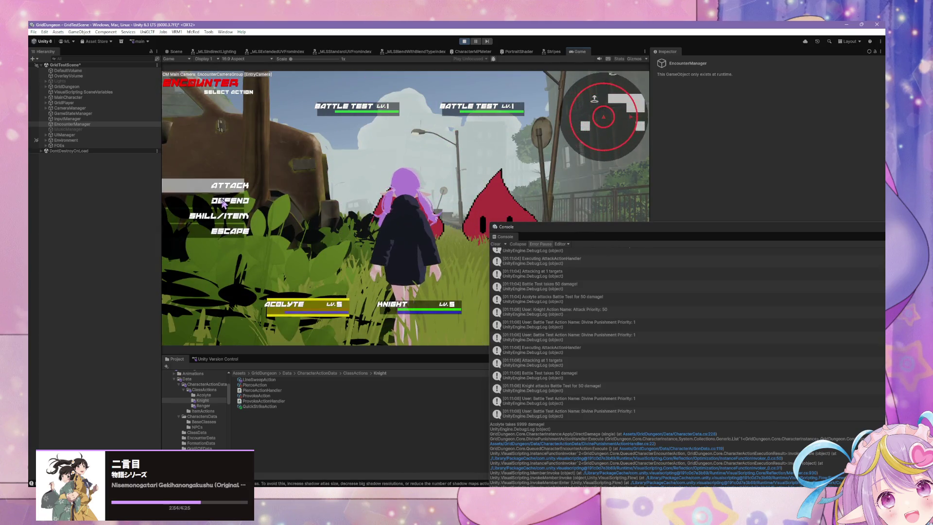
Play the round: Acolyte uses Heal, Knight uses Quick Strike, Ranger uses Line Shot
{"action": "key", "text": "Down"}
{"action": "key", "text": "Down"}
{"action": "key", "text": "Return"}
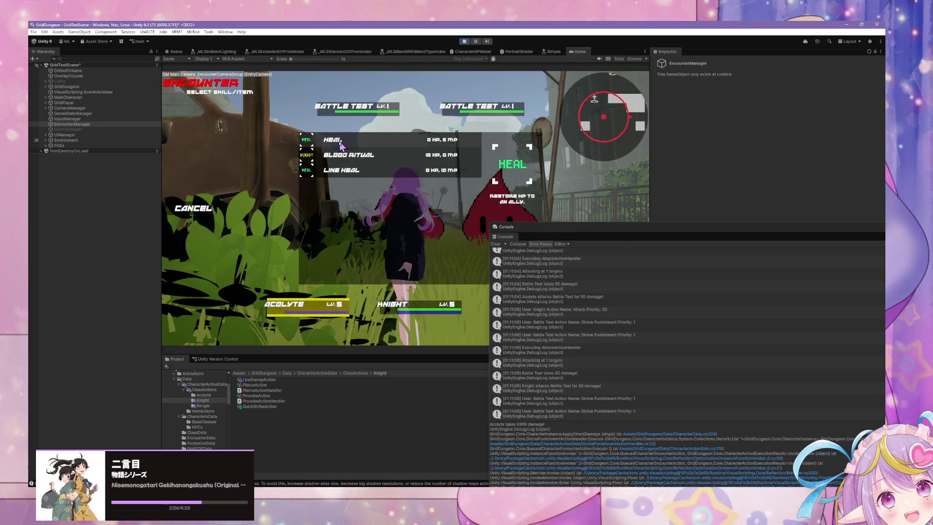
{"action": "left_click", "coordinate": [340, 142]}
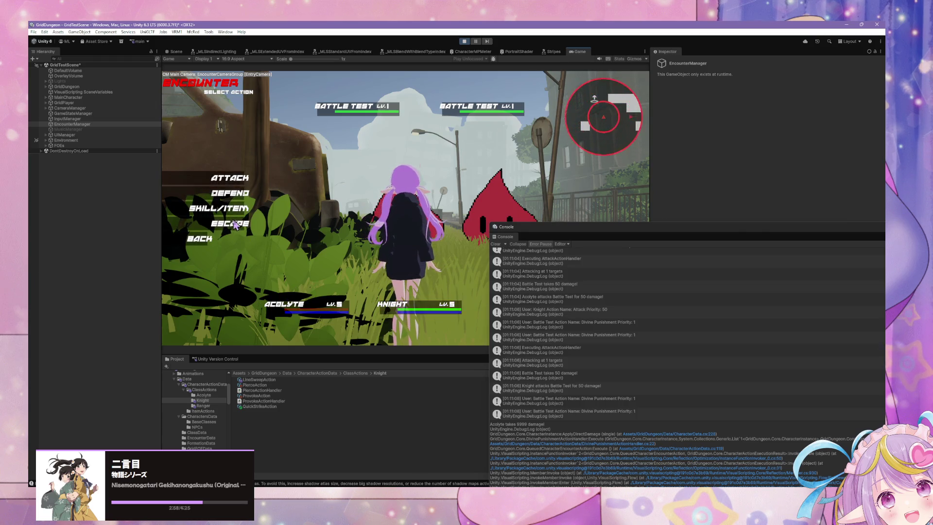
{"action": "left_click", "coordinate": [227, 214]}
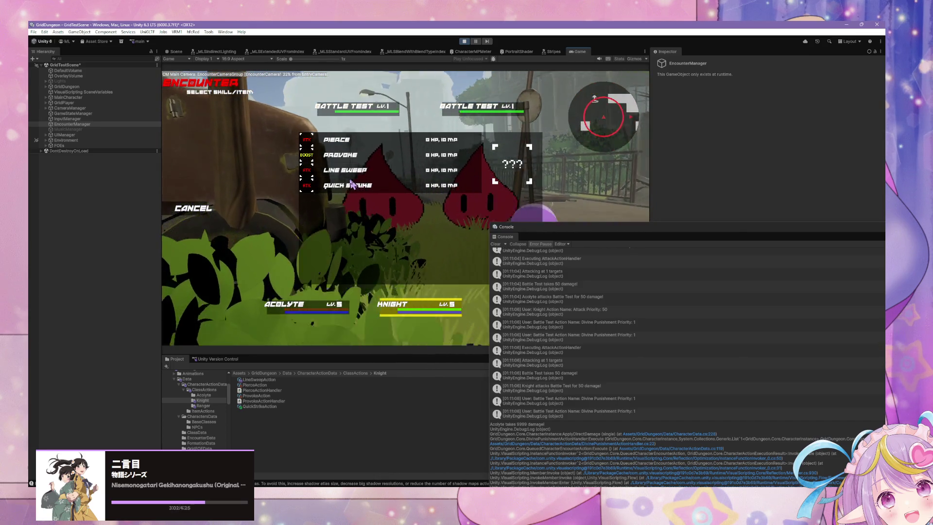
{"action": "left_click", "coordinate": [351, 184]}
{"action": "left_click", "coordinate": [357, 107]}
{"action": "left_click", "coordinate": [209, 206]}
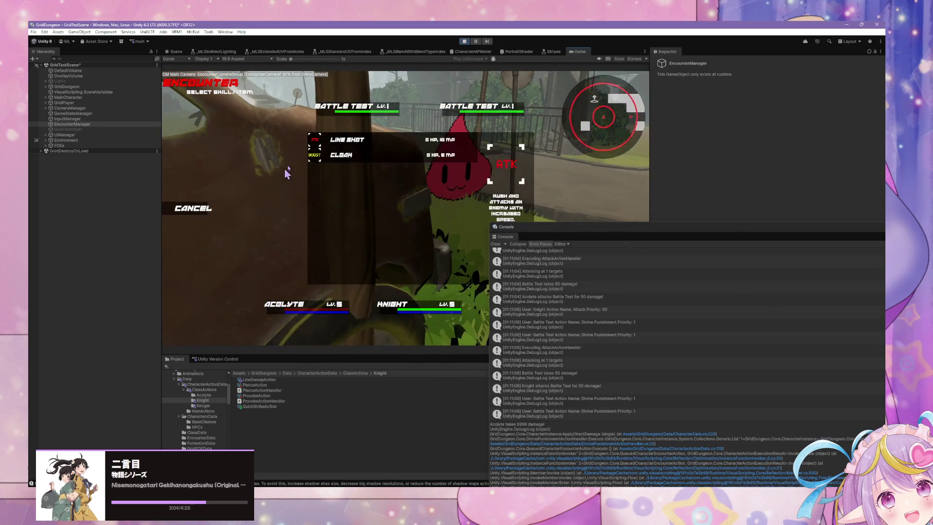
{"action": "left_click", "coordinate": [347, 140]}
{"action": "left_click", "coordinate": [357, 107]}
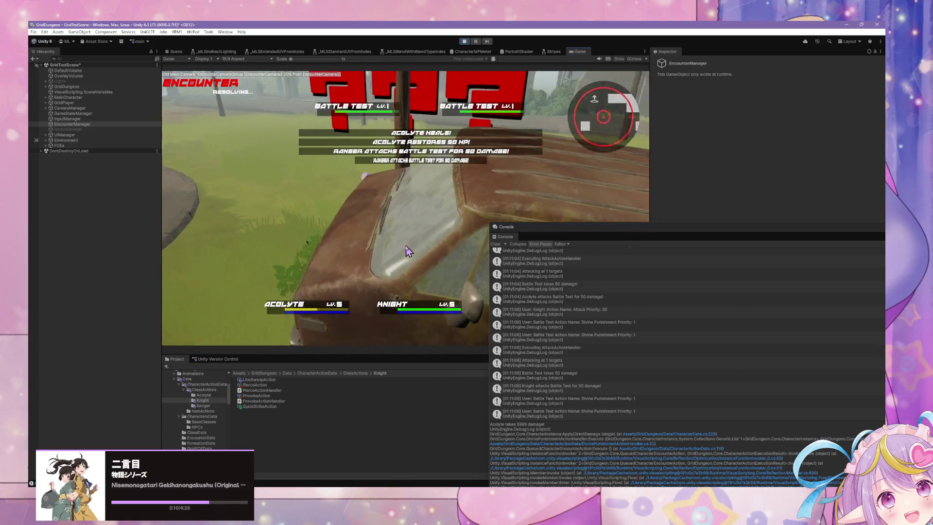
{"action": "mouse_move", "coordinate": [549, 233]}
{"action": "left_mouse_down"}
{"action": "mouse_move", "coordinate": [626, 297]}
{"action": "mouse_move", "coordinate": [693, 321]}
{"action": "left_mouse_up"}
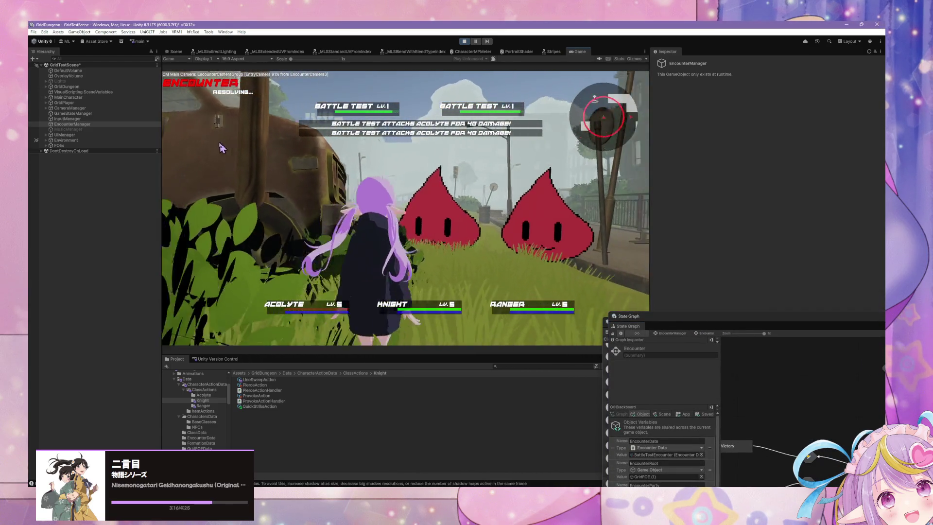
Use a Knight skill on an enemy, then have the Ranger escape the battle
{"action": "left_click", "coordinate": [206, 215]}
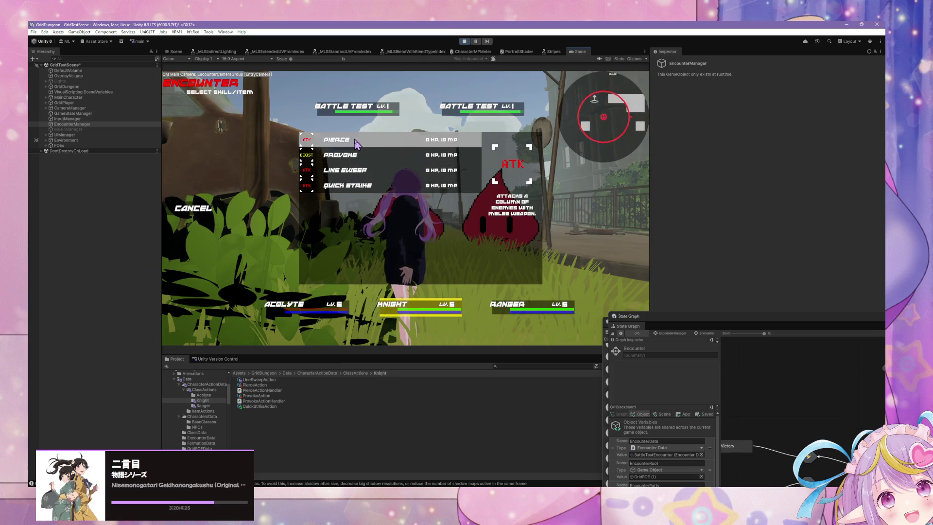
{"action": "left_click", "coordinate": [193, 208]}
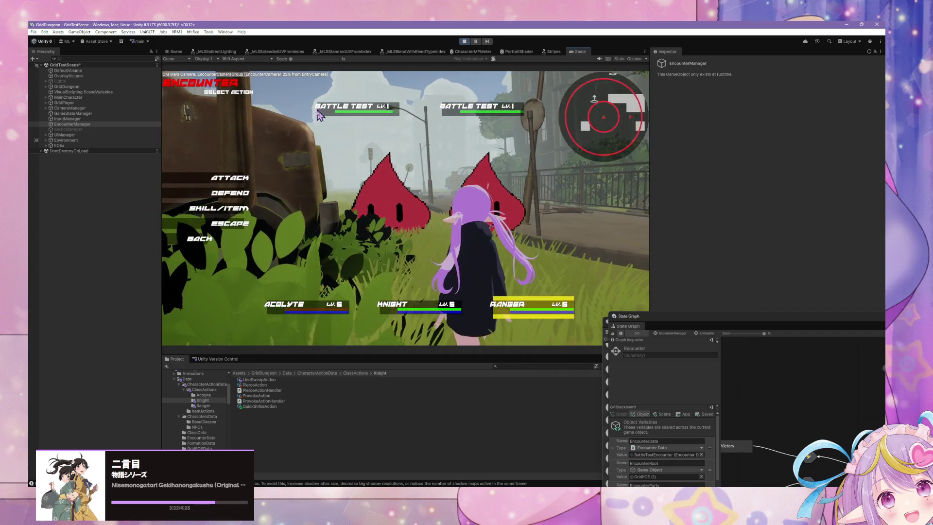
{"action": "left_click", "coordinate": [240, 208]}
{"action": "left_click", "coordinate": [331, 152]}
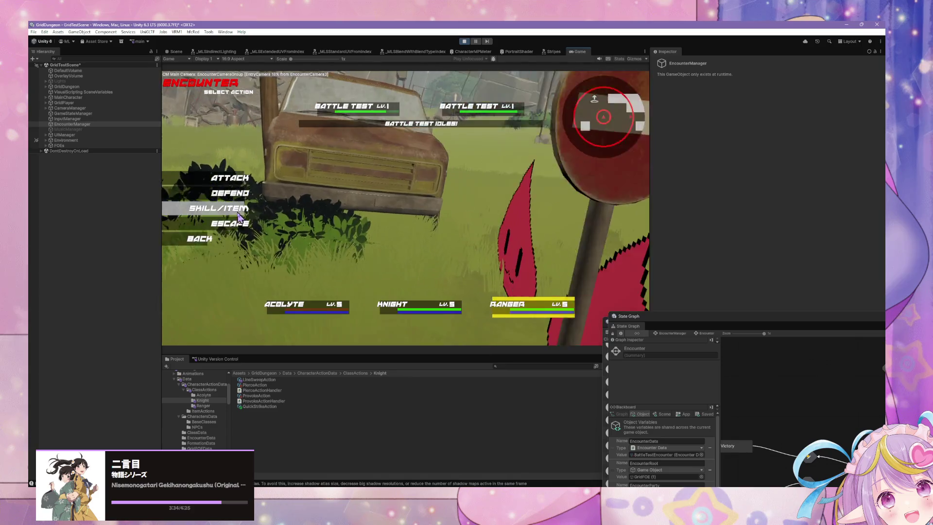
{"action": "left_click", "coordinate": [237, 223]}
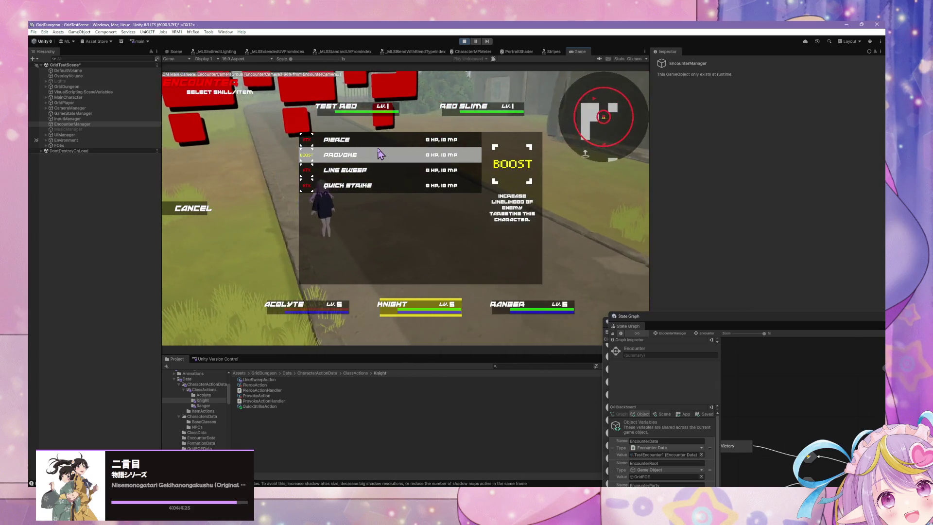
Play a turn with Knight Line Sweep, Ranger Defend, and an Attack on Test Red
{"action": "left_click", "coordinate": [373, 173]}
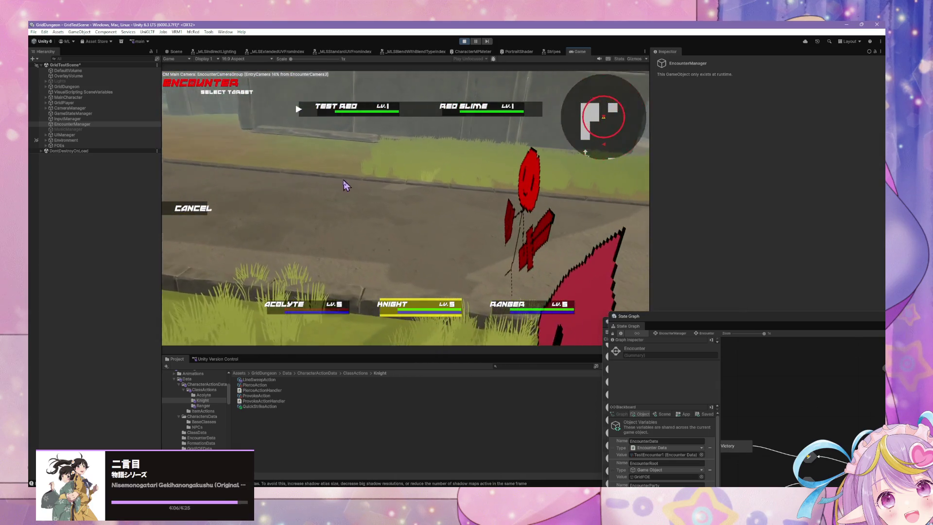
{"action": "left_click", "coordinate": [326, 206]}
{"action": "left_click", "coordinate": [230, 193]}
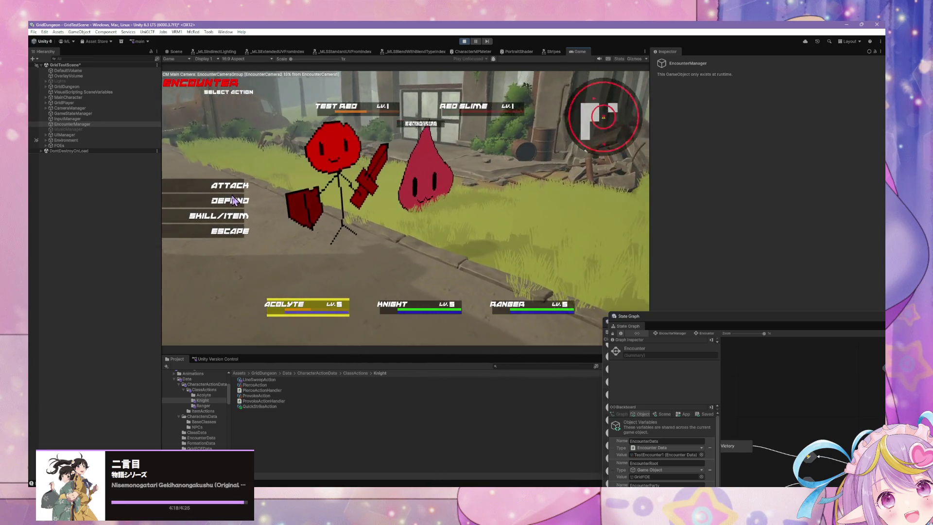
{"action": "key", "text": "Return"}
{"action": "key", "text": "Return"}
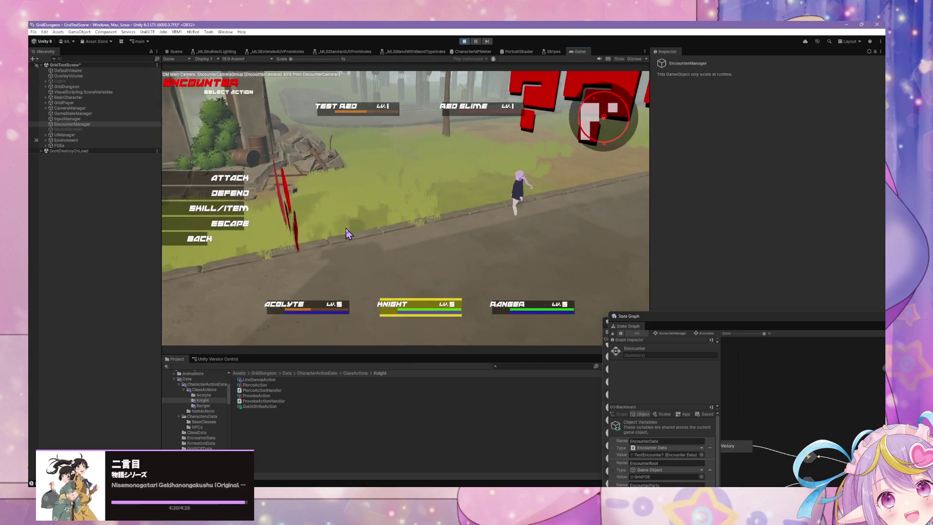
{"action": "key", "text": "Return"}
{"action": "key", "text": "Return"}
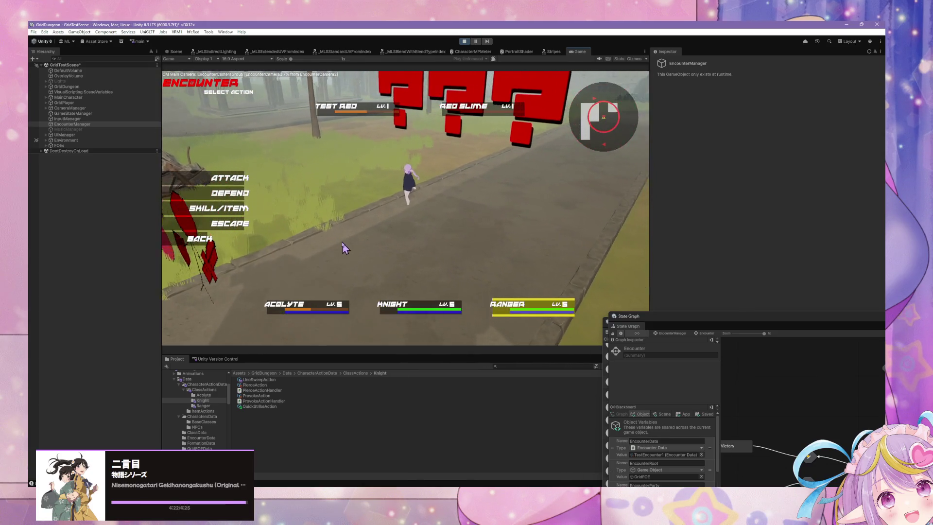
{"action": "key", "text": "Return"}
{"action": "key", "text": "Return"}
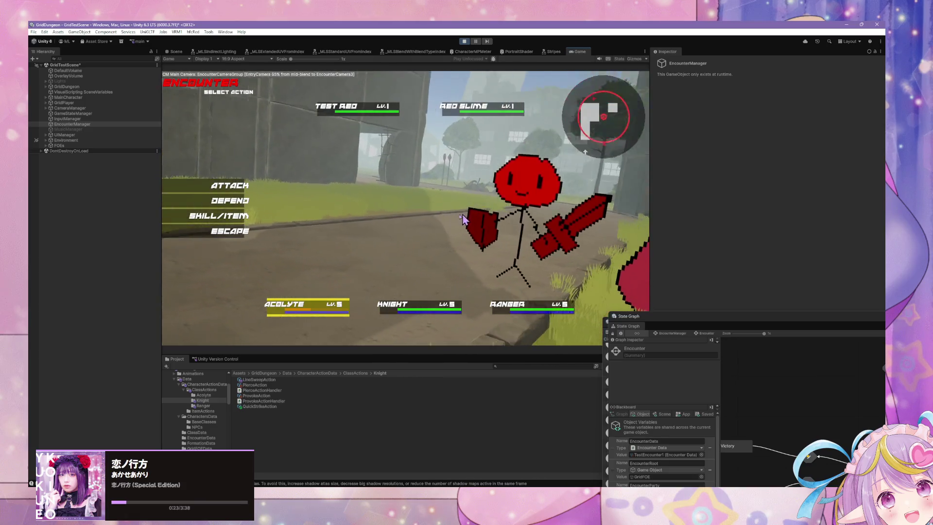
Heal an ally, hit Test Red with the Knight, use Line Shot, then Escape
{"action": "left_click", "coordinate": [219, 216]}
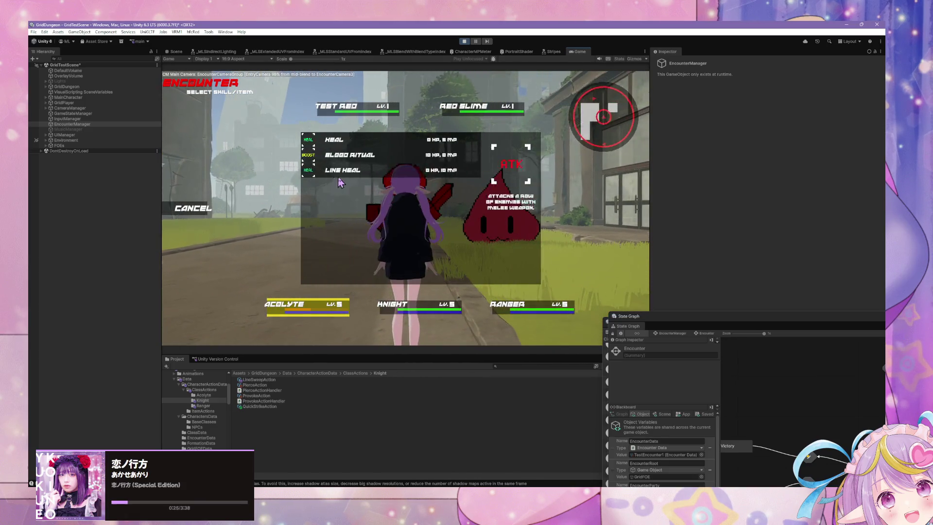
{"action": "left_click", "coordinate": [347, 149]}
{"action": "left_click", "coordinate": [307, 306]}
{"action": "left_click", "coordinate": [220, 209]}
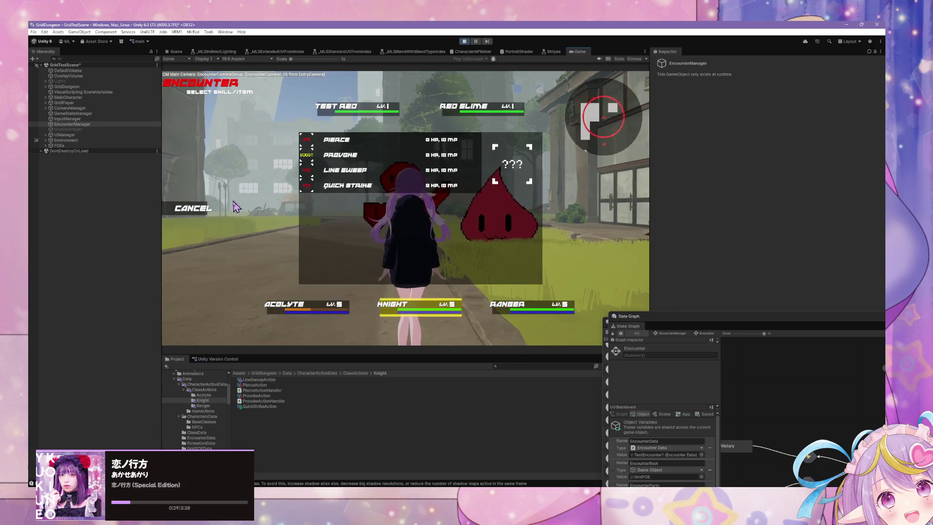
{"action": "left_click", "coordinate": [195, 209]}
{"action": "left_click", "coordinate": [206, 210]}
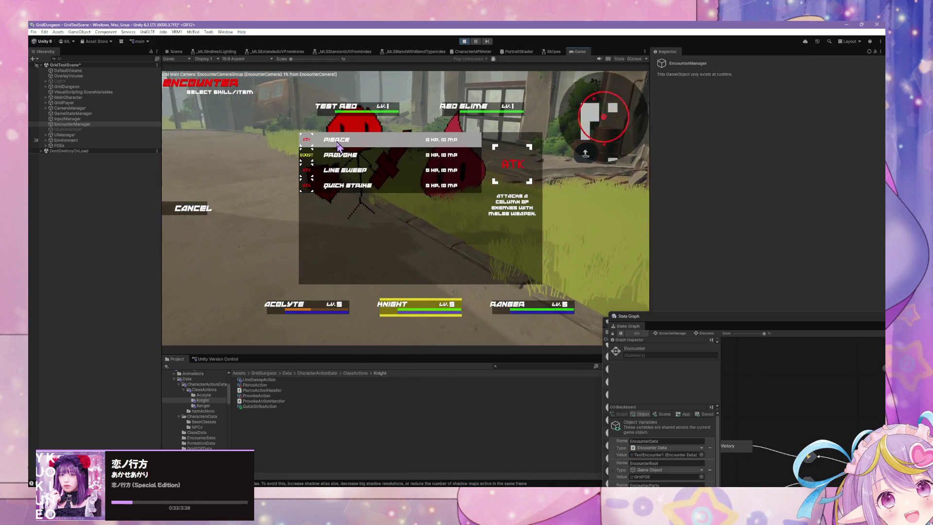
{"action": "left_click", "coordinate": [315, 170]}
{"action": "left_click", "coordinate": [314, 127]}
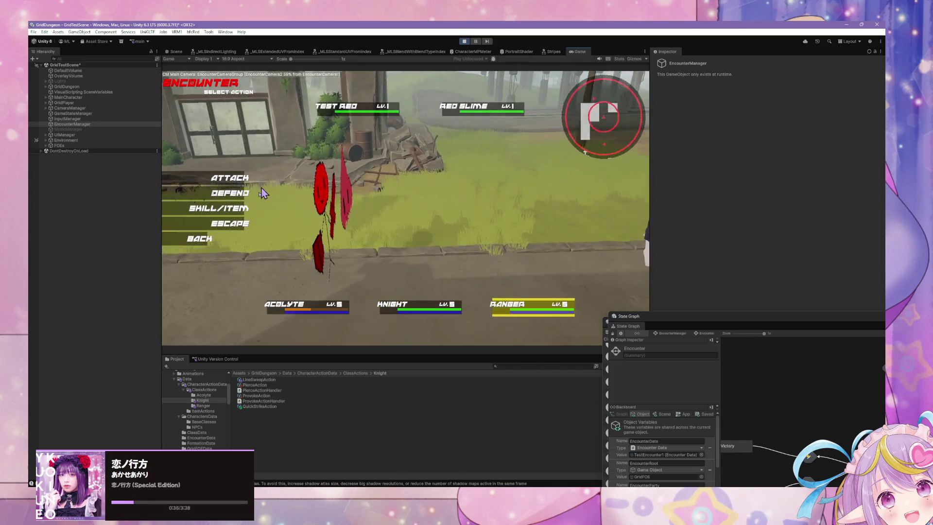
{"action": "left_click", "coordinate": [224, 206]}
{"action": "left_click", "coordinate": [332, 145]}
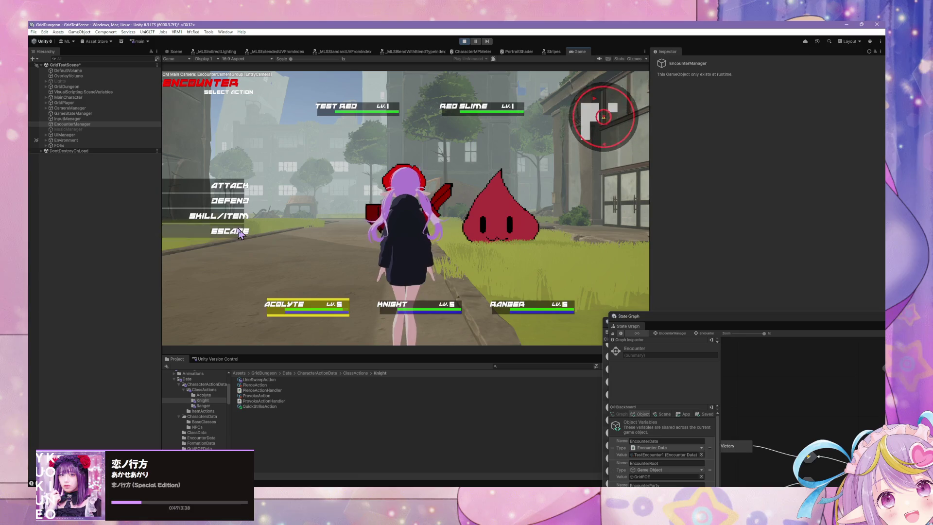
{"action": "left_click", "coordinate": [239, 232]}
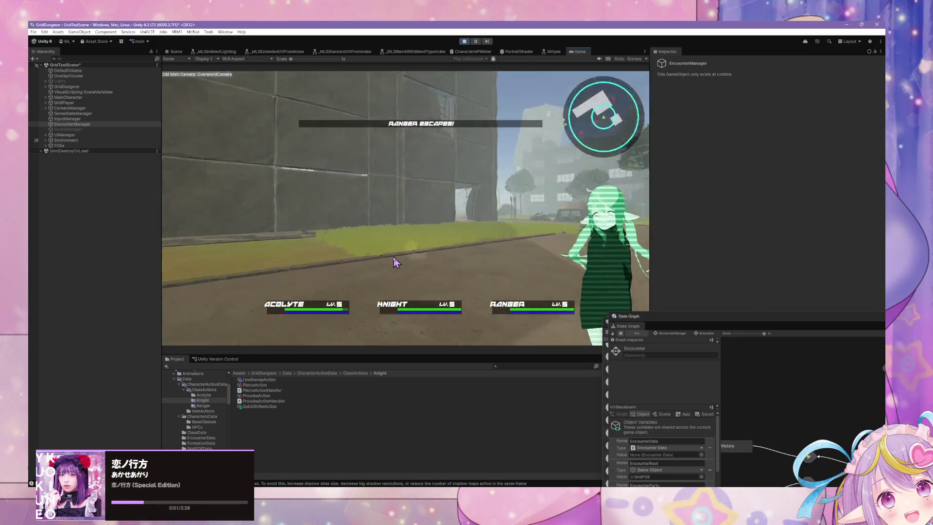
Walk the character along the path, through the tall grass, and up the alley
{"action": "key", "text": "d"}
{"action": "key", "text": "w"}
{"action": "key", "text": "w"}
{"action": "key", "text": "w"}
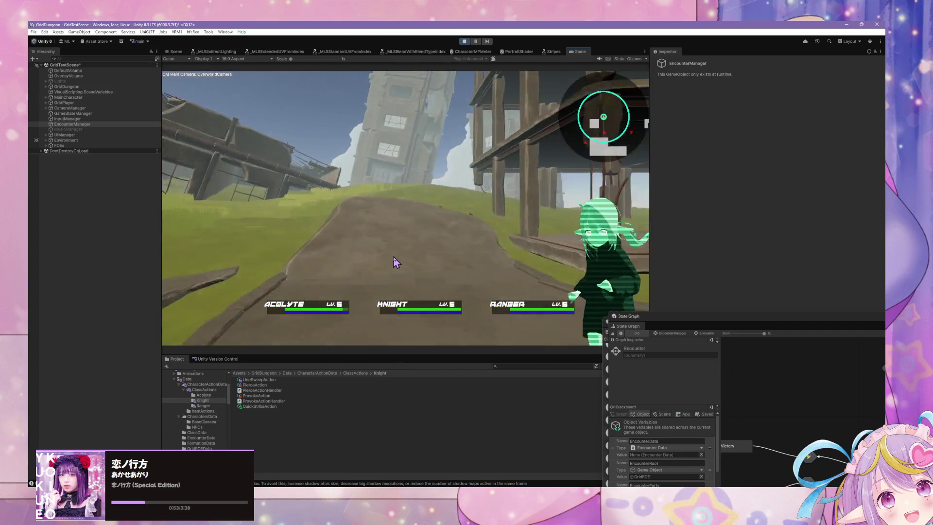
{"action": "key", "text": "a"}
{"action": "key", "text": "w"}
{"action": "key", "text": "w"}
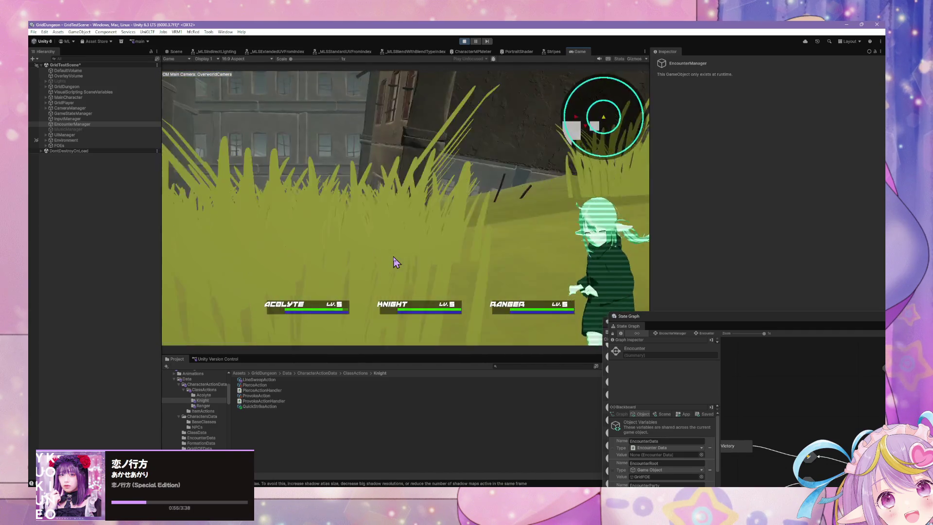
{"action": "key", "text": "w"}
{"action": "key", "text": "d"}
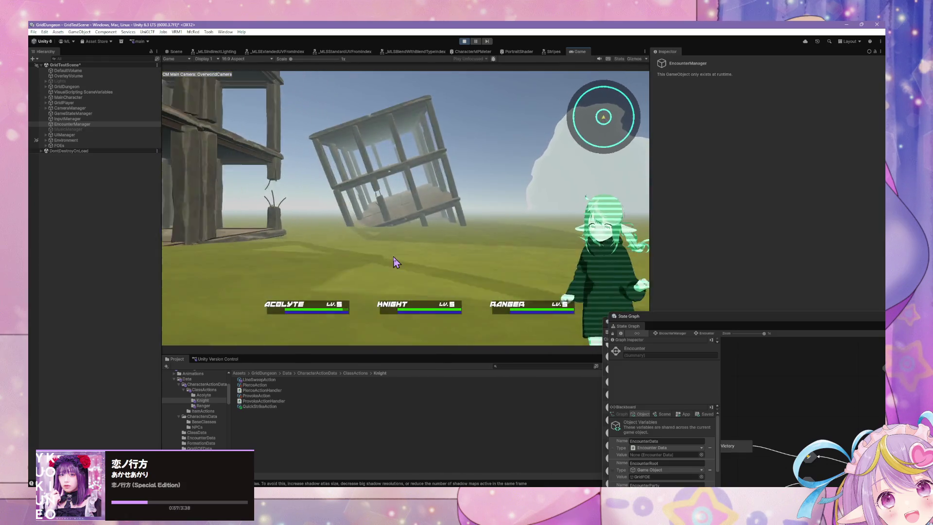
{"action": "key", "text": "d"}
{"action": "key", "text": "w"}
{"action": "key", "text": "w"}
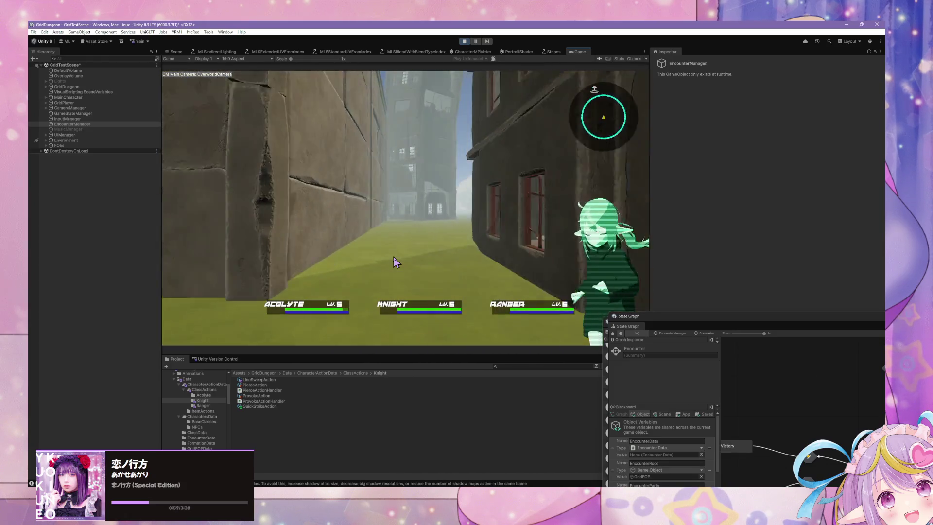
{"action": "key", "text": "w"}
{"action": "key", "text": "d"}
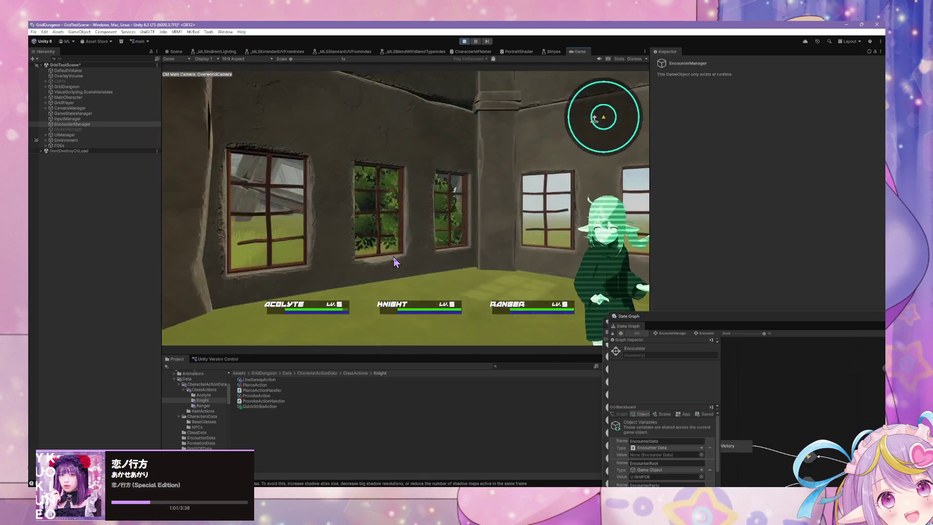
Keep walking past the ruined building onto the paved, signposted foggy street
{"action": "key", "text": "w"}
{"action": "key", "text": "d"}
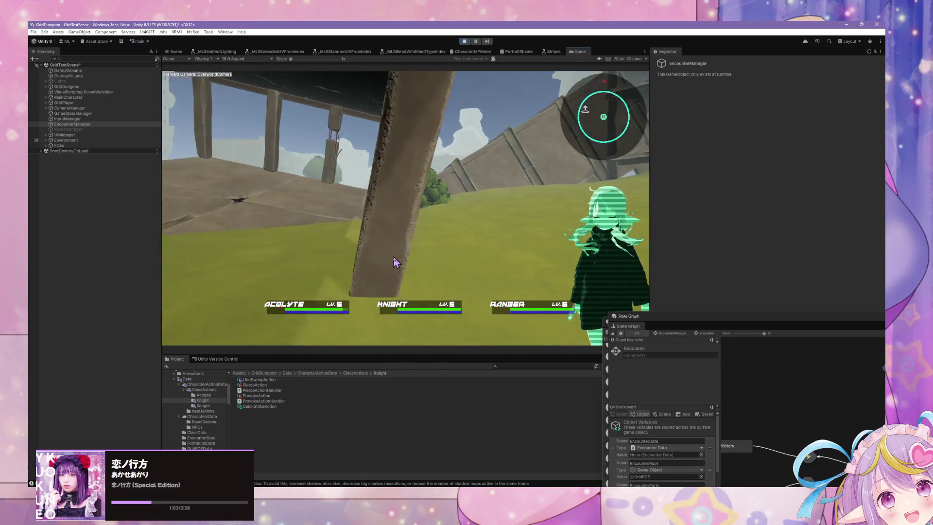
{"action": "key", "text": "w"}
{"action": "key", "text": "d"}
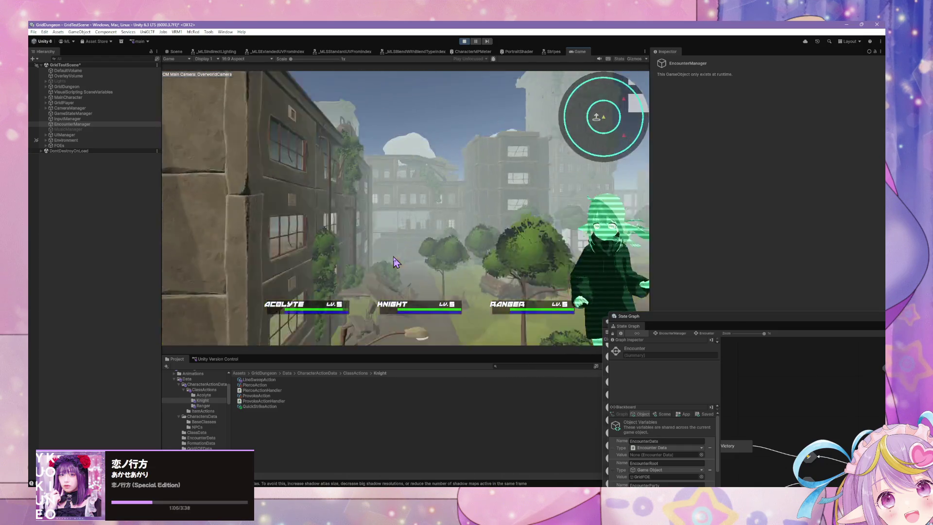
{"action": "key", "text": "w"}
{"action": "key", "text": "d"}
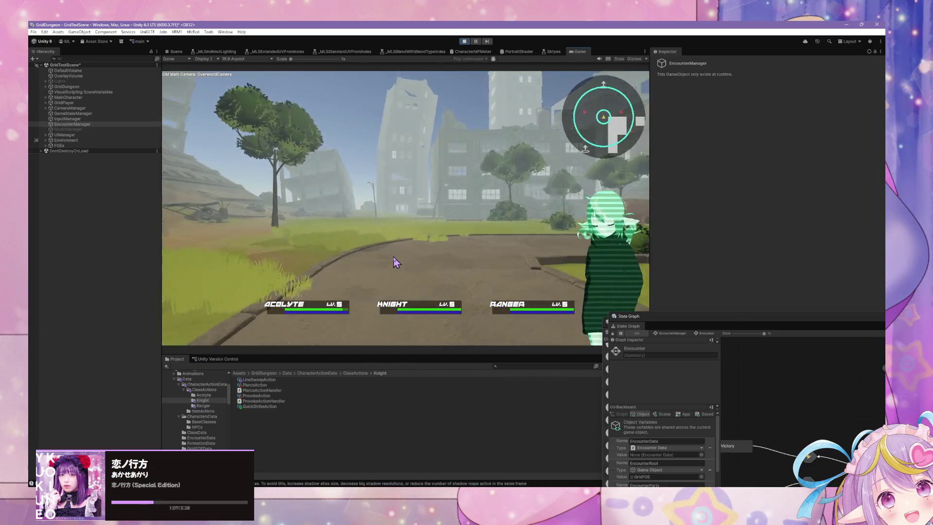
{"action": "key", "text": "d"}
{"action": "key", "text": "w"}
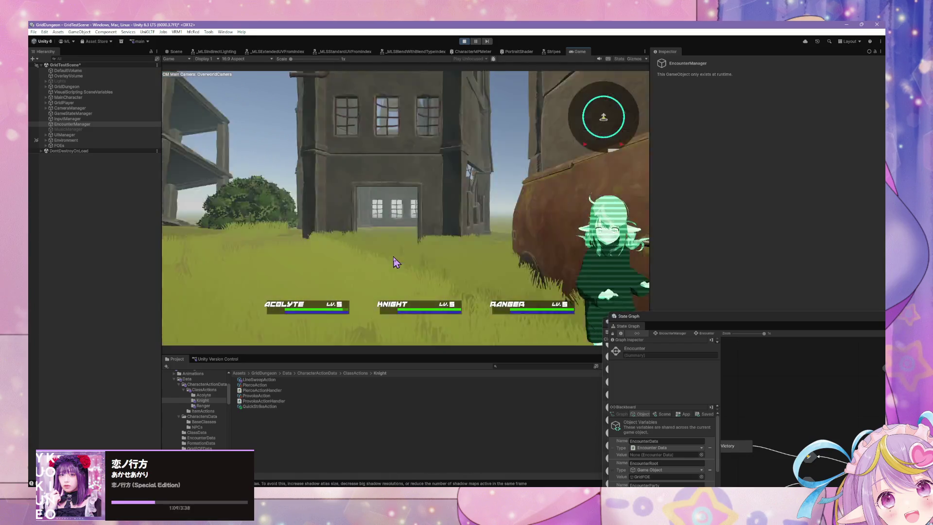
{"action": "key", "text": "d"}
{"action": "key", "text": "w"}
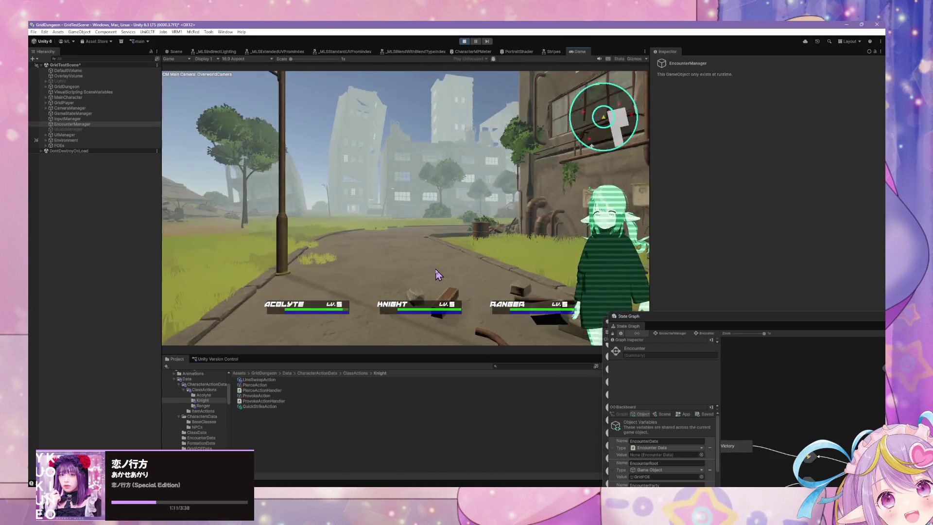
{"action": "key", "text": "d"}
{"action": "key", "text": "d"}
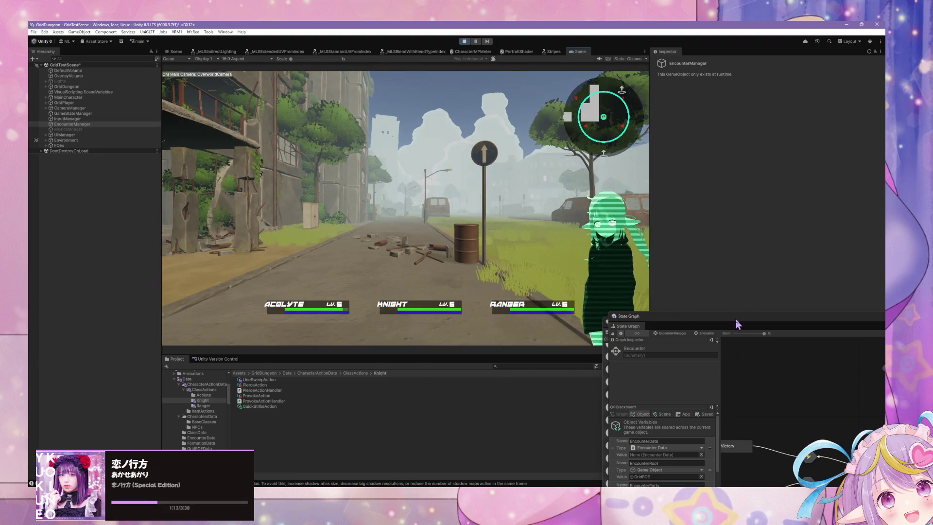
{"action": "mouse_move", "coordinate": [737, 325]}
{"action": "left_mouse_down"}
{"action": "mouse_move", "coordinate": [414, 177]}
{"action": "mouse_move", "coordinate": [554, 147]}
{"action": "mouse_move", "coordinate": [451, 109]}
{"action": "left_mouse_up"}
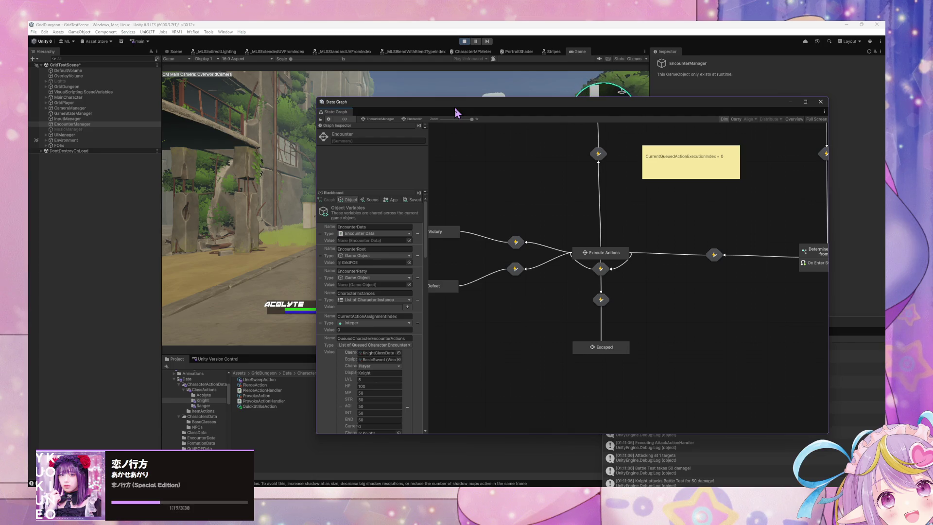
Review the Blackboard variables, move the state graph aside, and stop the play test
{"action": "scroll", "coordinate": [394, 244], "scroll_direction": "down", "scroll_amount": 8}
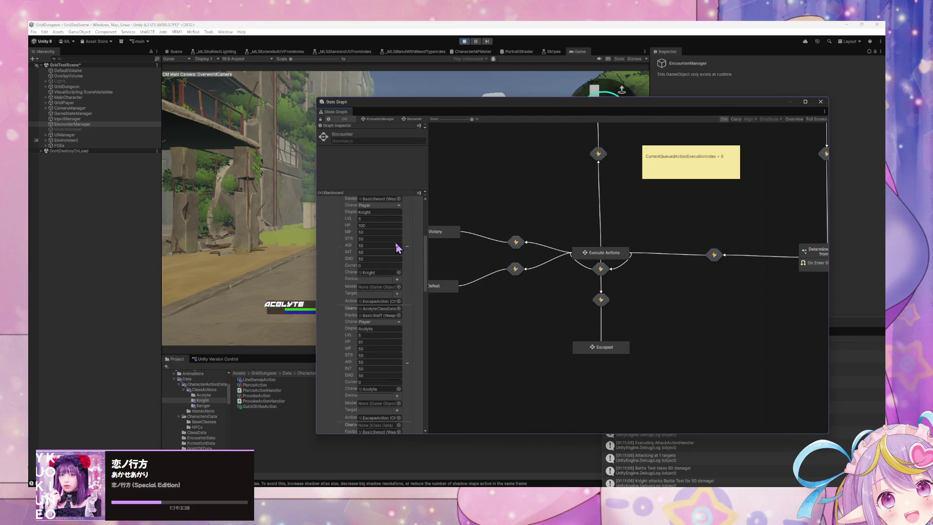
{"action": "scroll", "coordinate": [397, 248], "scroll_direction": "down", "scroll_amount": 10}
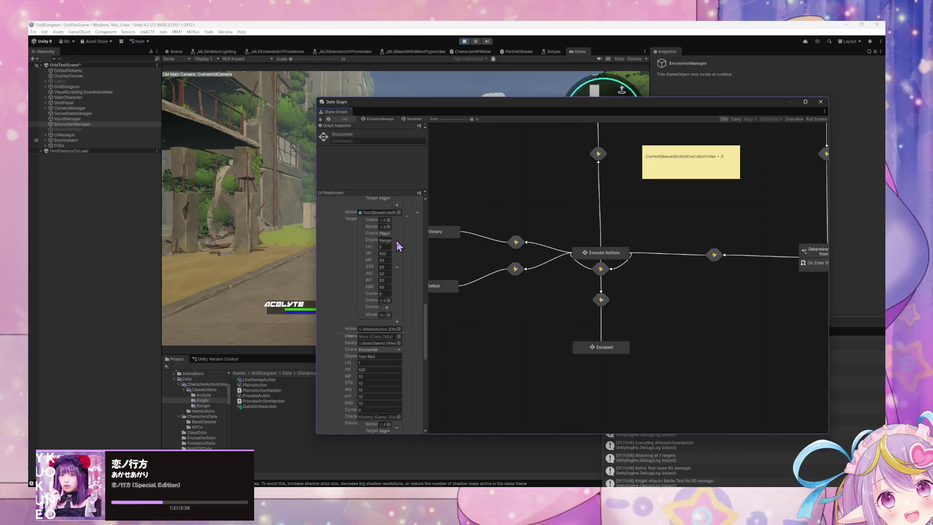
{"action": "scroll", "coordinate": [397, 247], "scroll_direction": "down", "scroll_amount": 6}
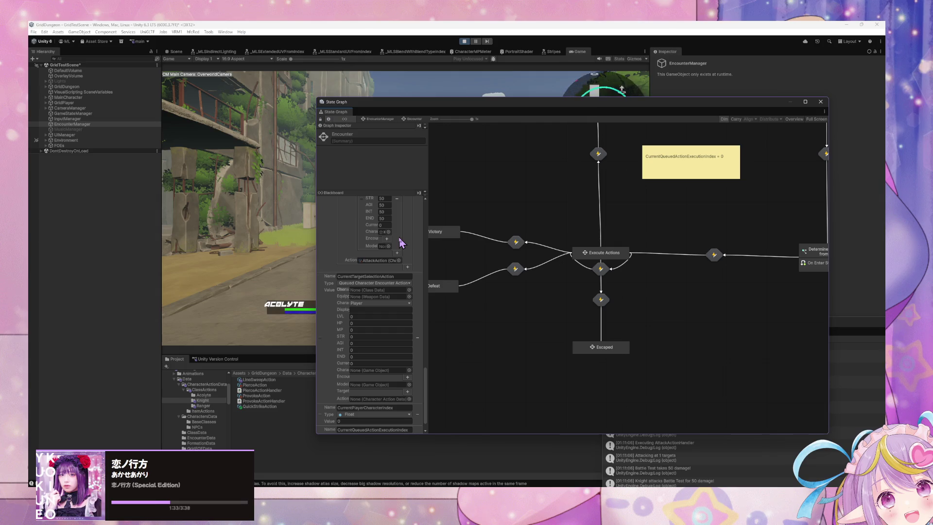
{"action": "left_click_drag", "start_coordinate": [393, 114], "coordinate": [639, 222]}
{"action": "left_click", "coordinate": [464, 42]}
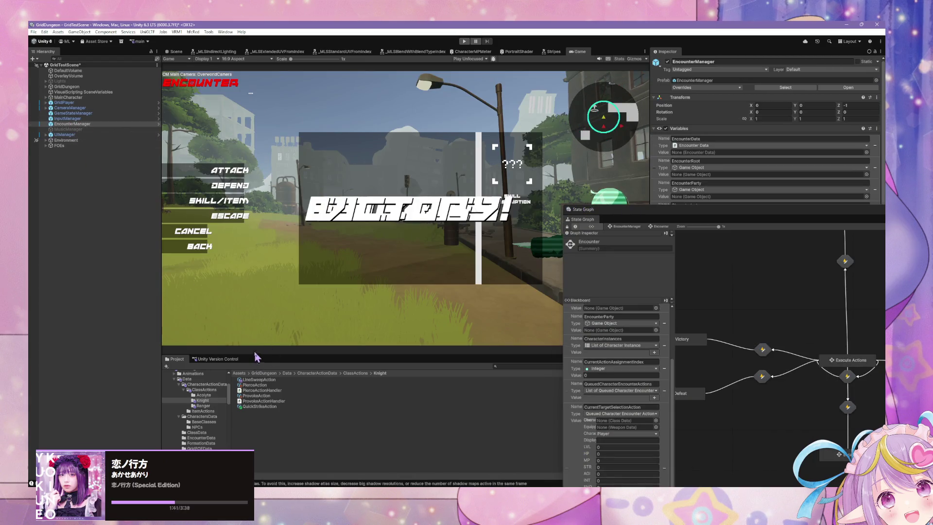
Check Version Control changes, then browse back to the character data folders
{"action": "left_click", "coordinate": [226, 362]}
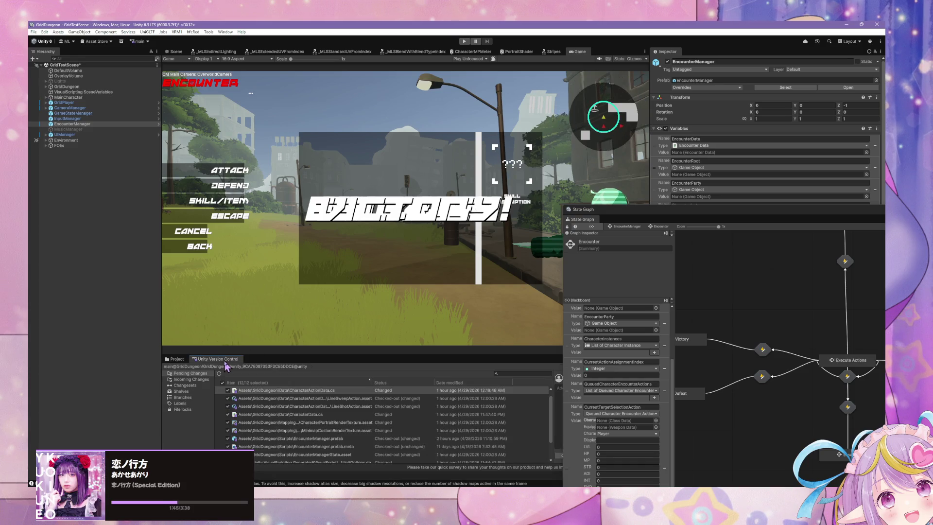
{"action": "left_click", "coordinate": [168, 361]}
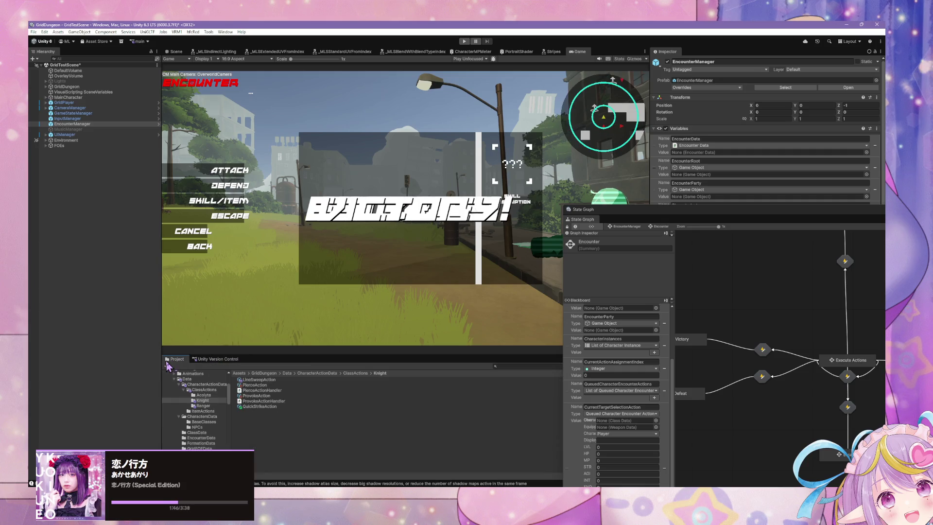
{"action": "left_click", "coordinate": [709, 228]}
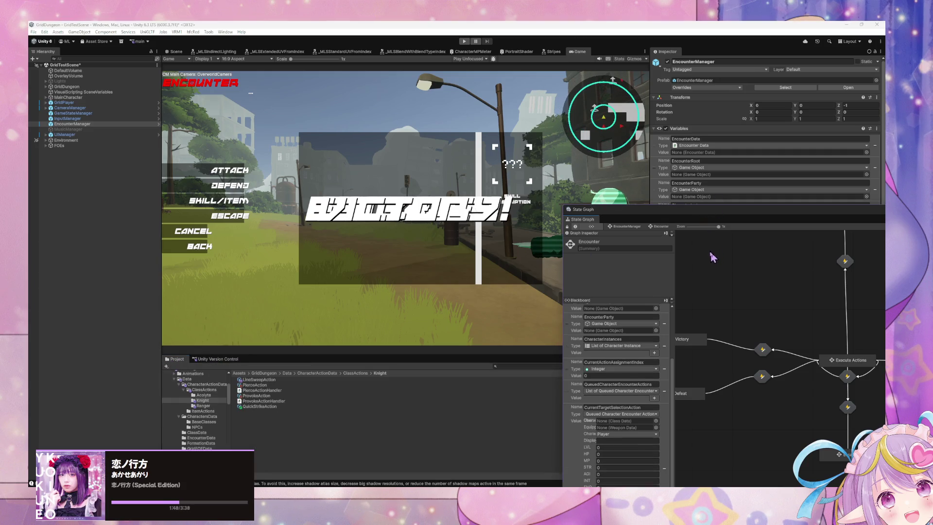
{"action": "left_click", "coordinate": [205, 422]}
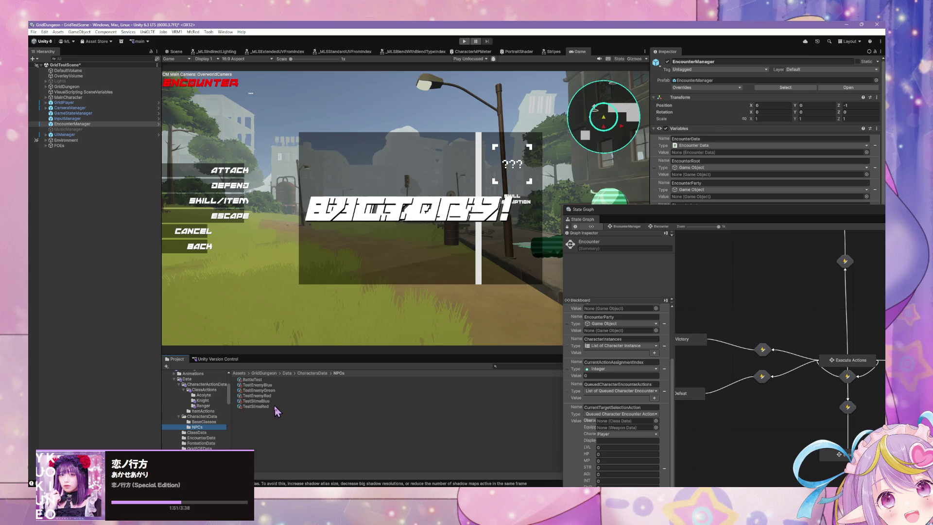
Inspect the red and blue slime data and rename the duplicated blue slime asset
{"action": "left_click", "coordinate": [274, 409]}
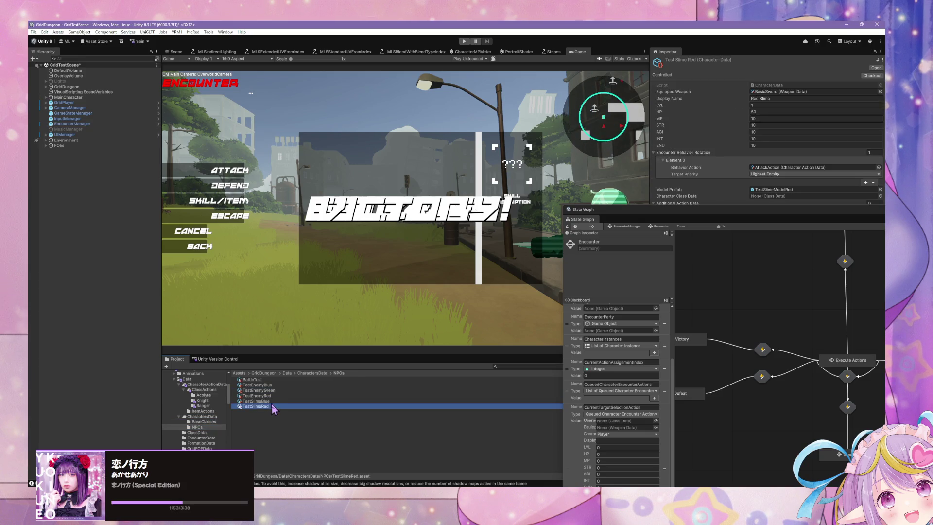
{"action": "key", "text": "Up"}
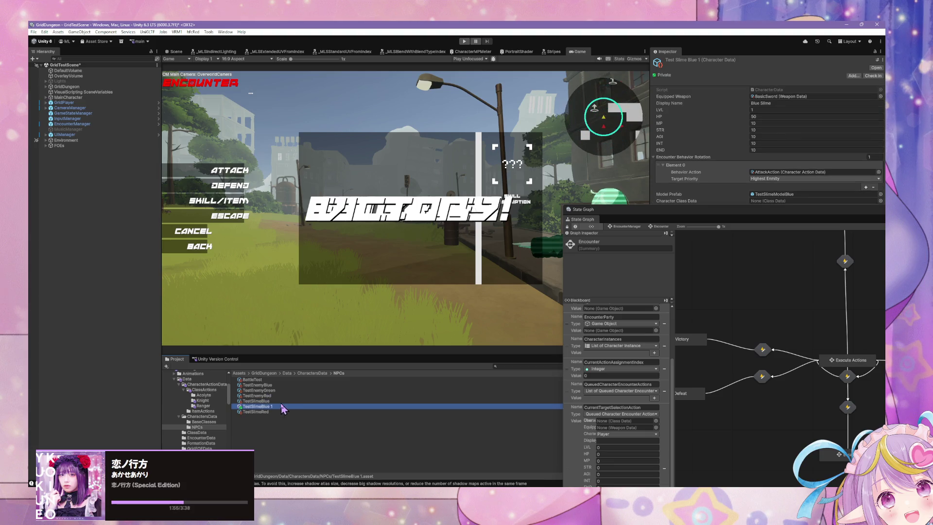
{"action": "left_click", "coordinate": [281, 406]}
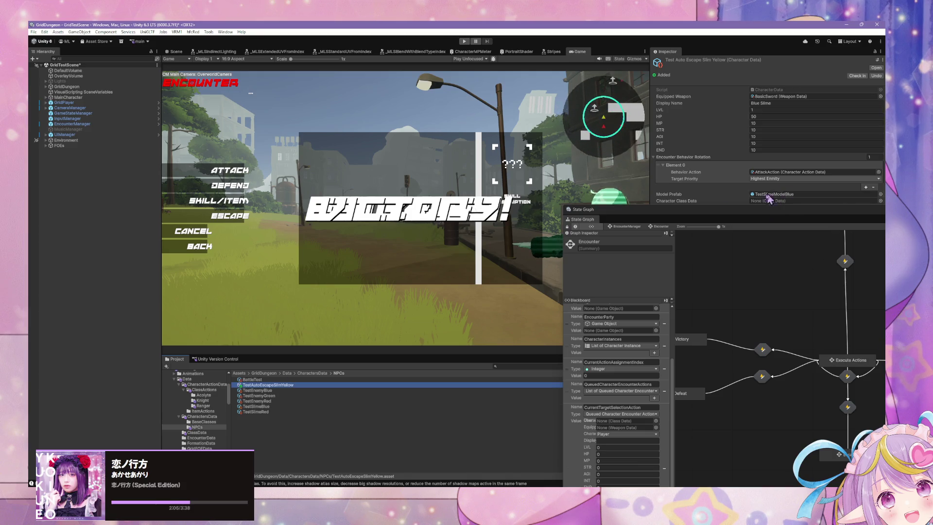
{"action": "left_click_drag", "start_coordinate": [754, 220], "coordinate": [529, 334]}
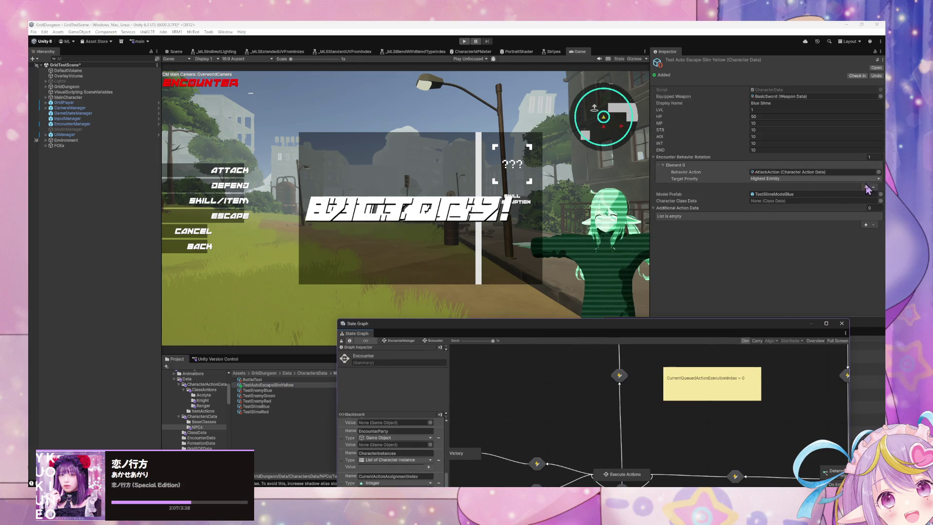
Add a second rotation behavior set to EscapeAction with target priority None
{"action": "left_click", "coordinate": [866, 188]}
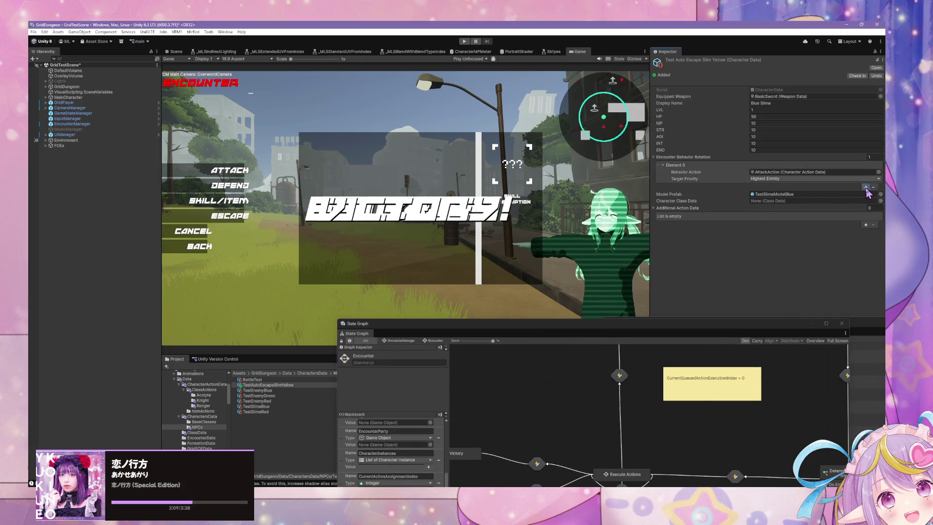
{"action": "left_click", "coordinate": [848, 199]}
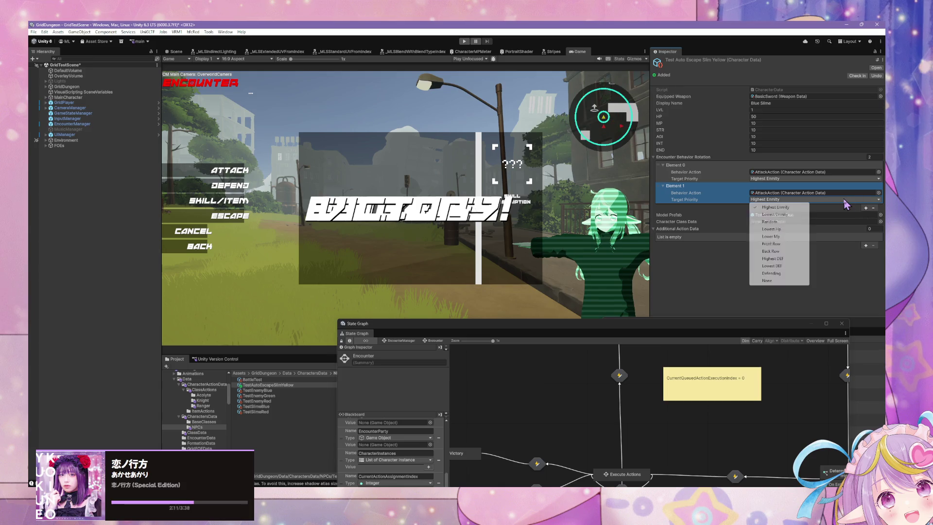
{"action": "left_click", "coordinate": [875, 193]}
{"action": "left_click", "coordinate": [877, 193]}
{"action": "left_click", "coordinate": [879, 193]}
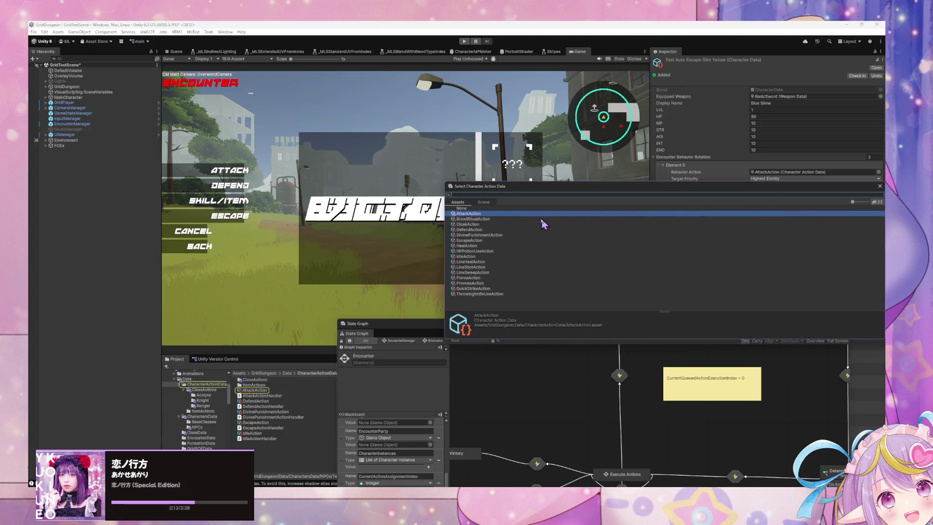
{"action": "type", "text": "esca"}
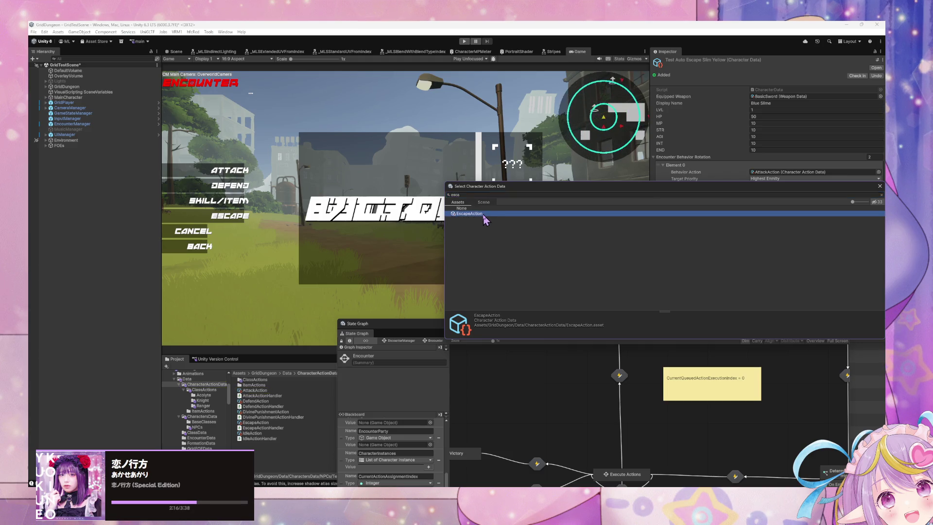
{"action": "double_click", "coordinate": [485, 214]}
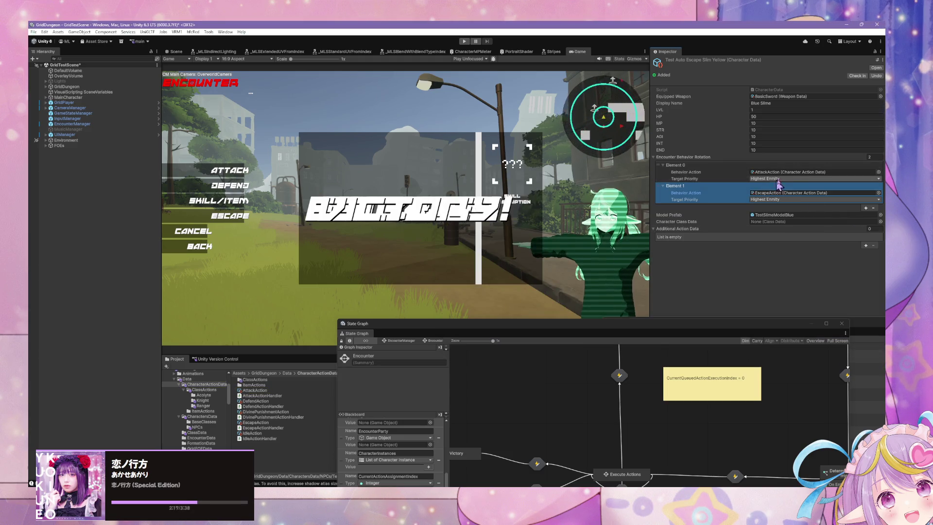
{"action": "left_click", "coordinate": [851, 200]}
{"action": "left_click", "coordinate": [790, 282]}
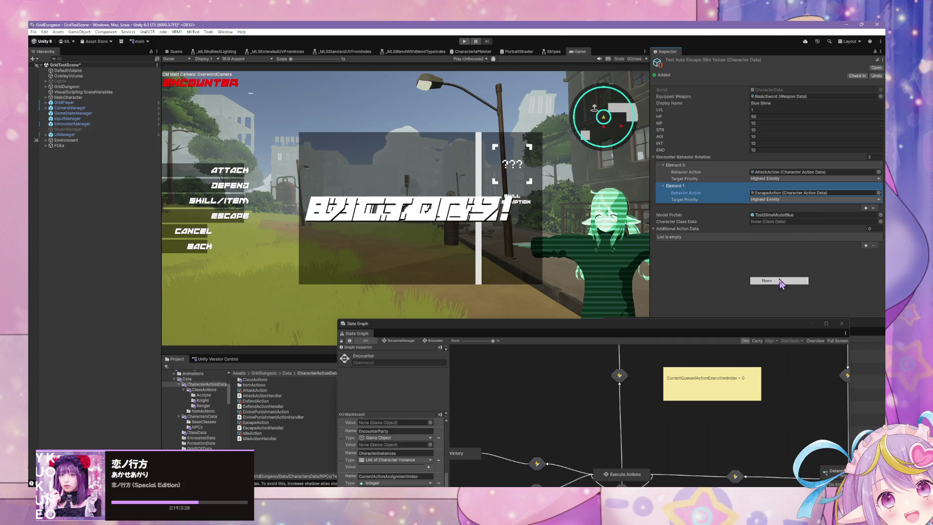
Set the first rotation behavior to IdleAction with target priority None
{"action": "left_click", "coordinate": [880, 181]}
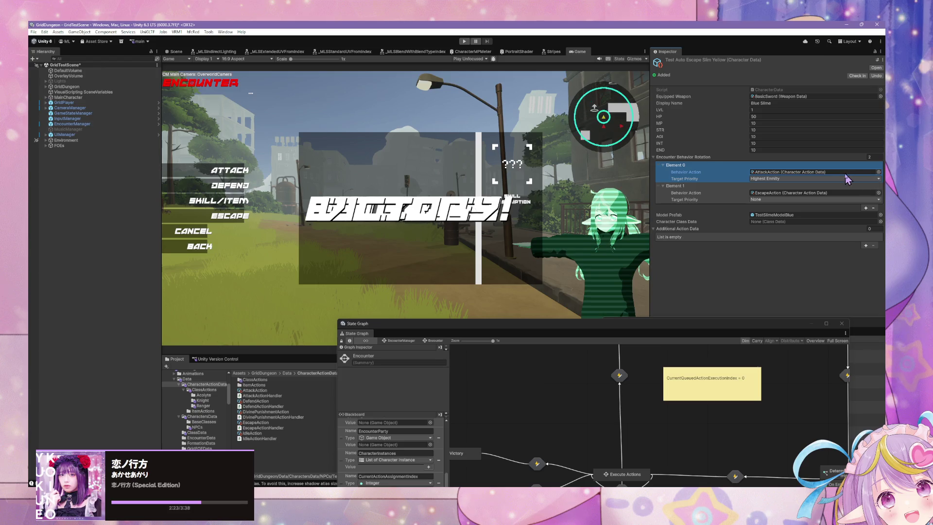
{"action": "left_click", "coordinate": [878, 172]}
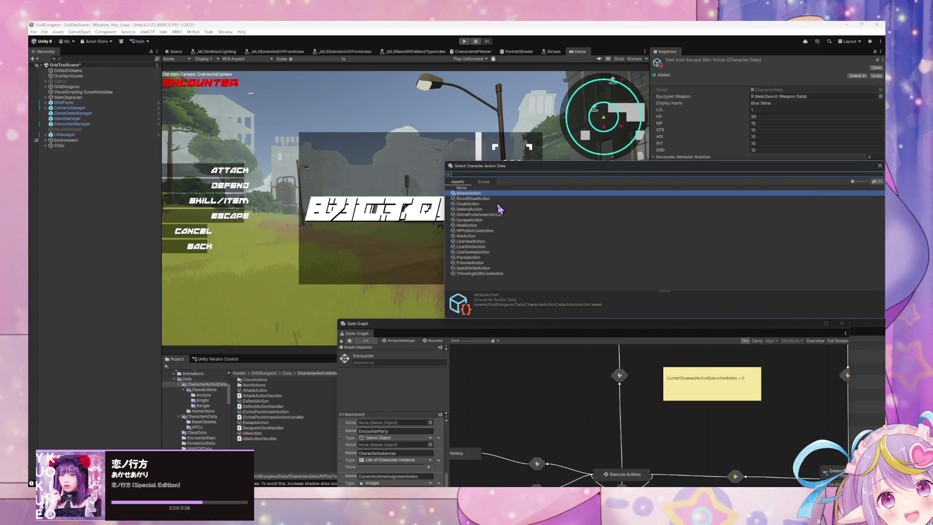
{"action": "double_click", "coordinate": [474, 236]}
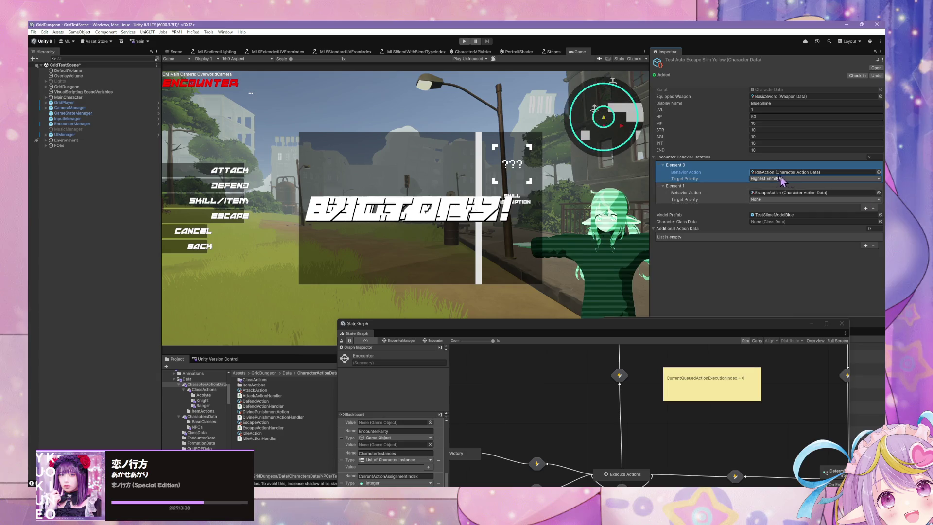
{"action": "left_click", "coordinate": [773, 178]}
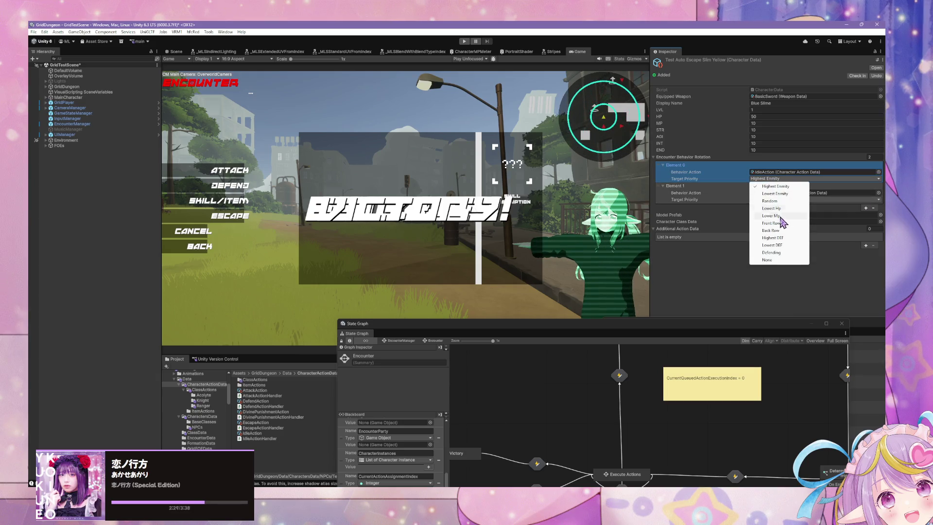
{"action": "left_click", "coordinate": [768, 260]}
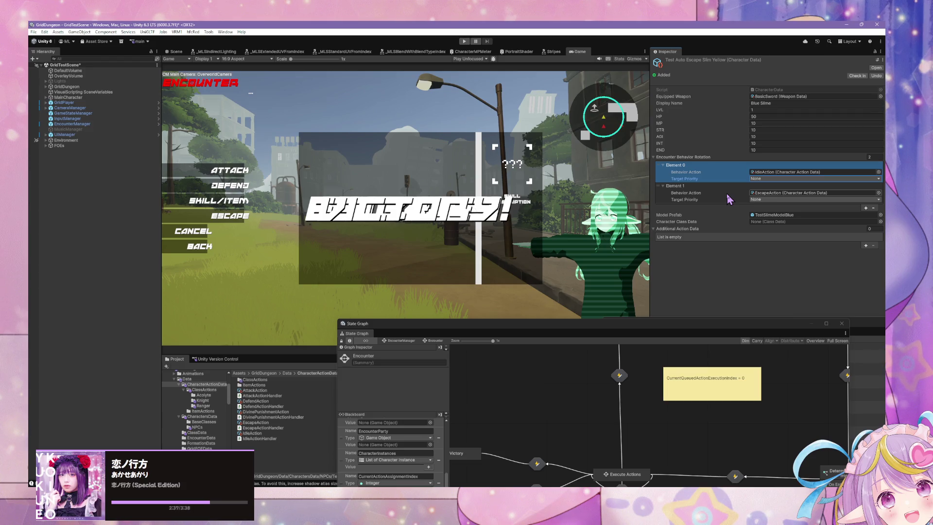
Edit the display name, commit HP 100, and add then remove rotation entries
{"action": "left_click", "coordinate": [781, 102]}
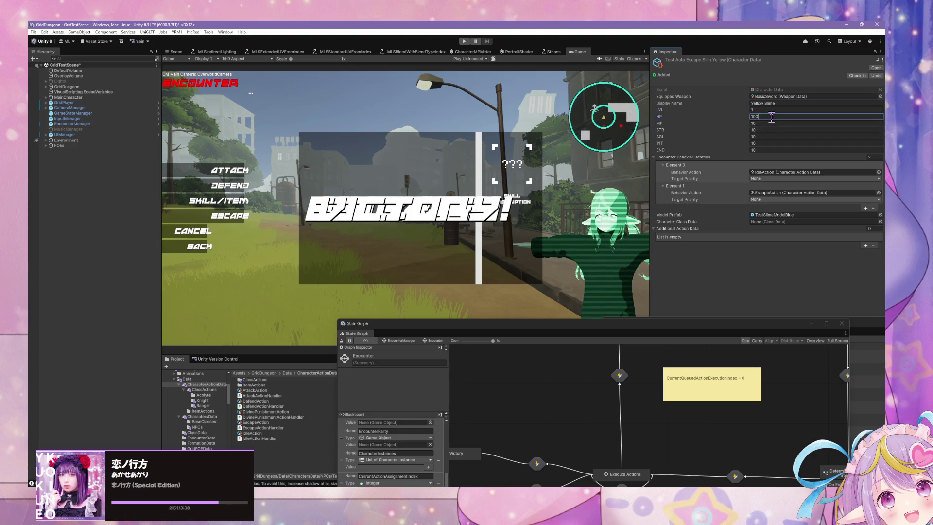
{"action": "left_click", "coordinate": [690, 176]}
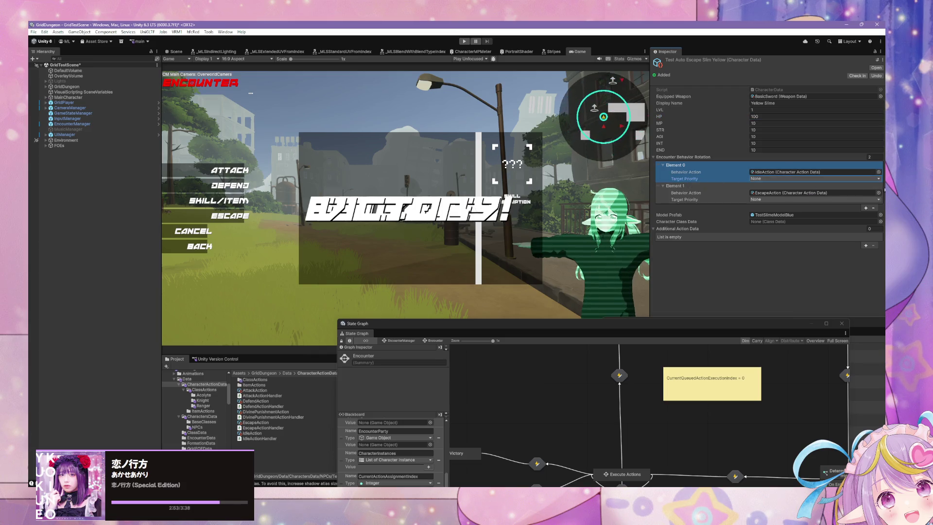
{"action": "left_click", "coordinate": [865, 208]}
{"action": "left_click", "coordinate": [865, 229]}
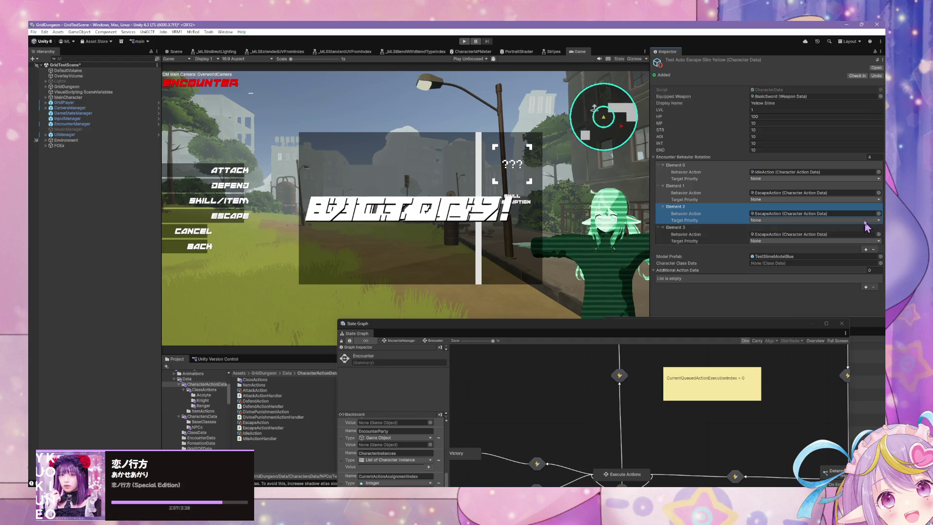
{"action": "left_click", "coordinate": [881, 241]}
{"action": "left_click", "coordinate": [874, 250]}
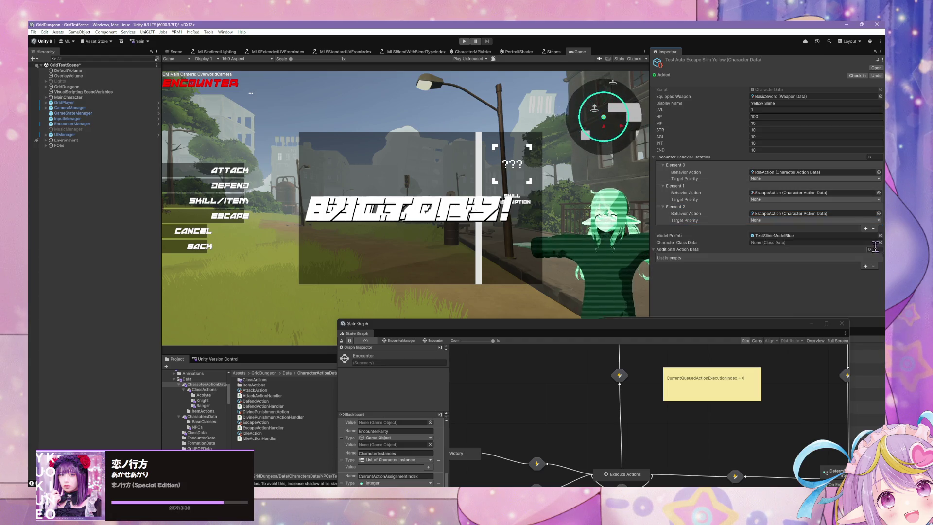
{"action": "left_click", "coordinate": [873, 228]}
{"action": "left_click", "coordinate": [874, 207]}
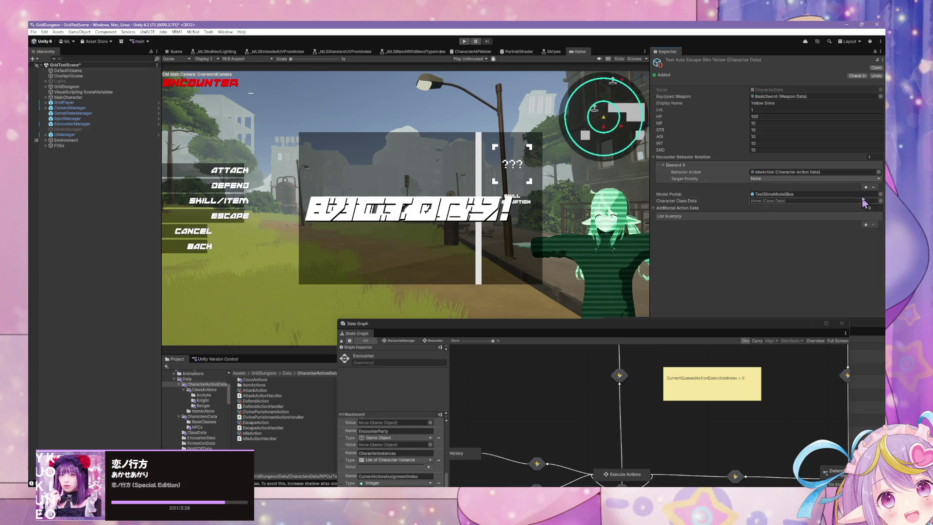
{"action": "left_click", "coordinate": [866, 188]}
Expand the rotation to four entries, with the last one set to EscapeAction
{"action": "left_click", "coordinate": [866, 207]}
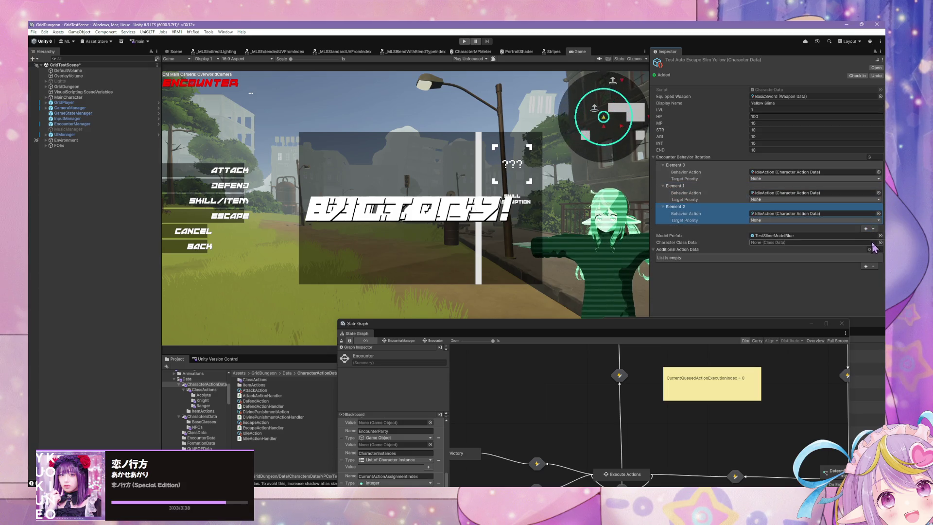
{"action": "left_click", "coordinate": [866, 228]}
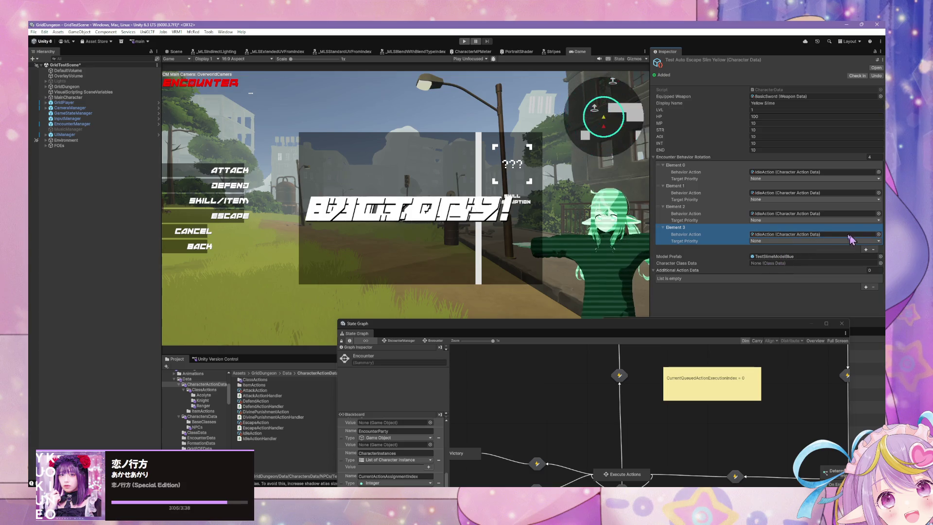
{"action": "left_click", "coordinate": [879, 234]}
{"action": "type", "text": "sca"}
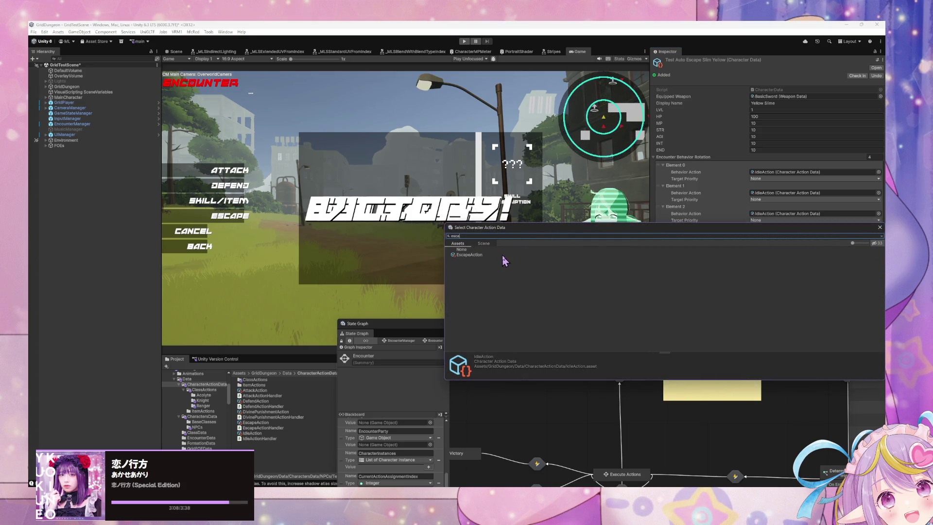
{"action": "double_click", "coordinate": [503, 255]}
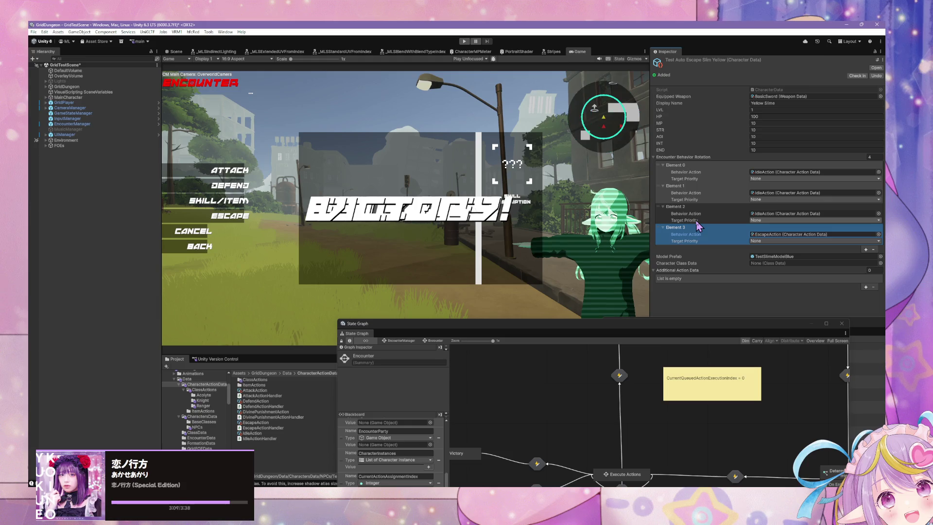
Duplicate the TestSlimeModelBlue prefab and rename the copy TestSlimeModelYellow
{"action": "left_click", "coordinate": [871, 257]}
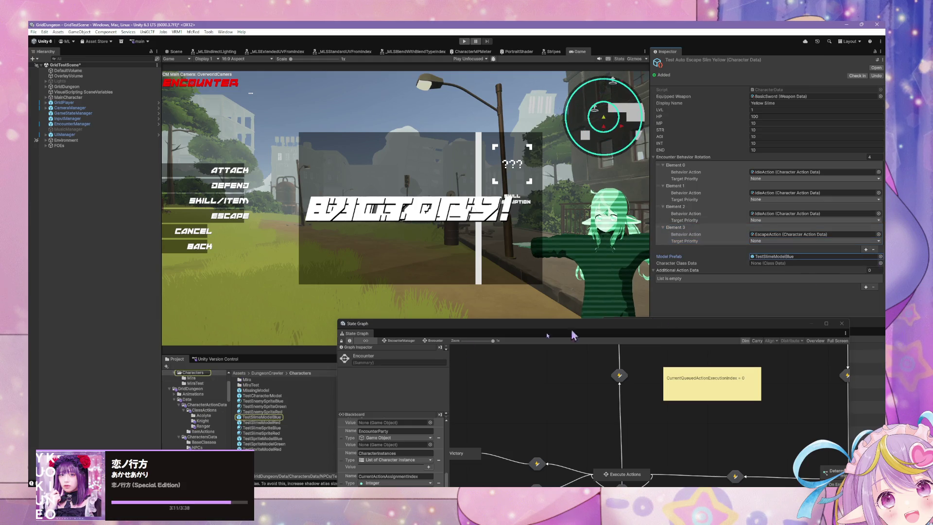
{"action": "left_click", "coordinate": [272, 417]}
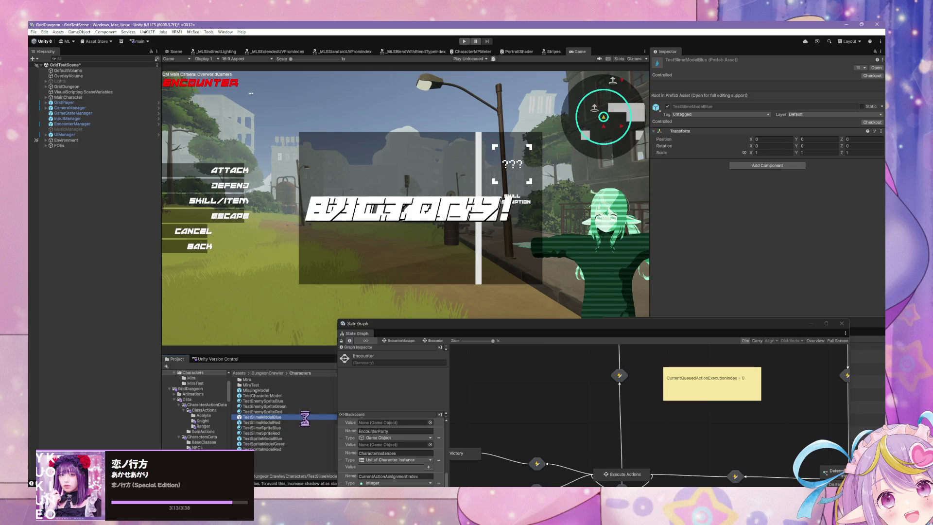
{"action": "key", "text": "ctrl+d"}
{"action": "left_click", "coordinate": [282, 422]}
{"action": "key", "text": "BackSpace"}
{"action": "key", "text": "BackSpace"}
{"action": "key", "text": "BackSpace"}
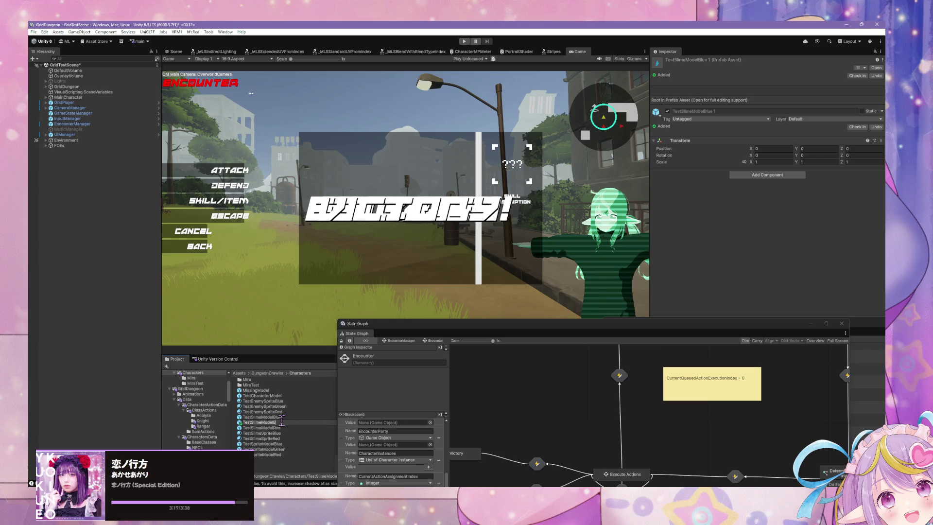
{"action": "key", "text": "BackSpace"}
{"action": "type", "text": "Yellow"}
{"action": "key", "text": "Return"}
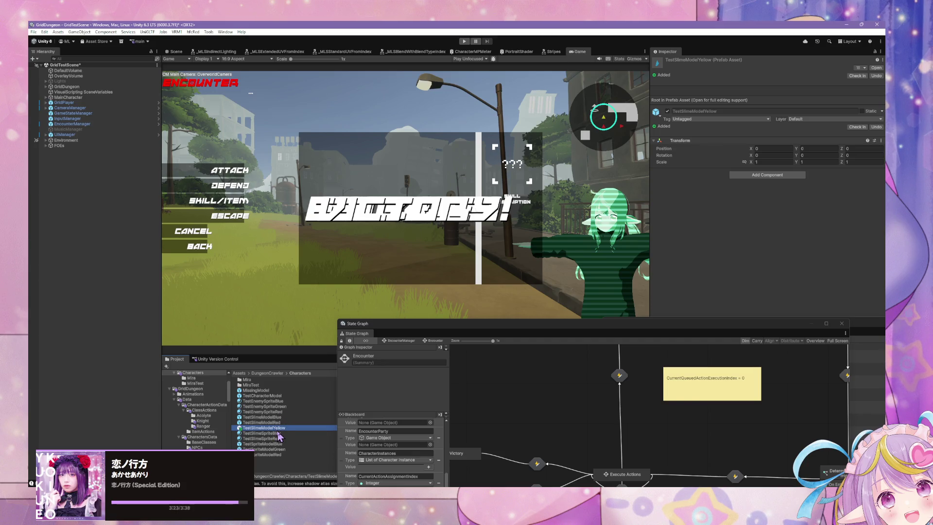
Open TestSlimeModelYellow in Prefab Mode and frame its Sprite child
{"action": "double_click", "coordinate": [275, 428]}
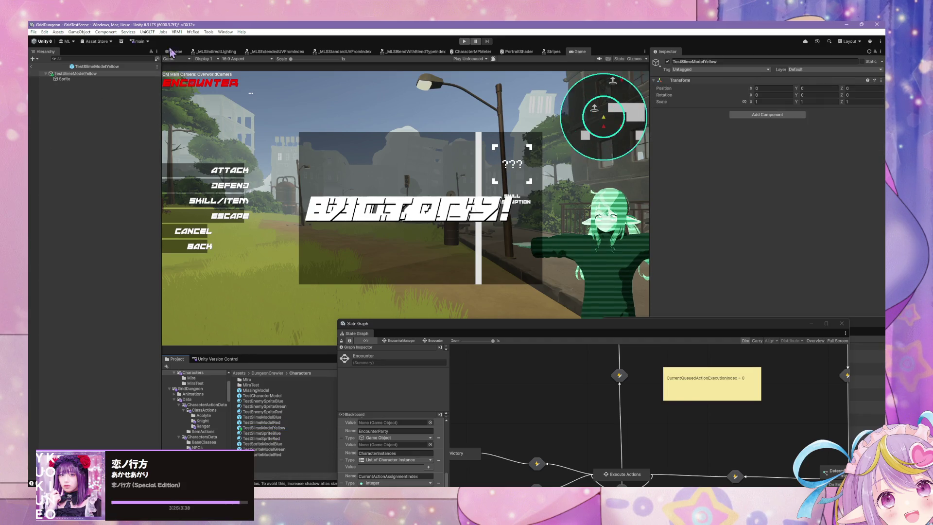
{"action": "left_click", "coordinate": [384, 208]}
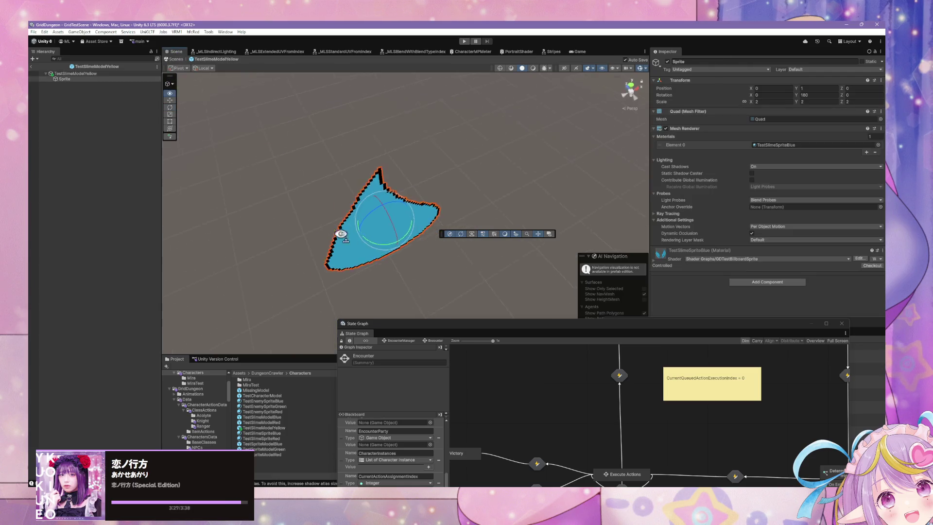
{"action": "left_click_drag", "start_coordinate": [316, 243], "coordinate": [576, 196]}
{"action": "key", "text": "f"}
Duplicate the TestSlimeSpriteBlue material as TestSlimeSpriteYellow
{"action": "left_click", "coordinate": [776, 145]}
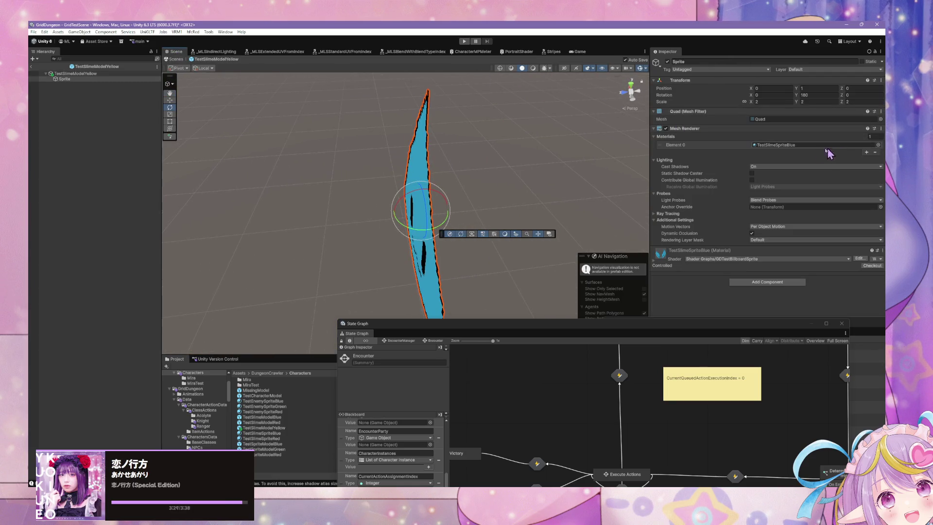
{"action": "left_click", "coordinate": [272, 438]}
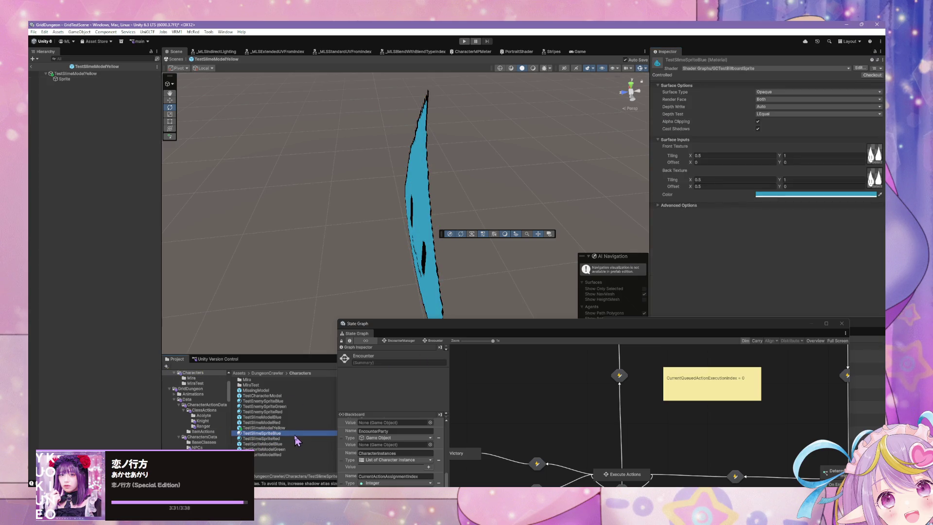
{"action": "key", "text": "ctrl+d"}
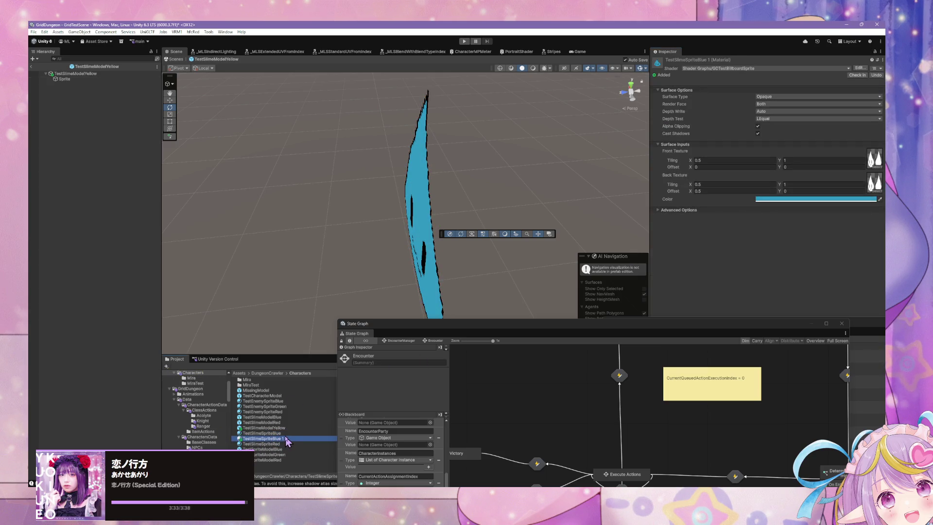
{"action": "left_click", "coordinate": [283, 438]}
{"action": "key", "text": "Return"}
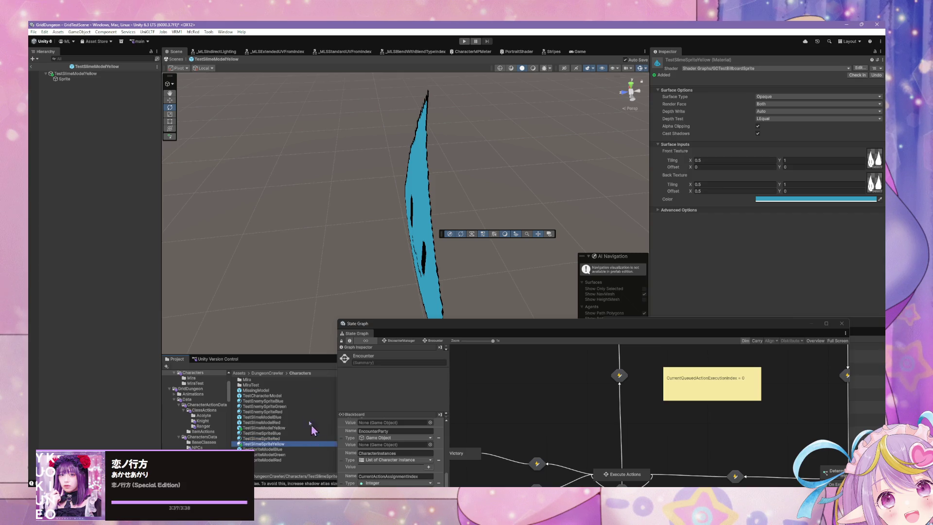
Set the TestSlimeSpriteYellow material colour to bright yellow FFEB04
{"action": "left_click", "coordinate": [840, 199]}
{"action": "left_click_drag", "start_coordinate": [868, 228], "coordinate": [873, 231]}
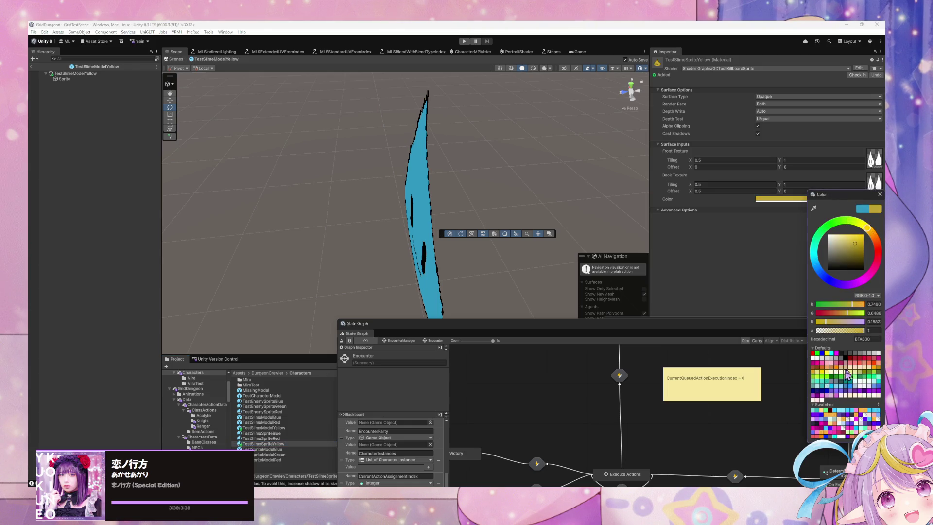
{"action": "left_click", "coordinate": [831, 354]}
{"action": "left_click", "coordinate": [828, 353]}
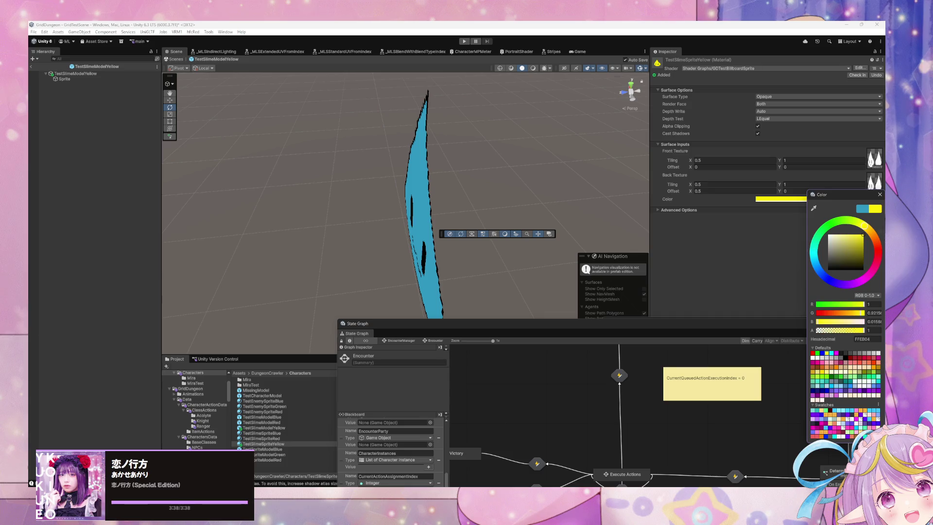
{"action": "left_click", "coordinate": [880, 194]}
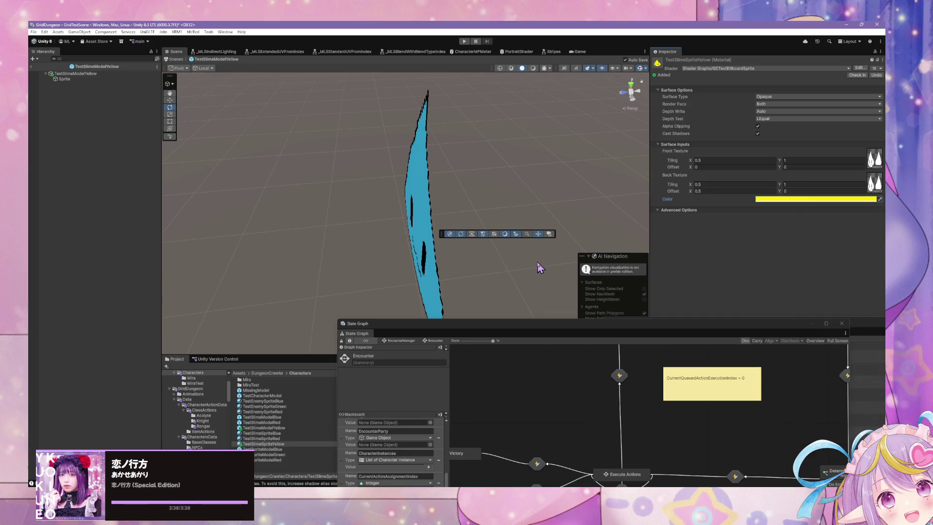
Apply TestSlimeSpriteYellow to the slime sprite and return to the scene
{"action": "left_click", "coordinate": [250, 445]}
{"action": "left_click_drag", "start_coordinate": [250, 444], "coordinate": [413, 262]}
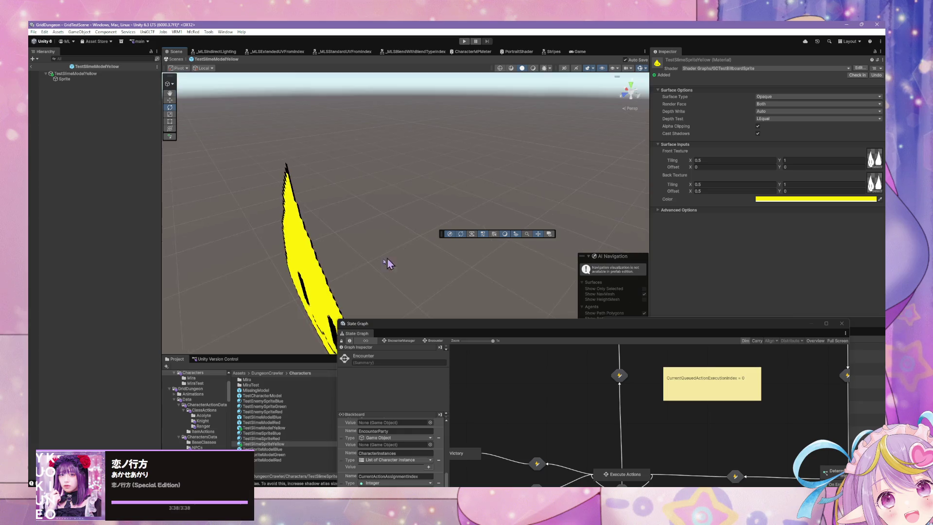
{"action": "scroll", "coordinate": [405, 210], "scroll_direction": "up", "scroll_amount": 5}
{"action": "mouse_move", "coordinate": [404, 210]}
{"action": "left_mouse_down"}
{"action": "mouse_move", "coordinate": [389, 208]}
{"action": "mouse_move", "coordinate": [411, 183]}
{"action": "mouse_move", "coordinate": [497, 155]}
{"action": "left_mouse_up"}
{"action": "scroll", "coordinate": [497, 160], "scroll_direction": "down", "scroll_amount": 8}
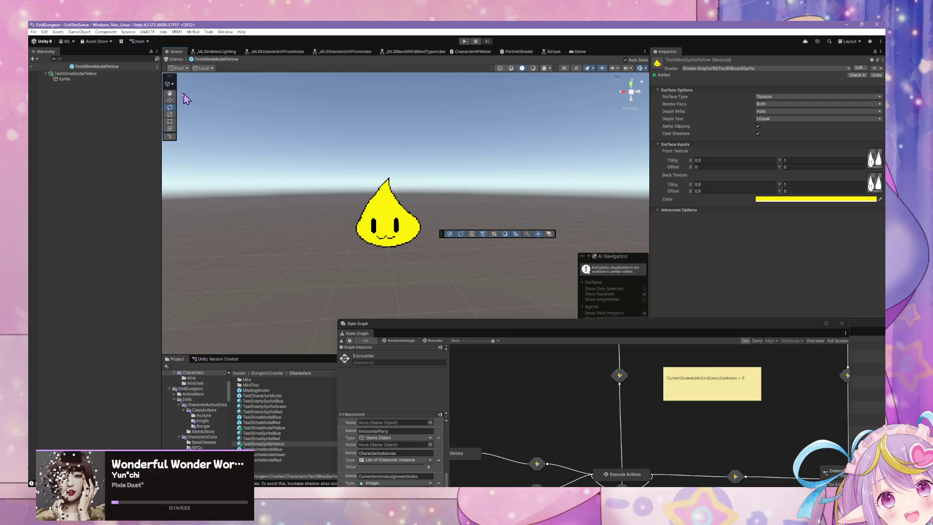
{"action": "left_click", "coordinate": [176, 59]}
{"action": "mouse_move", "coordinate": [416, 260]}
{"action": "left_mouse_down"}
{"action": "mouse_move", "coordinate": [389, 245]}
{"action": "mouse_move", "coordinate": [351, 119]}
{"action": "mouse_move", "coordinate": [387, 202]}
{"action": "mouse_move", "coordinate": [504, 275]}
{"action": "left_mouse_up"}
Select the red FOE and open its TestFOE 1 data's encounter, Test Encounter 1
{"action": "key", "text": "e"}
{"action": "left_click", "coordinate": [501, 304]}
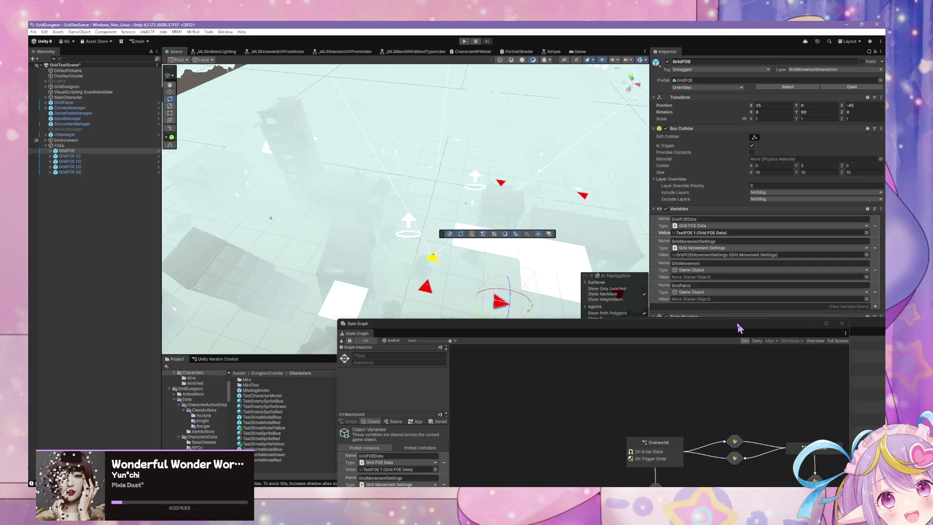
{"action": "key", "text": "ctrl+shift+c"}
{"action": "left_click", "coordinate": [704, 236]}
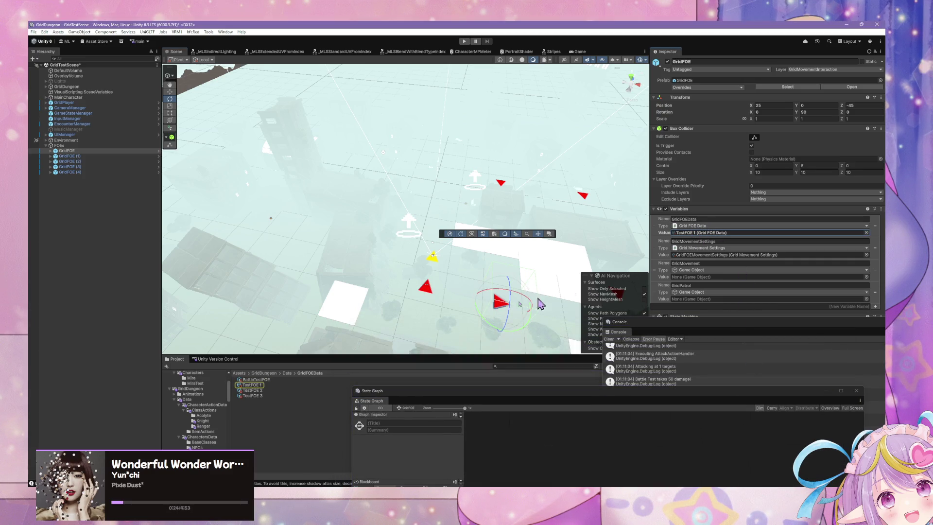
{"action": "left_click", "coordinate": [246, 385]}
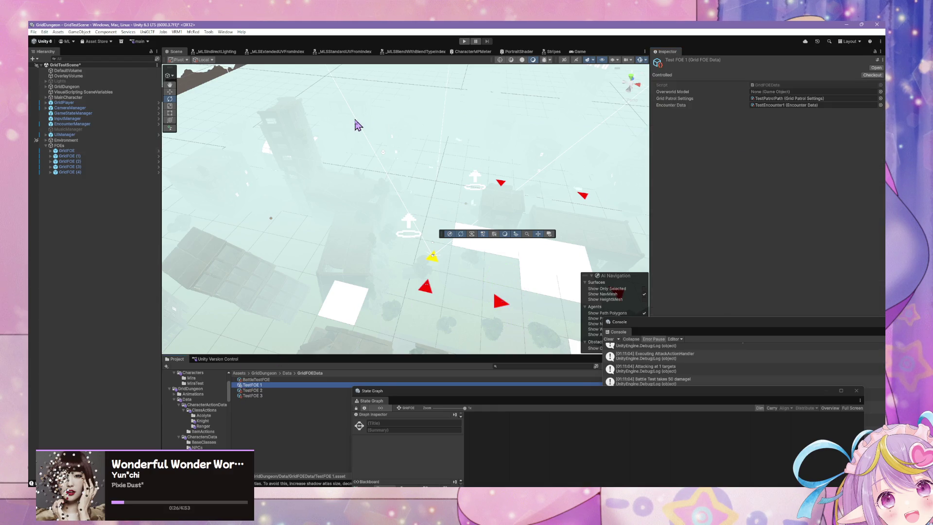
{"action": "double_click", "coordinate": [788, 105]}
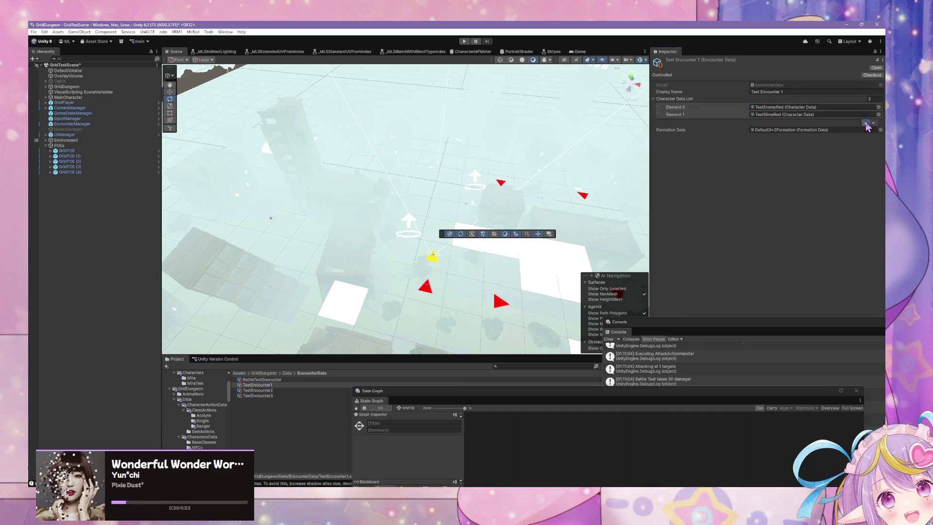
Add TestAutoEscapeSlimYellow as the third entry in the Character Data List
{"action": "left_click", "coordinate": [866, 123]}
{"action": "left_click", "coordinate": [879, 122]}
{"action": "type", "text": "ye"}
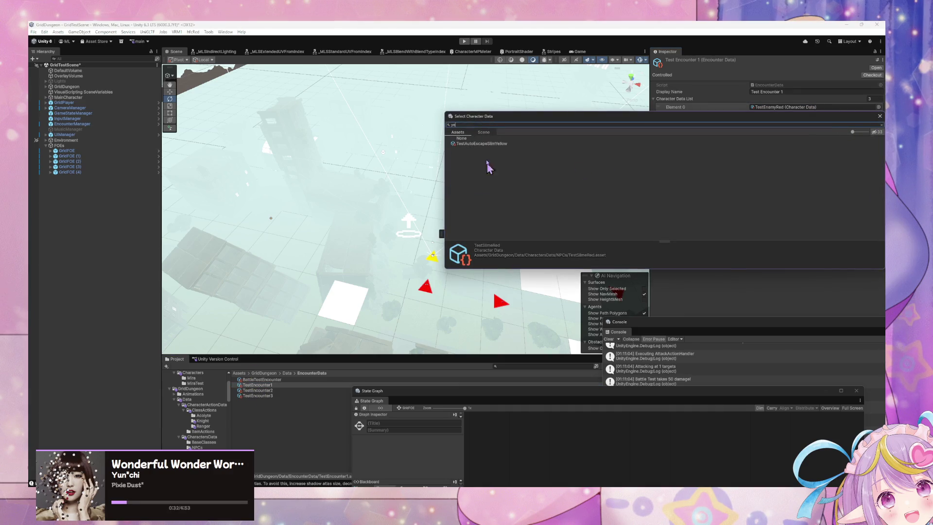
{"action": "double_click", "coordinate": [487, 144]}
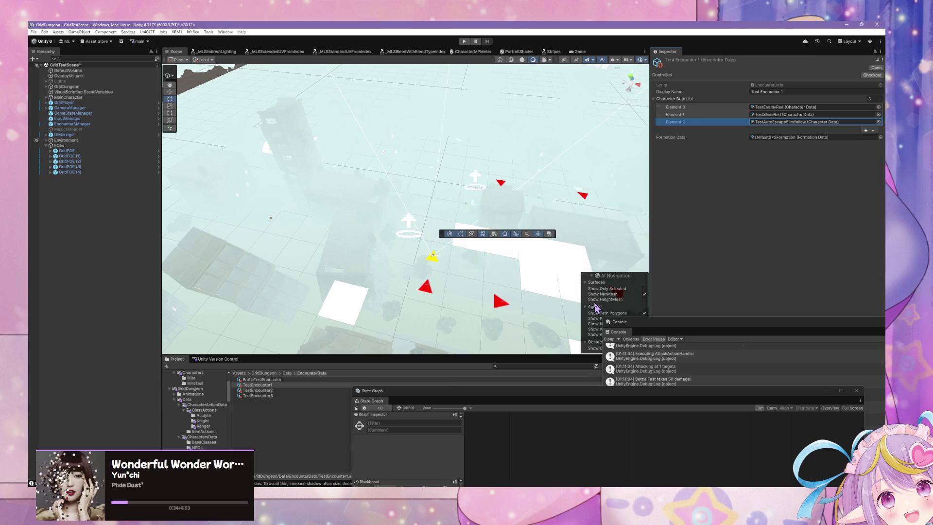
{"action": "left_click", "coordinate": [202, 463]}
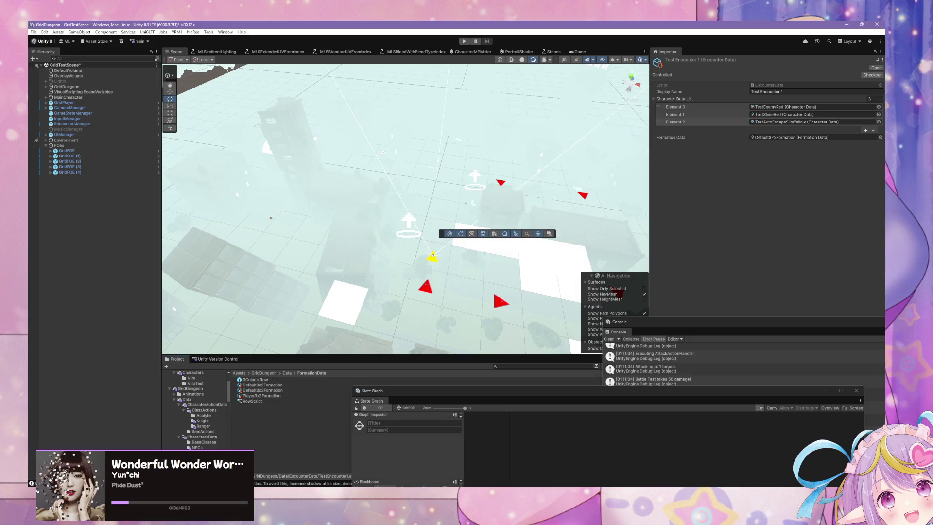
Rename the yellow slime data in CharactersData/NPCs to TestAutoEscapeSlimeYellow
{"action": "left_click", "coordinate": [299, 476]}
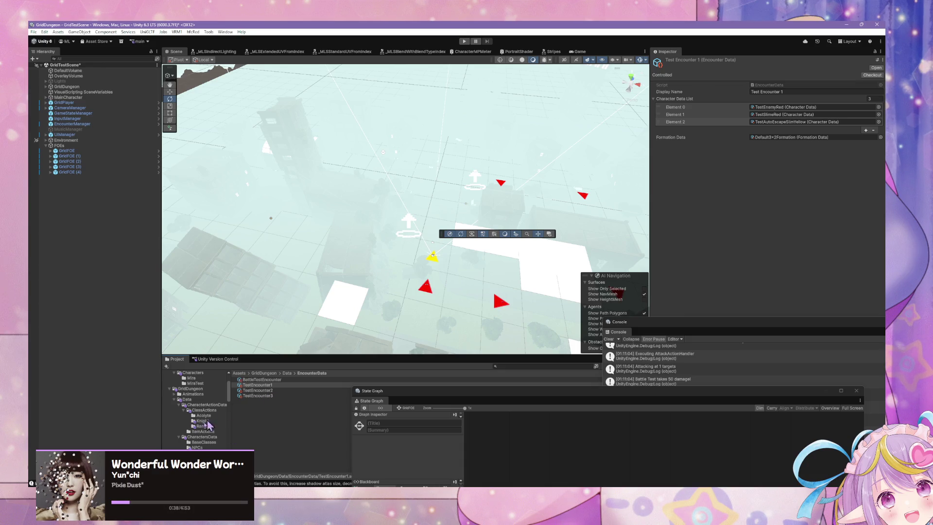
{"action": "left_click", "coordinate": [208, 405]}
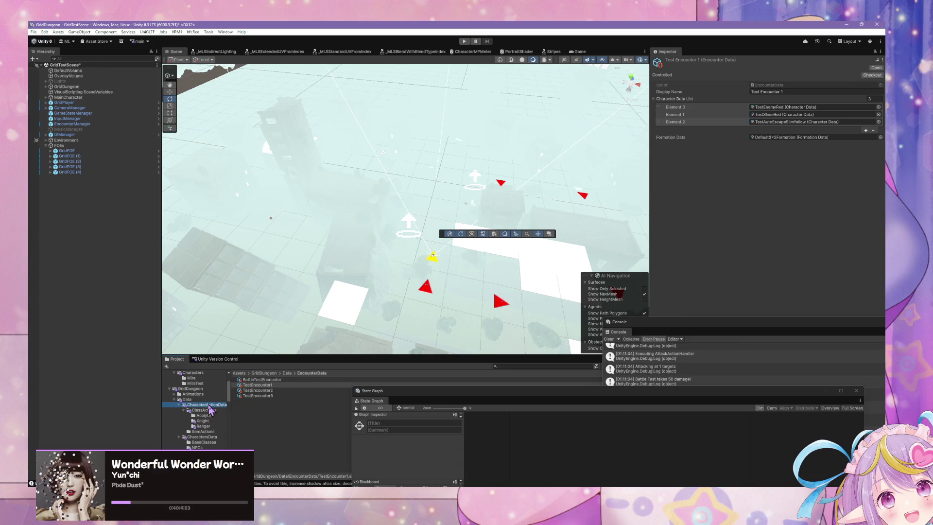
{"action": "left_click", "coordinate": [206, 447]}
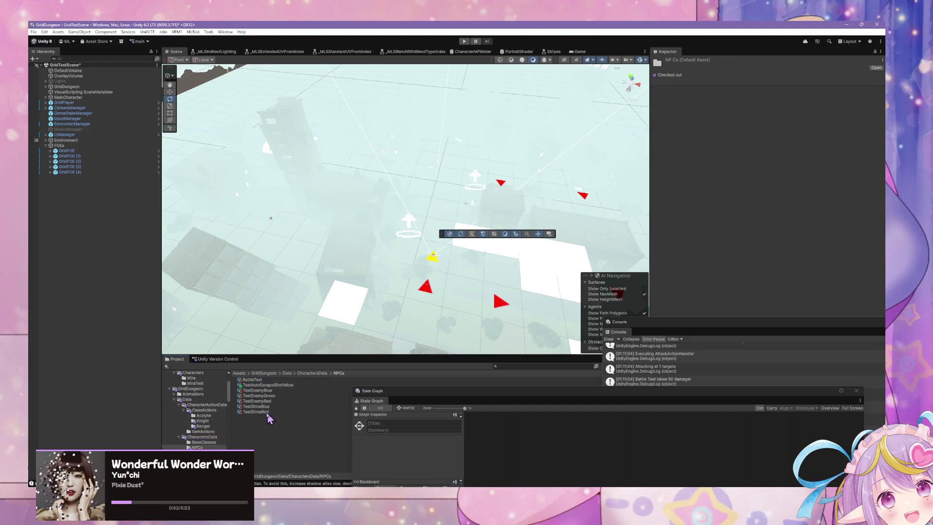
{"action": "left_click", "coordinate": [267, 412]}
{"action": "left_click", "coordinate": [287, 385]}
{"action": "left_click", "coordinate": [292, 385]}
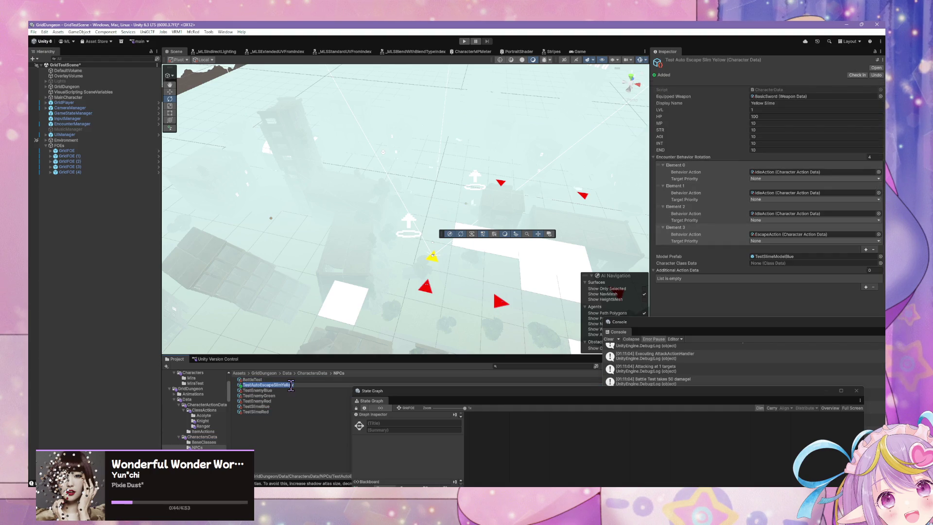
{"action": "left_click", "coordinate": [291, 385]}
{"action": "type", "text": "e"}
{"action": "key", "text": "Return"}
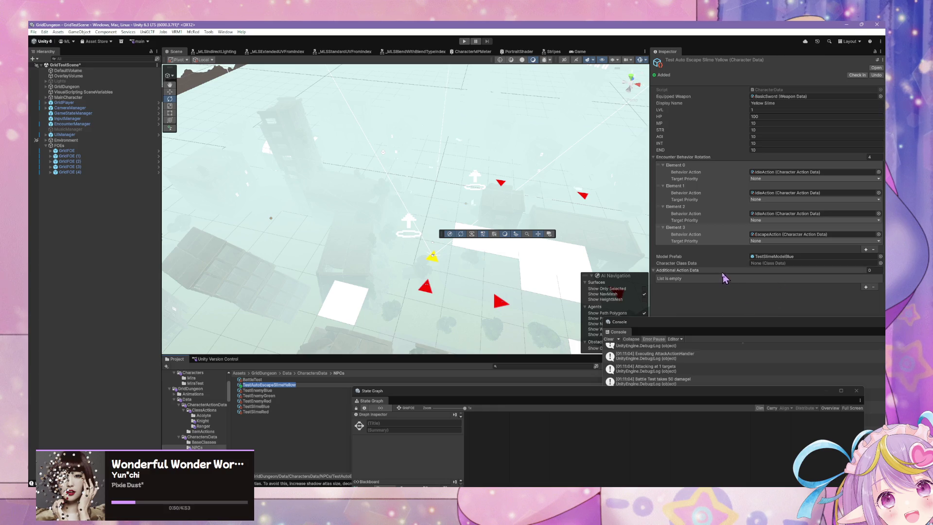
Set the yellow slime's Model Prefab to TestSlimeModelYellow
{"action": "left_click", "coordinate": [881, 256]}
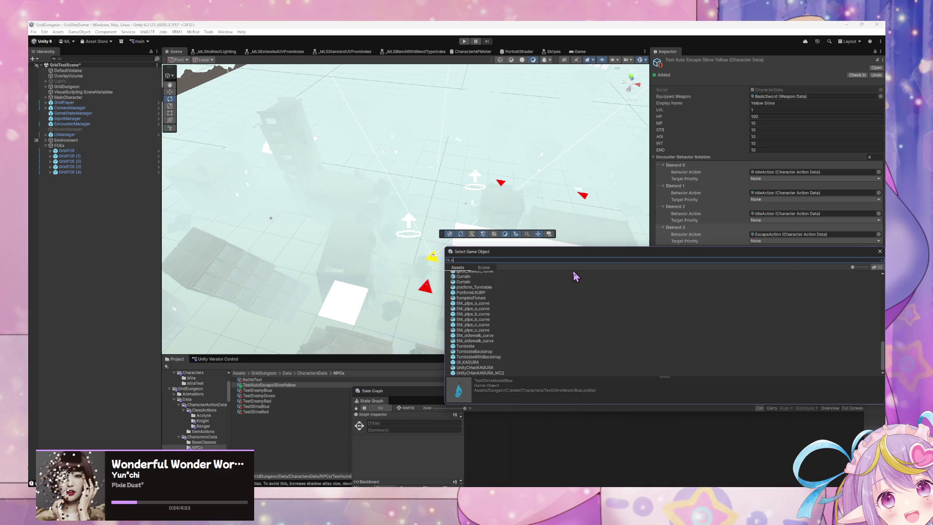
{"action": "type", "text": "e"}
{"action": "double_click", "coordinate": [508, 280]}
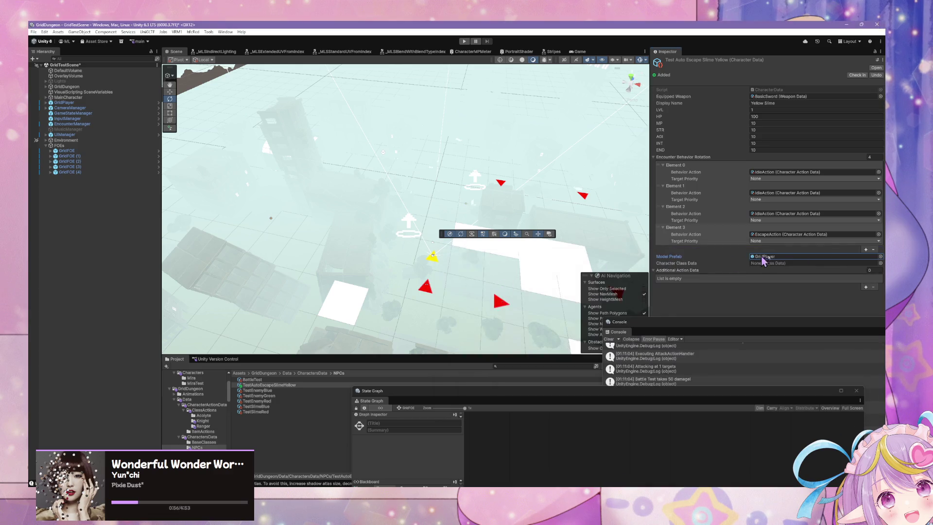
{"action": "left_click", "coordinate": [881, 258]}
{"action": "type", "text": "ye"}
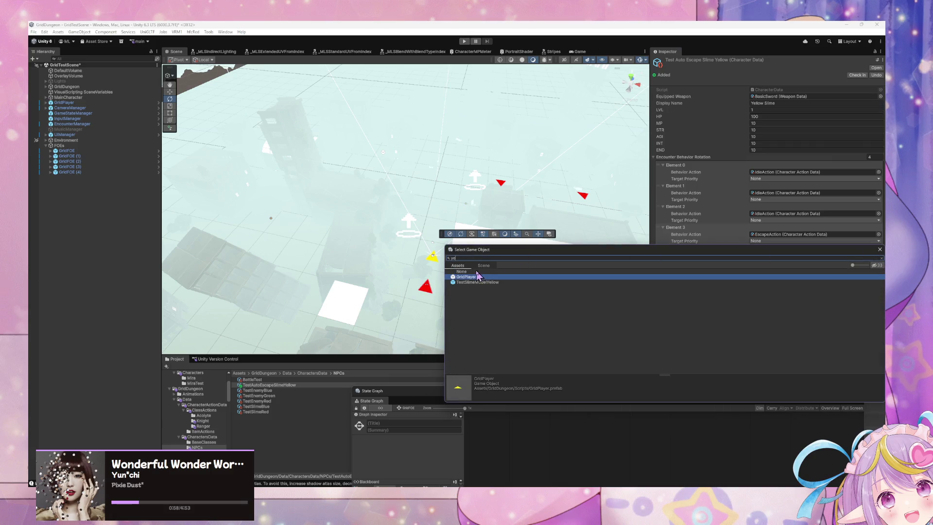
{"action": "double_click", "coordinate": [479, 285]}
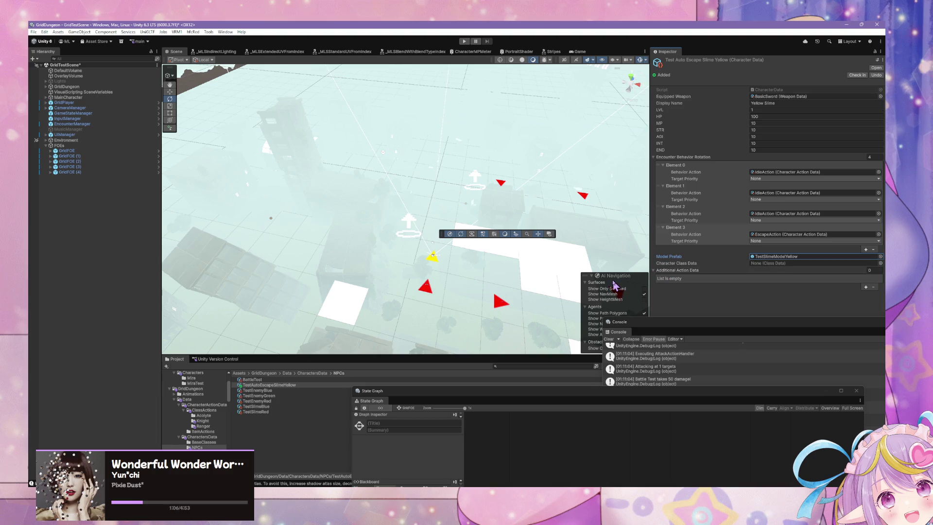
{"action": "left_click_drag", "start_coordinate": [501, 255], "coordinate": [442, 241]}
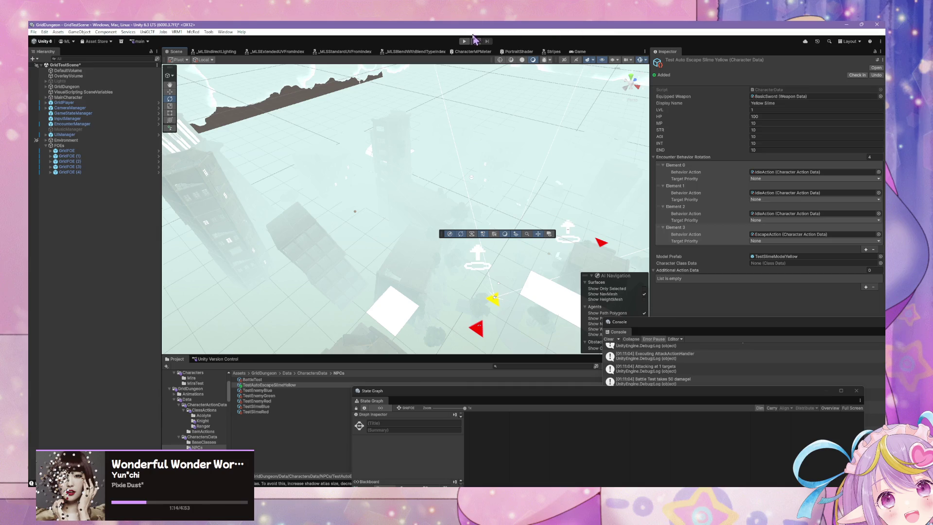
Enter play mode and drag the State Graph window up over the Scene view
{"action": "left_click", "coordinate": [464, 41]}
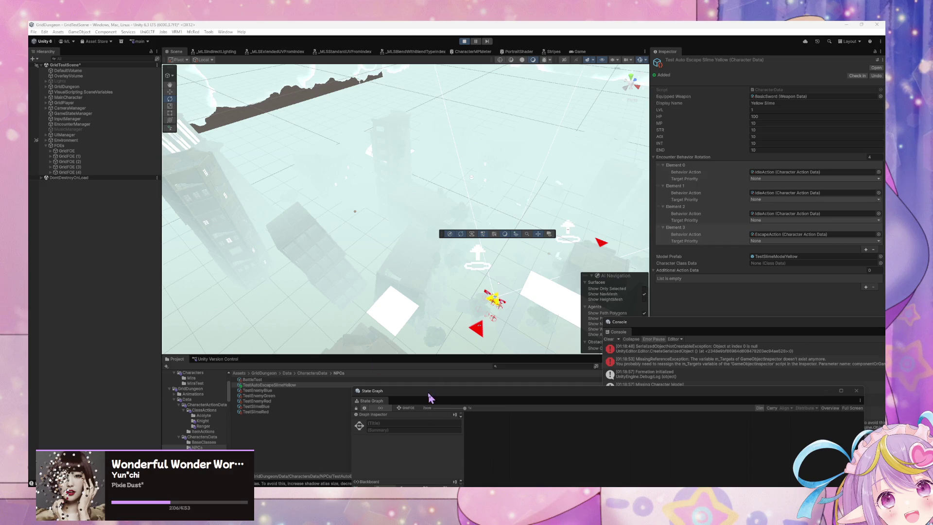
{"action": "left_click_drag", "start_coordinate": [429, 398], "coordinate": [376, 174]}
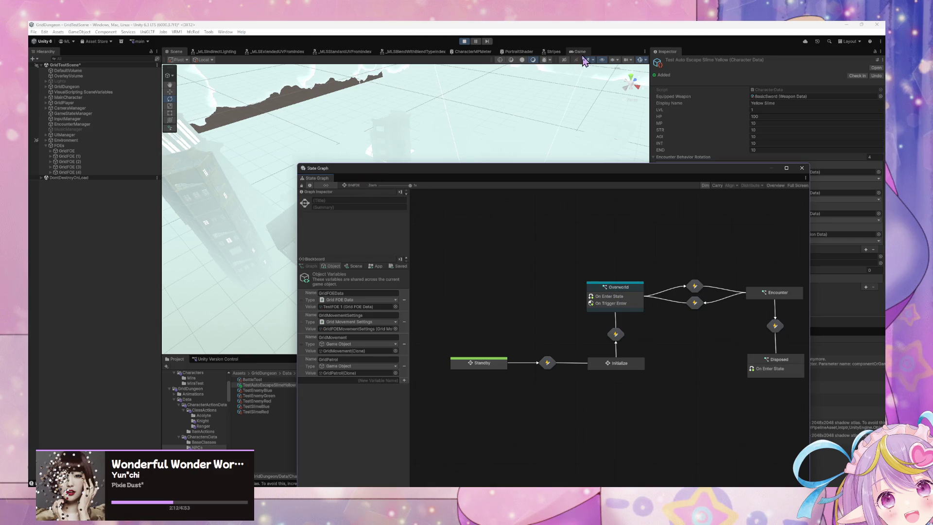
Show the Game view and browse the GridFOE Encounter and Initialize state graphs
{"action": "left_click", "coordinate": [579, 51]}
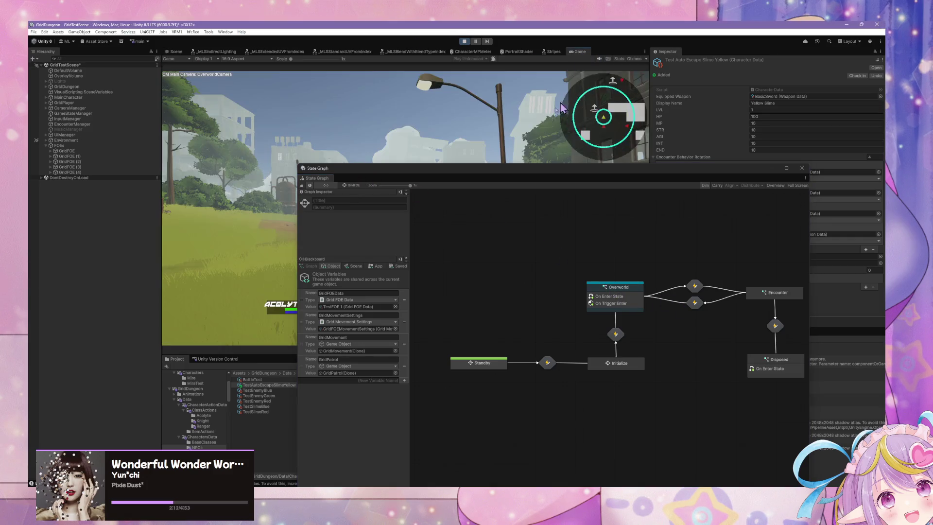
{"action": "left_click_drag", "start_coordinate": [480, 170], "coordinate": [371, 150]}
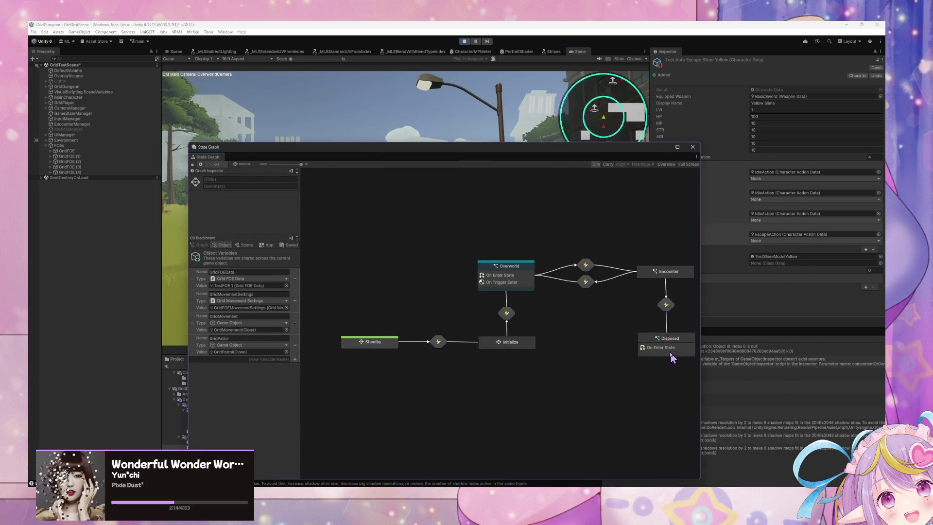
{"action": "double_click", "coordinate": [669, 271]}
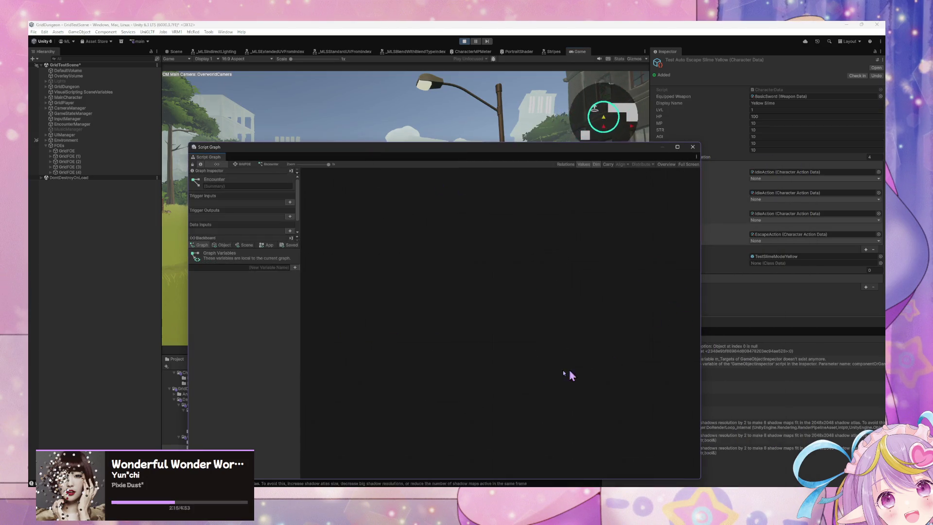
{"action": "left_click", "coordinate": [246, 164]}
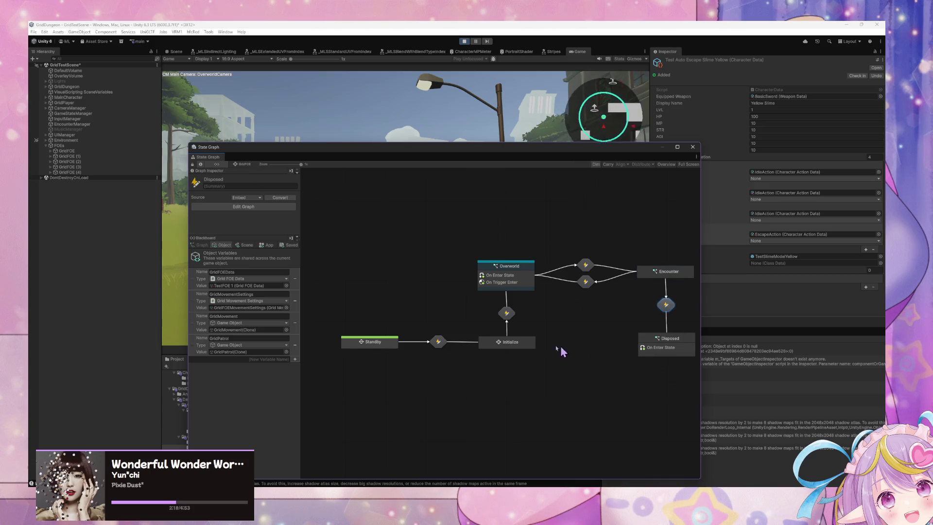
{"action": "double_click", "coordinate": [507, 343]}
{"action": "double_click", "coordinate": [465, 325]}
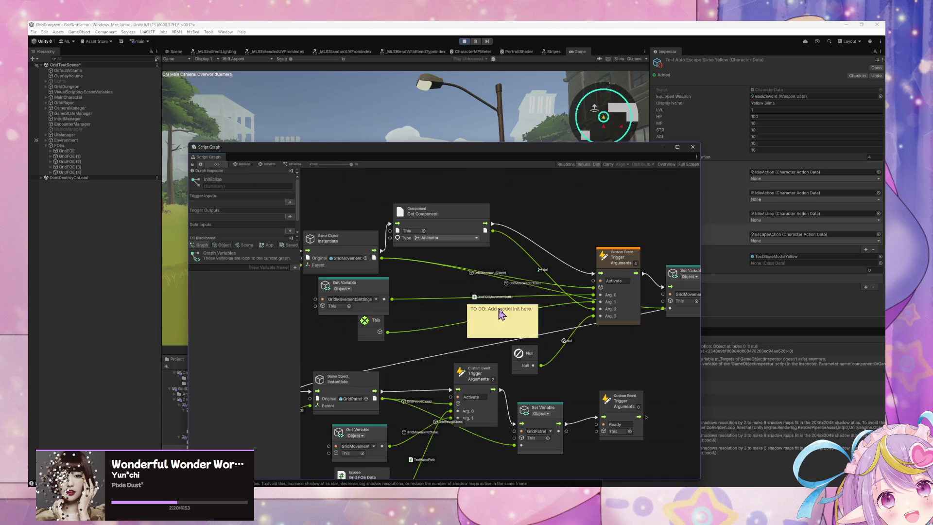
{"action": "mouse_move", "coordinate": [487, 284]}
{"action": "left_mouse_down"}
{"action": "mouse_move", "coordinate": [585, 282]}
{"action": "mouse_move", "coordinate": [562, 272]}
{"action": "mouse_move", "coordinate": [593, 259]}
{"action": "left_mouse_up"}
{"action": "left_click_drag", "start_coordinate": [634, 349], "coordinate": [652, 276]}
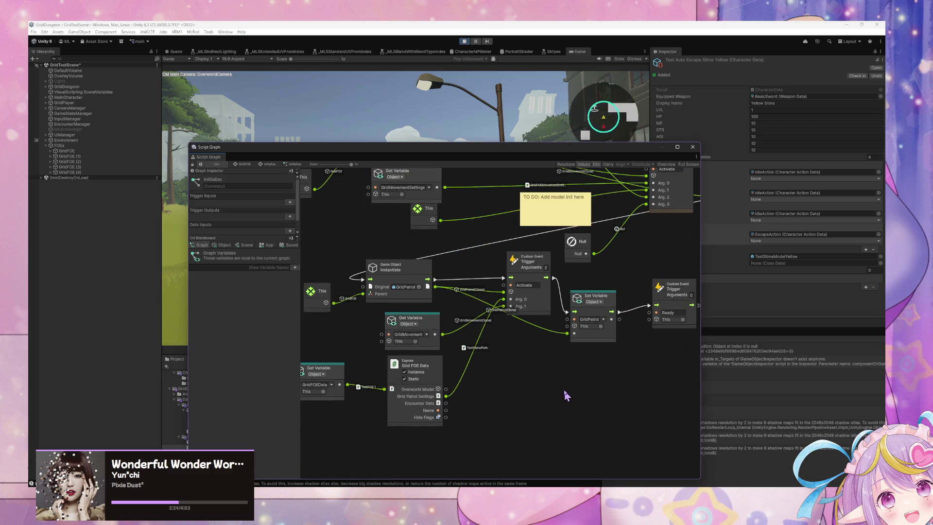
{"action": "left_click_drag", "start_coordinate": [563, 387], "coordinate": [611, 424]}
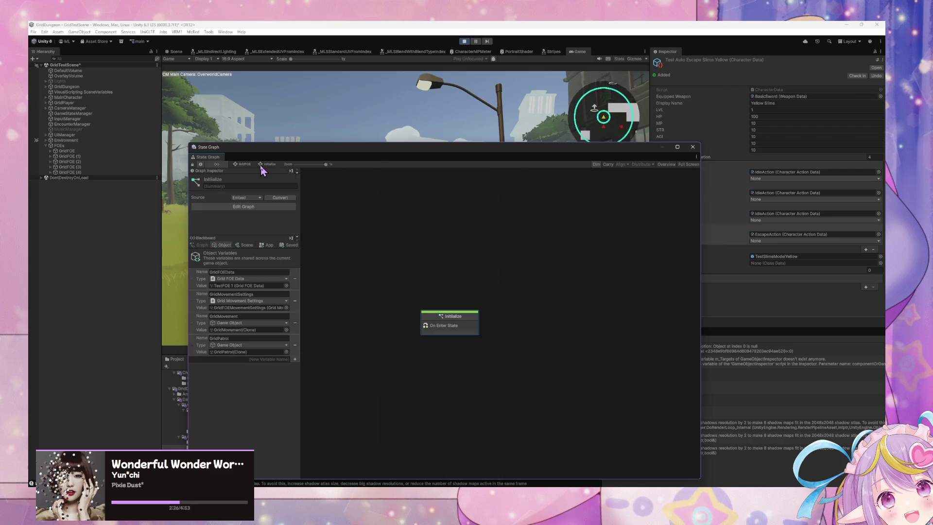
Recheck the Initialize script graph, return to the GridFOE root, and select EncounterManager
{"action": "left_click", "coordinate": [244, 164]}
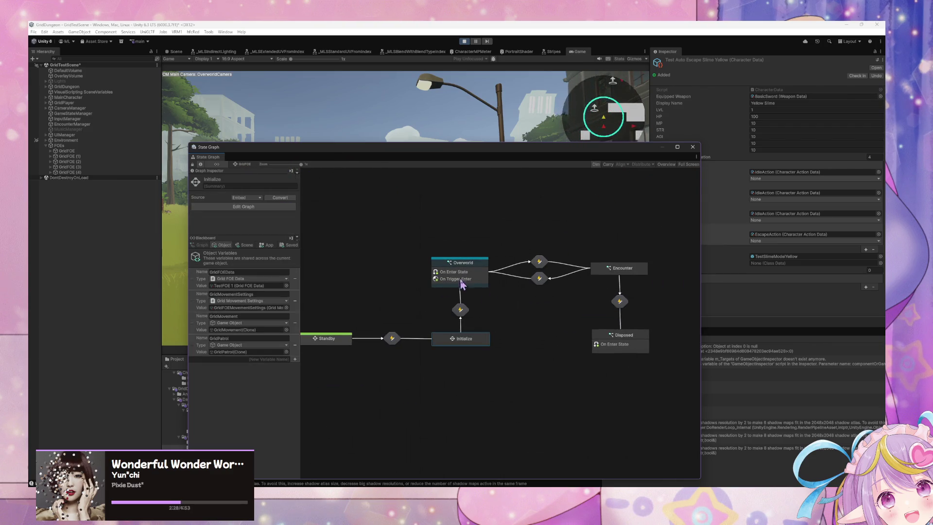
{"action": "double_click", "coordinate": [485, 344]}
{"action": "double_click", "coordinate": [456, 326]}
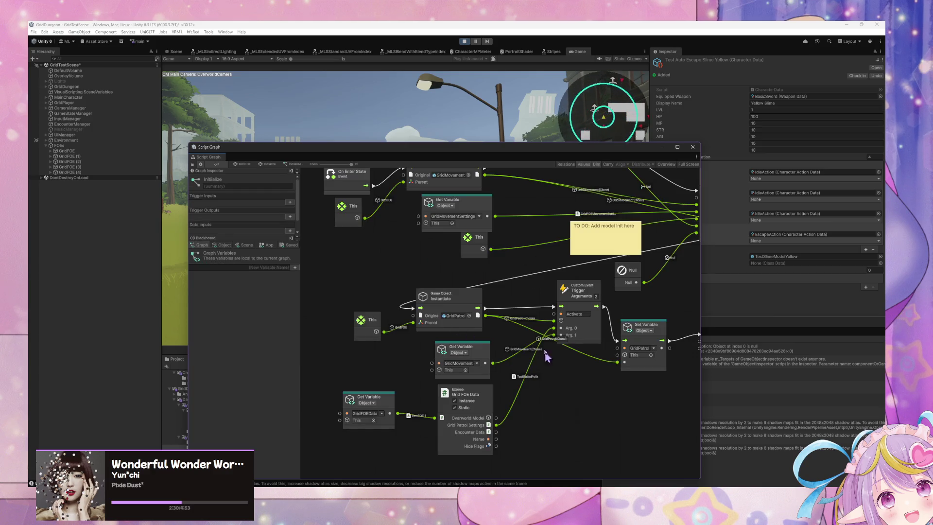
{"action": "mouse_move", "coordinate": [552, 306]}
{"action": "left_mouse_down"}
{"action": "mouse_move", "coordinate": [443, 304]}
{"action": "mouse_move", "coordinate": [492, 286]}
{"action": "left_mouse_up"}
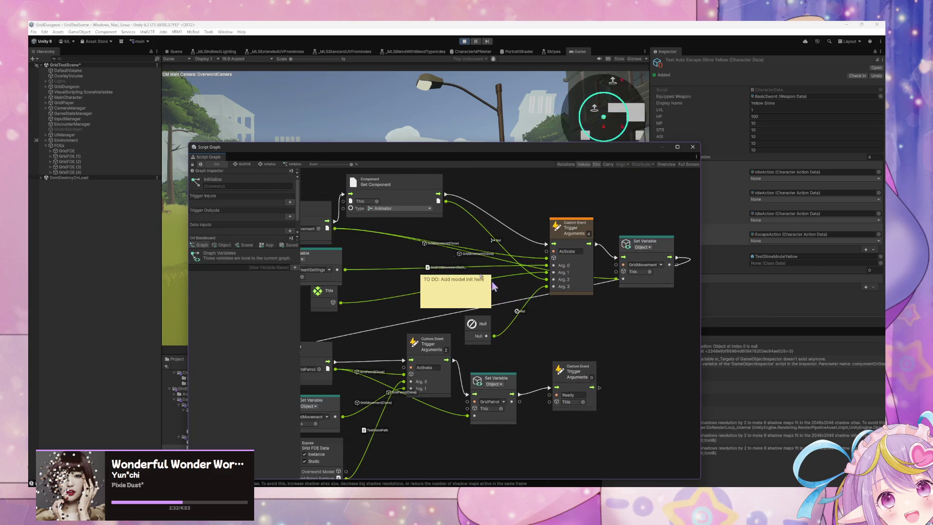
{"action": "left_click", "coordinate": [269, 164]}
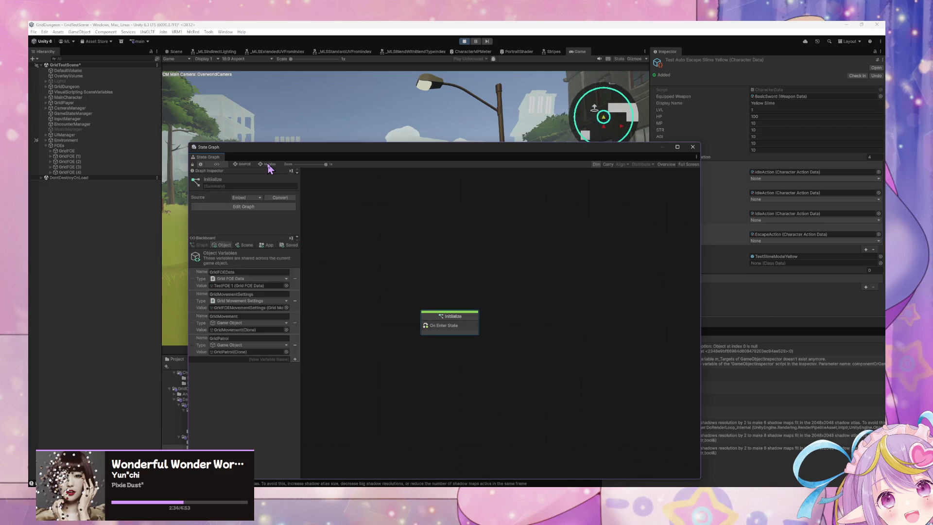
{"action": "left_click", "coordinate": [241, 164]}
{"action": "left_click", "coordinate": [73, 124]}
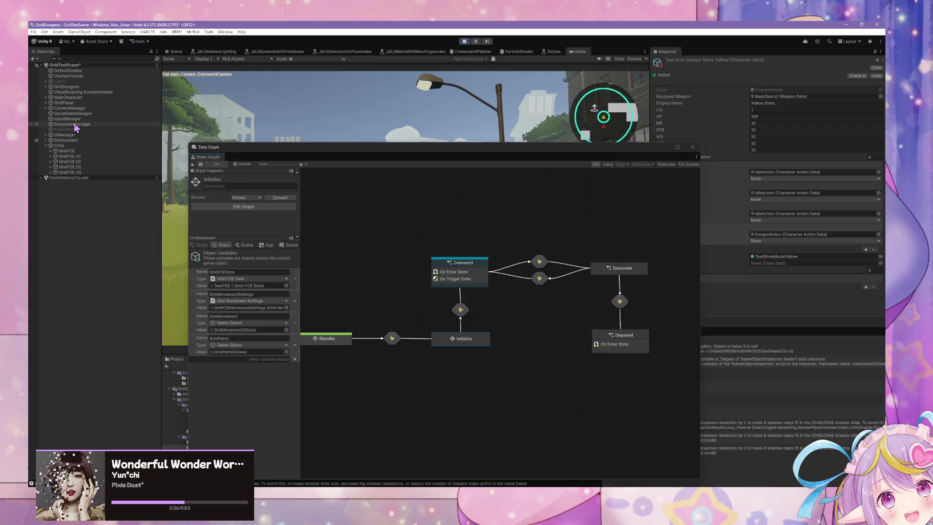
Enter the Encounter graph's Execute Actions state and its Execute Action script graph
{"action": "double_click", "coordinate": [466, 271]}
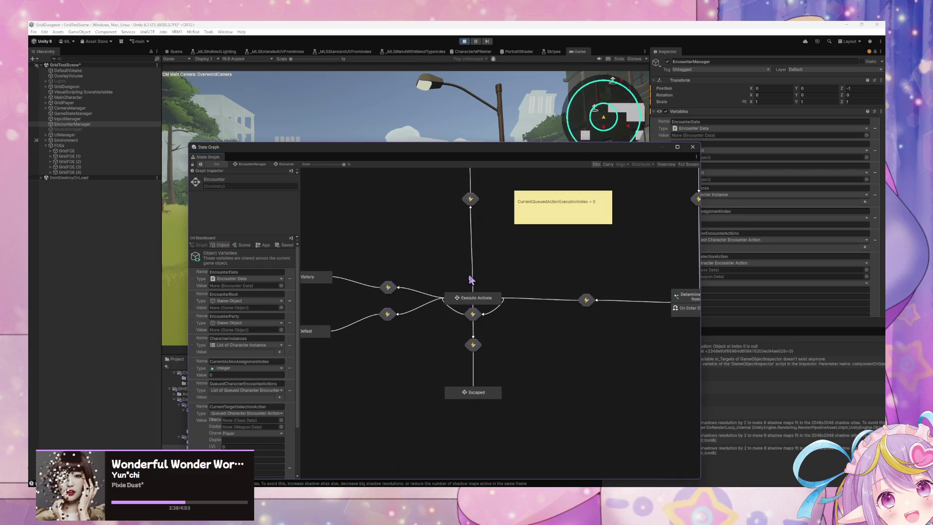
{"action": "left_click", "coordinate": [487, 302]}
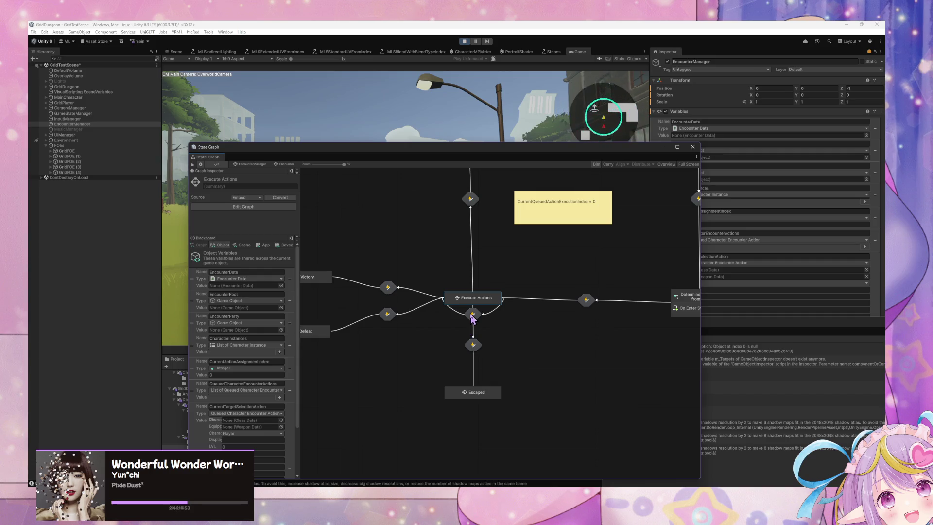
{"action": "left_click", "coordinate": [473, 315]}
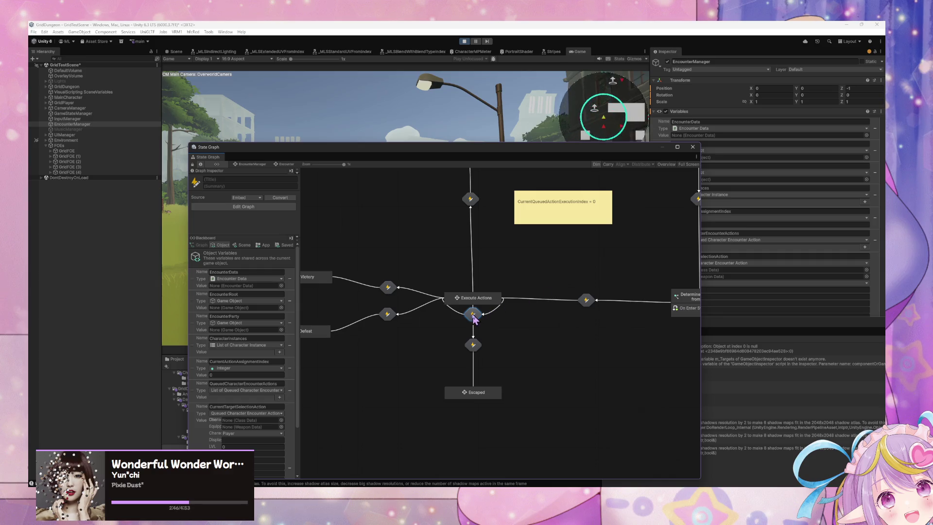
{"action": "left_click", "coordinate": [480, 301]}
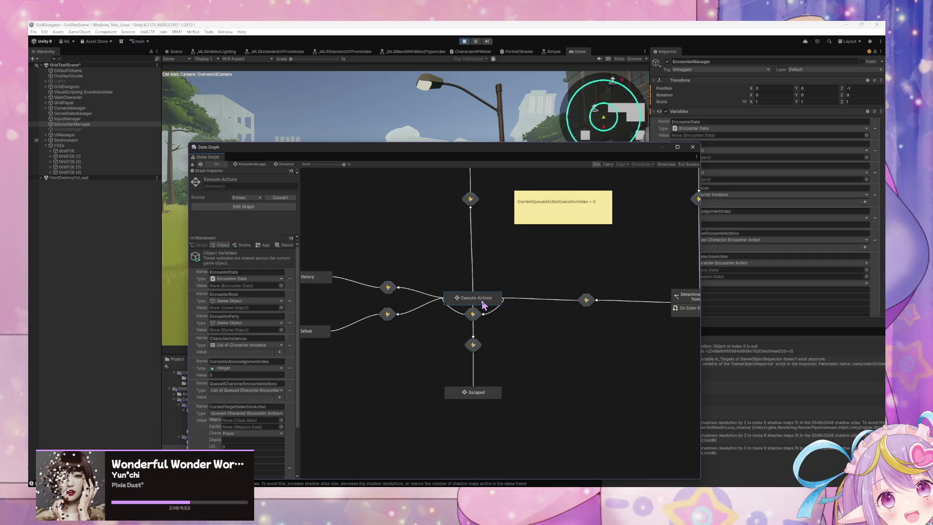
{"action": "double_click", "coordinate": [484, 301]}
{"action": "double_click", "coordinate": [605, 305]}
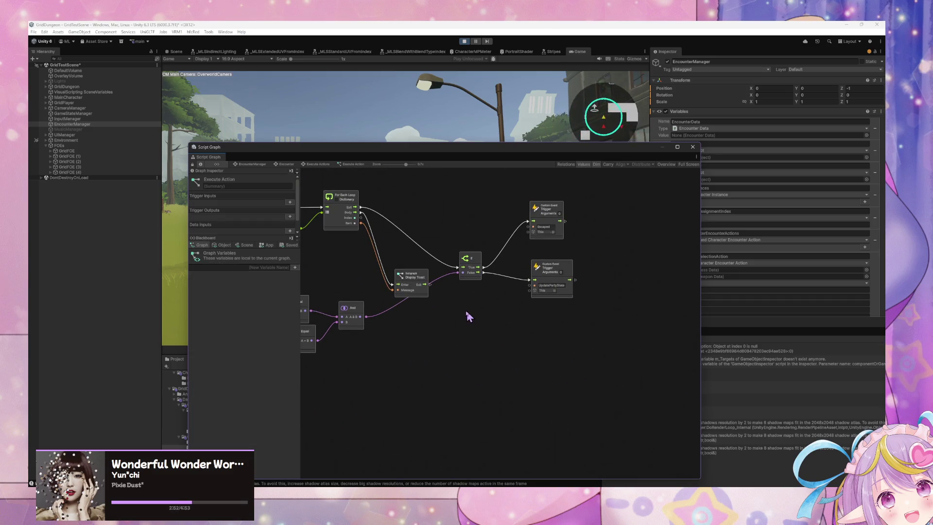
Reopen the Execute Action script graph and pan to the Display Toast and If nodes
{"action": "scroll", "coordinate": [469, 317], "scroll_direction": "left", "scroll_amount": 5}
{"action": "scroll", "coordinate": [481, 303], "scroll_direction": "right", "scroll_amount": 5}
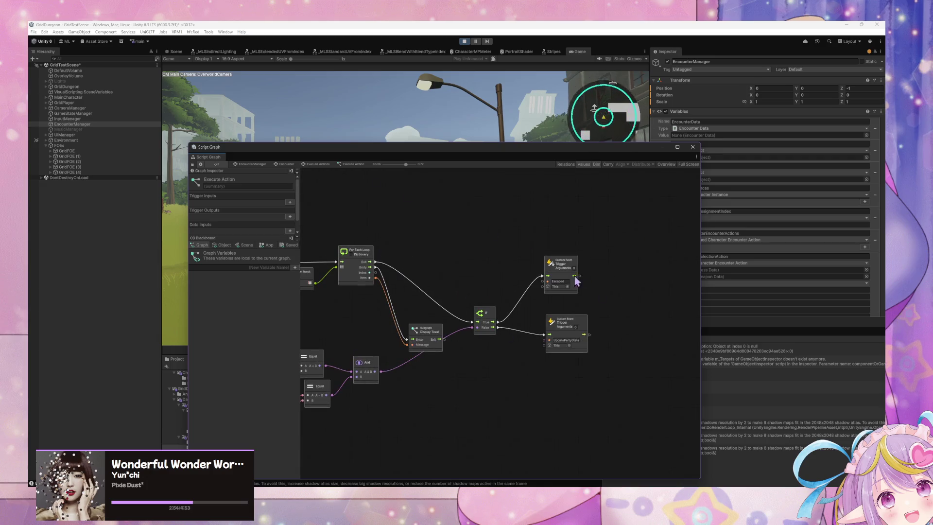
{"action": "scroll", "coordinate": [382, 241], "scroll_direction": "left", "scroll_amount": 6}
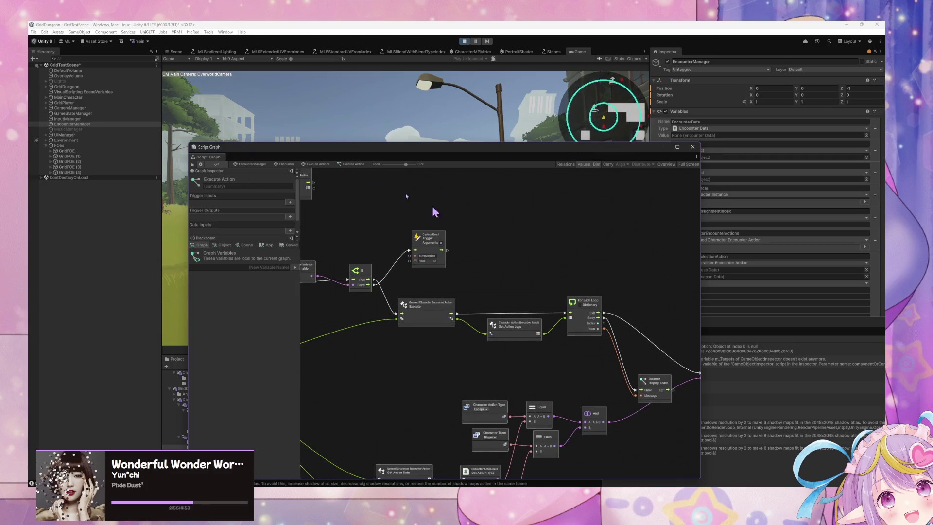
{"action": "left_click", "coordinate": [319, 165]}
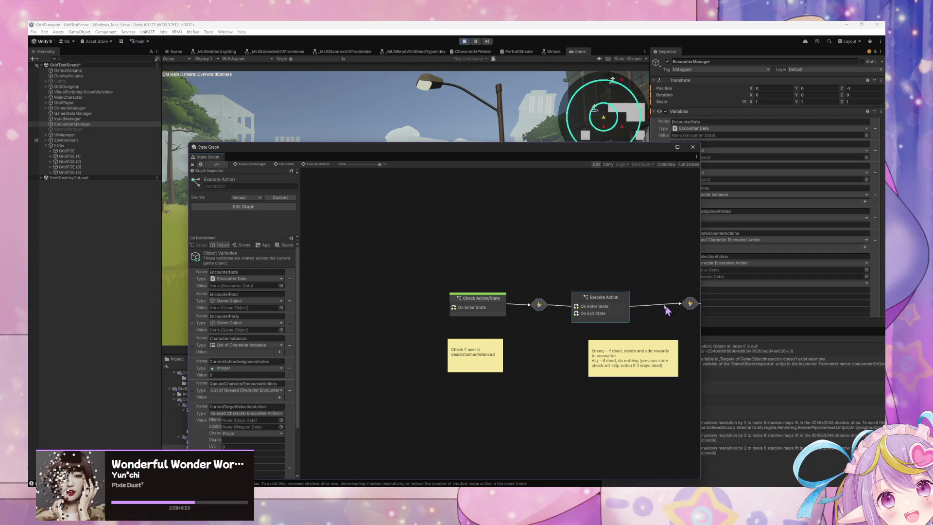
{"action": "scroll", "coordinate": [506, 304], "scroll_direction": "right", "scroll_amount": 4}
{"action": "double_click", "coordinate": [481, 296]}
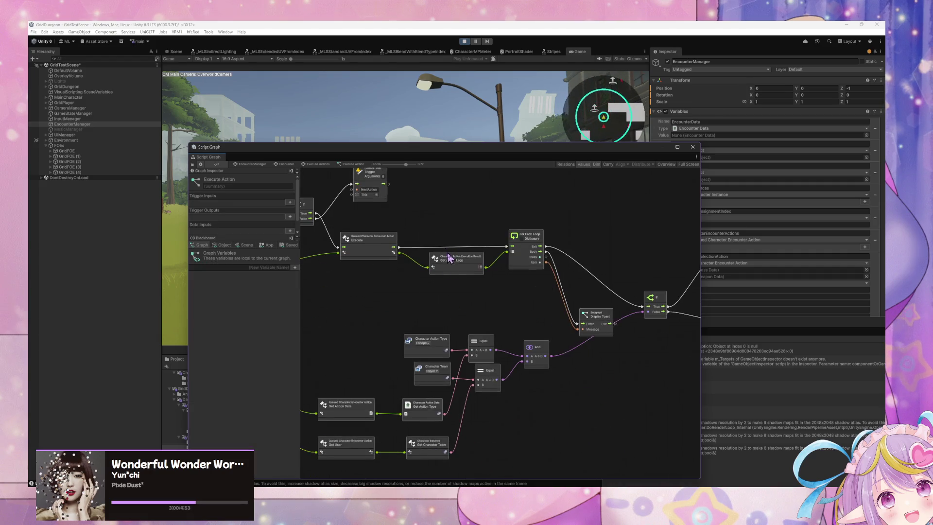
{"action": "scroll", "coordinate": [465, 295], "scroll_direction": "up", "scroll_amount": 3}
{"action": "scroll", "coordinate": [466, 296], "scroll_direction": "down", "scroll_amount": 2}
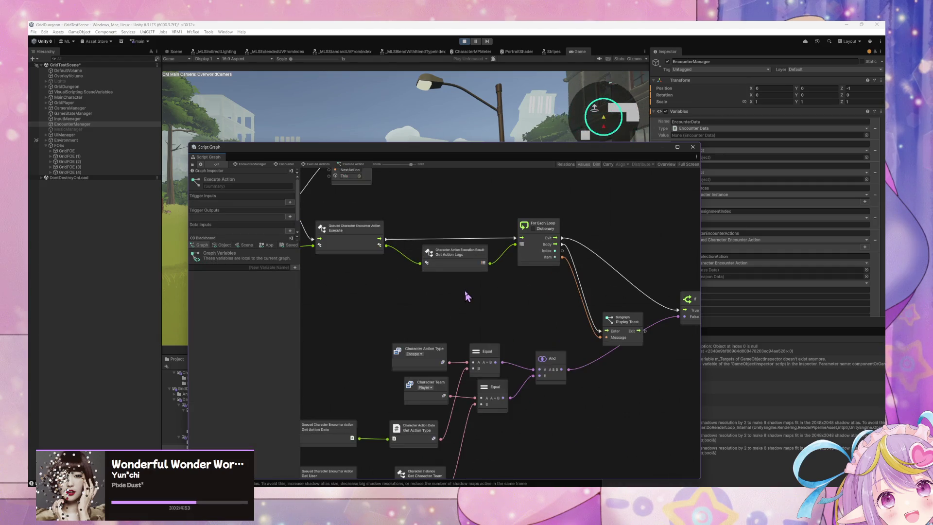
{"action": "scroll", "coordinate": [452, 304], "scroll_direction": "left", "scroll_amount": 2}
{"action": "scroll", "coordinate": [511, 323], "scroll_direction": "down", "scroll_amount": 2}
{"action": "scroll", "coordinate": [423, 253], "scroll_direction": "left", "scroll_amount": 3}
{"action": "left_click_drag", "start_coordinate": [423, 253], "coordinate": [374, 229]}
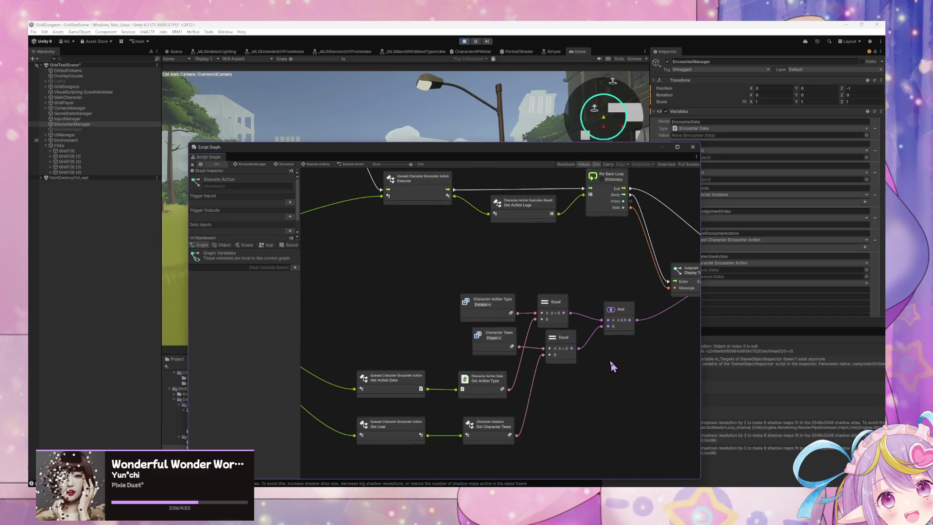
{"action": "left_click_drag", "start_coordinate": [611, 362], "coordinate": [535, 329]}
Rearrange the Display Toast node and the two Equal comparison nodes
{"action": "scroll", "coordinate": [581, 311], "scroll_direction": "up", "scroll_amount": 2}
{"action": "scroll", "coordinate": [576, 316], "scroll_direction": "right", "scroll_amount": 3}
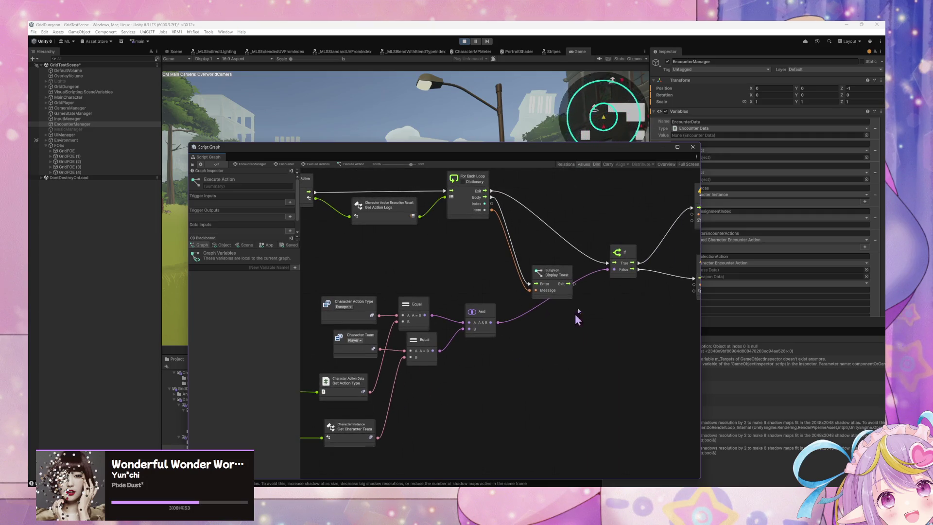
{"action": "mouse_move", "coordinate": [562, 290]}
{"action": "left_mouse_down"}
{"action": "mouse_move", "coordinate": [542, 267]}
{"action": "mouse_move", "coordinate": [515, 309]}
{"action": "mouse_move", "coordinate": [484, 329]}
{"action": "left_mouse_up"}
{"action": "scroll", "coordinate": [551, 302], "scroll_direction": "right", "scroll_amount": 4}
{"action": "left_click_drag", "start_coordinate": [386, 344], "coordinate": [516, 338]}
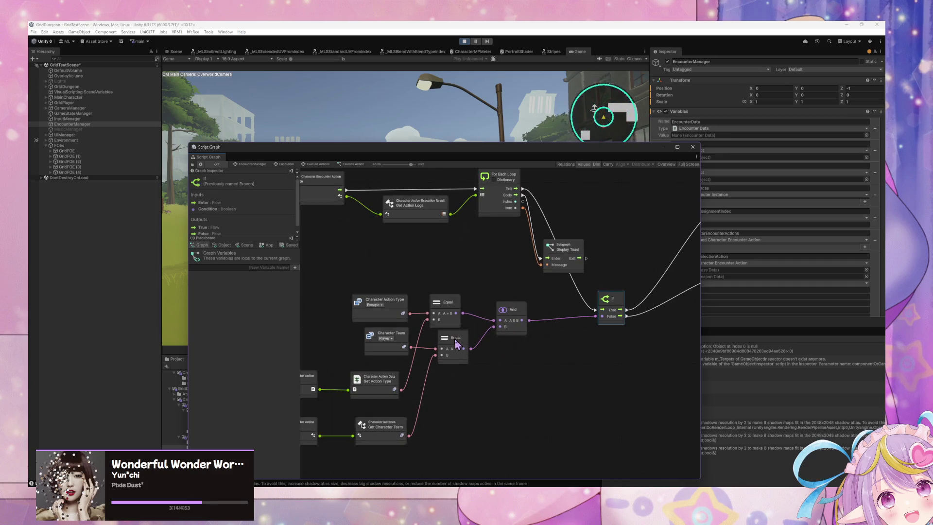
{"action": "left_click_drag", "start_coordinate": [456, 343], "coordinate": [488, 366]}
{"action": "left_click_drag", "start_coordinate": [453, 297], "coordinate": [597, 318]}
Wire the Escape Equal result into the If condition and delete the And node
{"action": "left_click_drag", "start_coordinate": [512, 336], "coordinate": [519, 342]}
{"action": "left_click", "coordinate": [385, 338]}
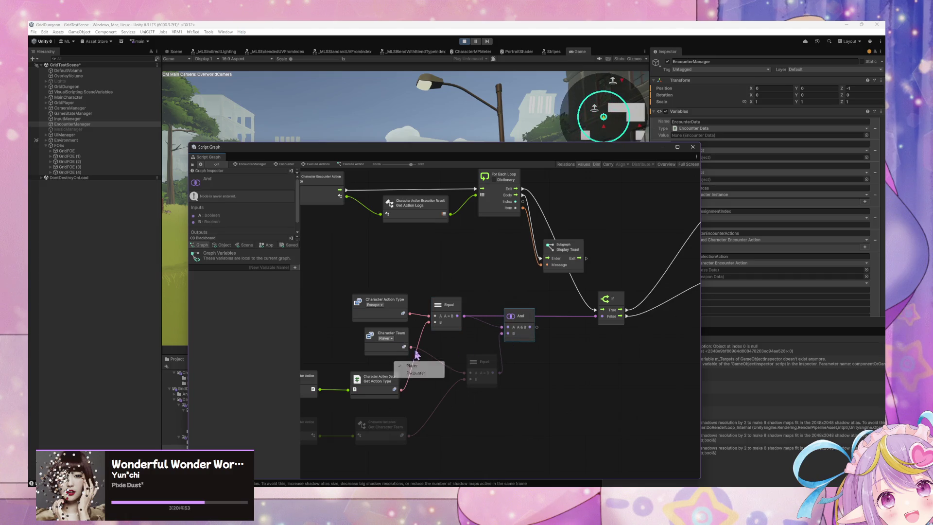
{"action": "left_click_drag", "start_coordinate": [391, 348], "coordinate": [462, 398]}
{"action": "left_click_drag", "start_coordinate": [481, 364], "coordinate": [652, 397]}
{"action": "mouse_move", "coordinate": [623, 362]}
{"action": "left_mouse_down"}
{"action": "mouse_move", "coordinate": [528, 371]}
{"action": "mouse_move", "coordinate": [541, 375]}
{"action": "mouse_move", "coordinate": [556, 357]}
{"action": "left_mouse_up"}
{"action": "left_click", "coordinate": [435, 344]}
{"action": "key", "text": "Delete"}
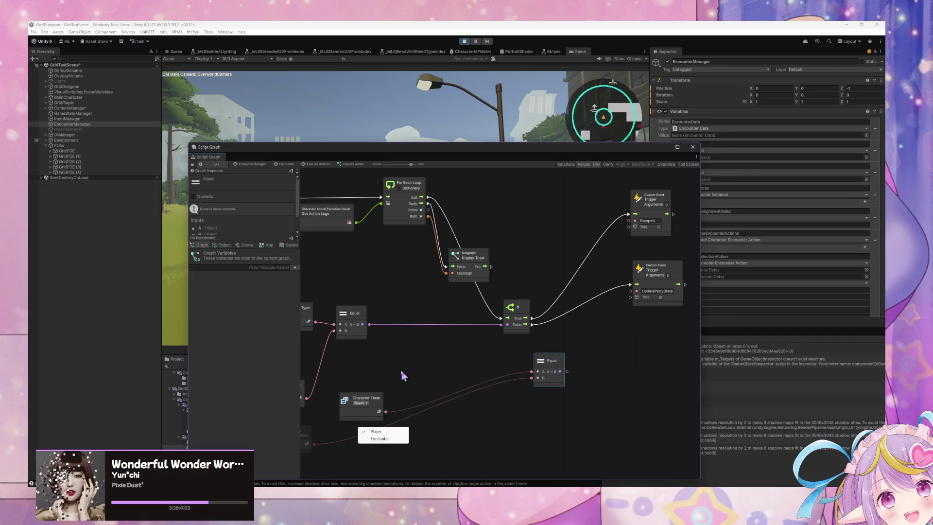
Reposition Get Character Team beside the If node and delete the Character Team literal
{"action": "mouse_move", "coordinate": [375, 400]}
{"action": "left_mouse_down"}
{"action": "mouse_move", "coordinate": [517, 292]}
{"action": "mouse_move", "coordinate": [531, 207]}
{"action": "left_mouse_up"}
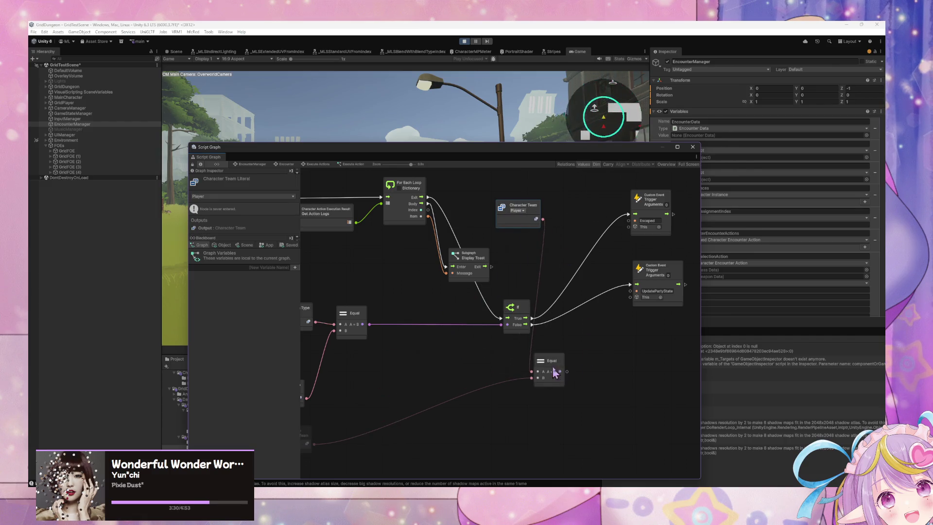
{"action": "left_click_drag", "start_coordinate": [555, 373], "coordinate": [578, 244]}
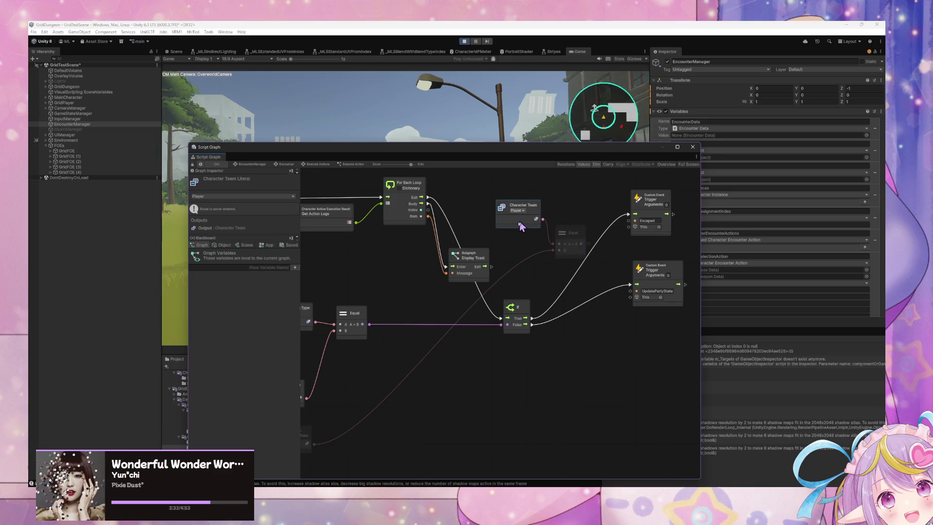
{"action": "left_click_drag", "start_coordinate": [521, 226], "coordinate": [510, 230]}
{"action": "left_click", "coordinate": [571, 233]}
{"action": "left_click_drag", "start_coordinate": [440, 351], "coordinate": [554, 289]}
{"action": "mouse_move", "coordinate": [423, 381]}
{"action": "left_mouse_down"}
{"action": "mouse_move", "coordinate": [631, 282]}
{"action": "mouse_move", "coordinate": [550, 309]}
{"action": "left_mouse_up"}
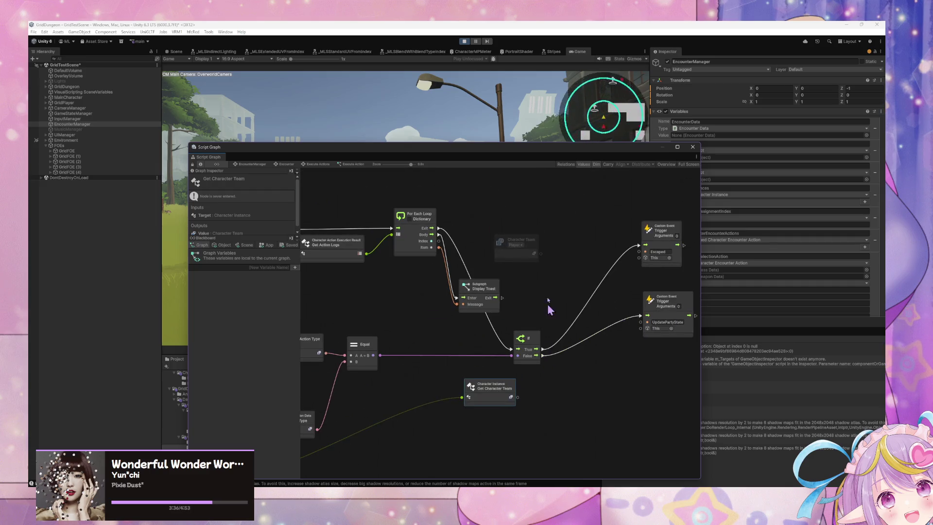
{"action": "mouse_move", "coordinate": [517, 257]}
{"action": "left_mouse_down"}
{"action": "mouse_move", "coordinate": [577, 340]}
{"action": "mouse_move", "coordinate": [574, 402]}
{"action": "left_mouse_up"}
{"action": "key", "text": "Delete"}
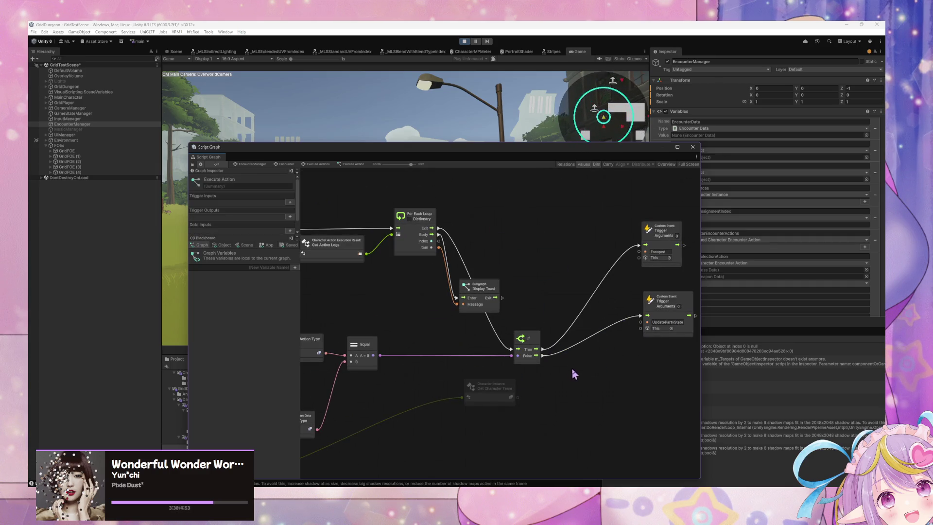
Add a Switch On Enum node typed to Character Team
{"action": "right_click", "coordinate": [596, 370]}
{"action": "type", "text": "switch on"}
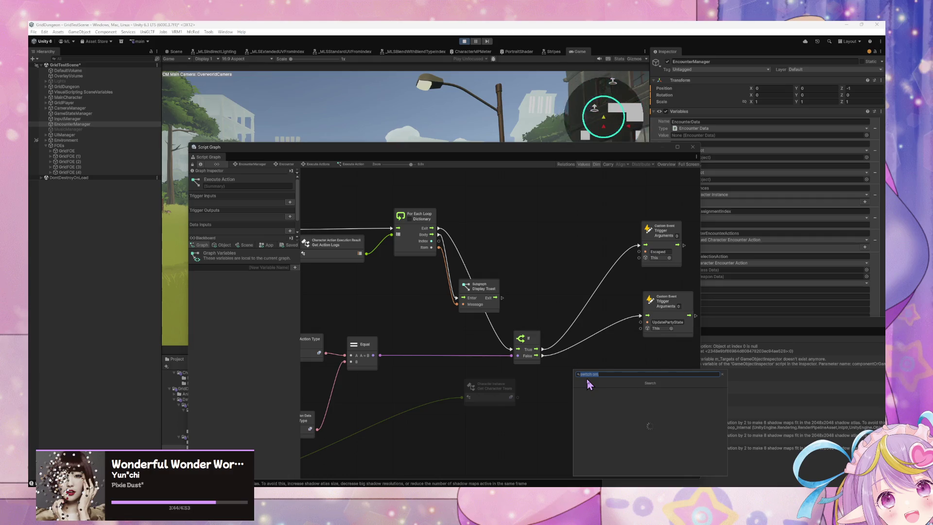
{"action": "triple_click", "coordinate": [602, 375]}
{"action": "key", "text": "BackSpace"}
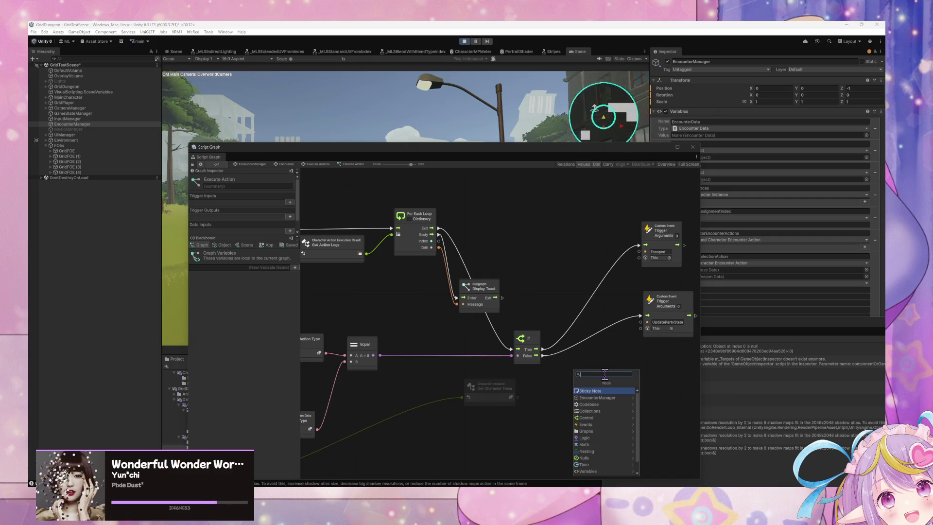
{"action": "type", "text": "switch on"}
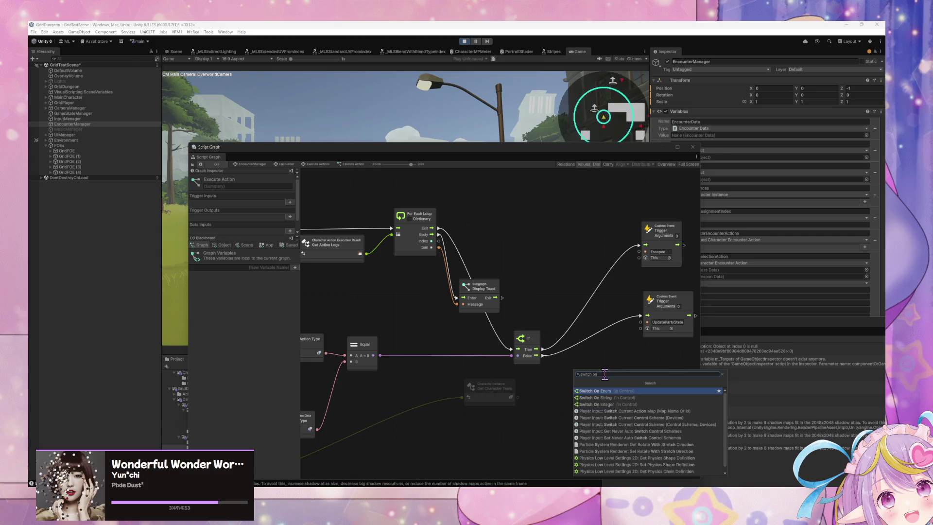
{"action": "key", "text": "Return"}
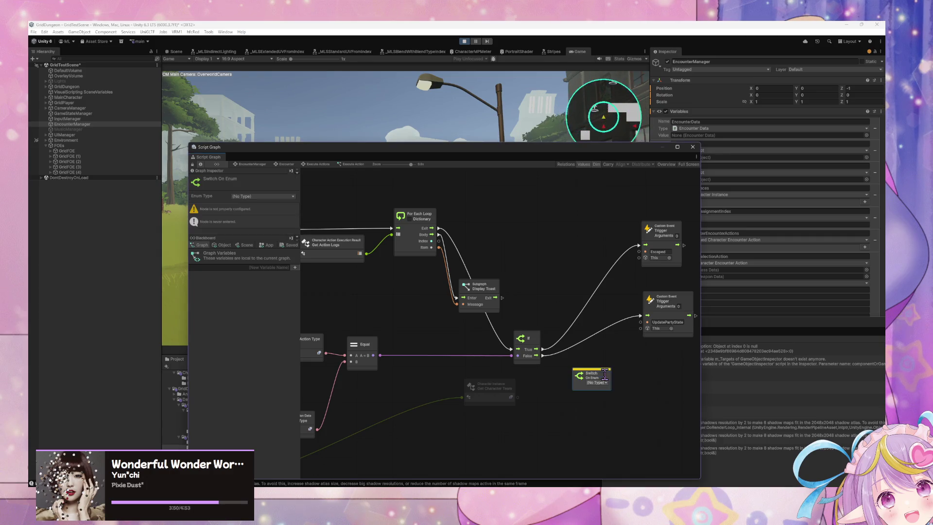
{"action": "left_click", "coordinate": [597, 383]}
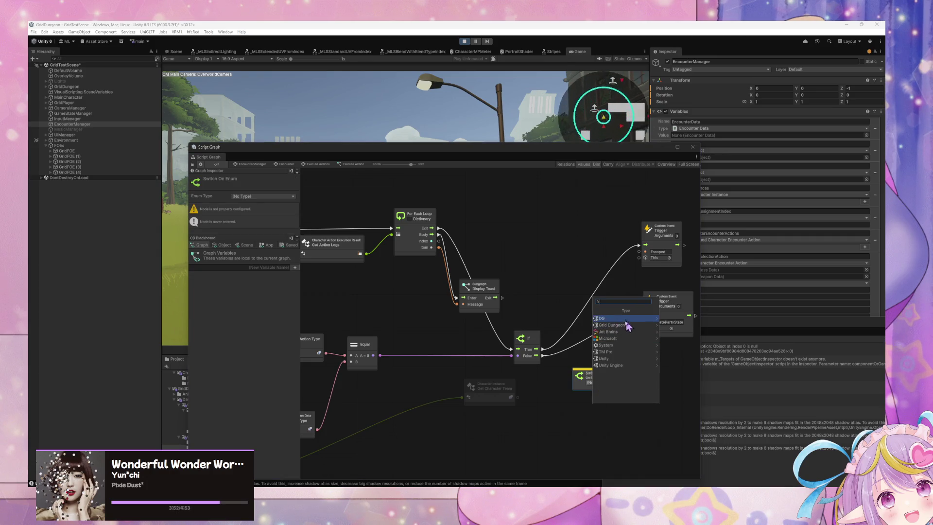
{"action": "left_click", "coordinate": [627, 325]}
{"action": "left_click", "coordinate": [617, 319]}
{"action": "type", "text": "team"}
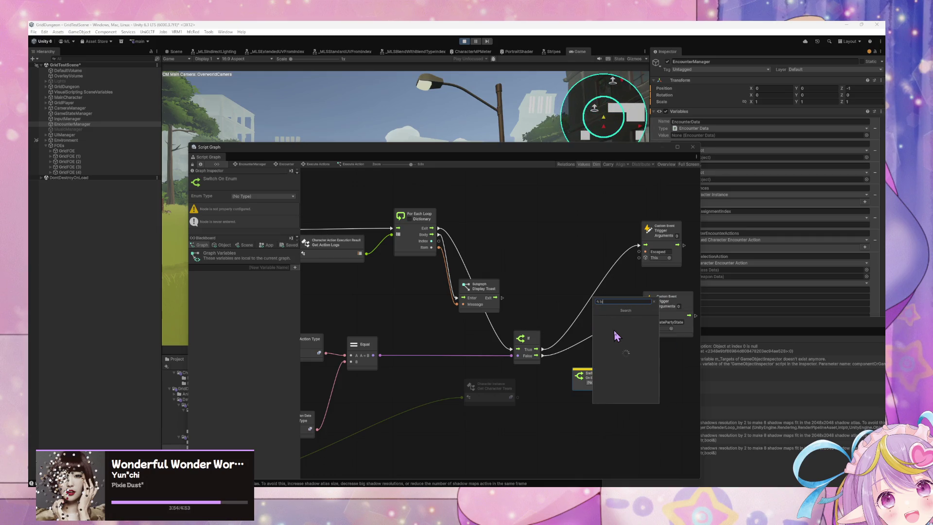
{"action": "left_click", "coordinate": [620, 318]}
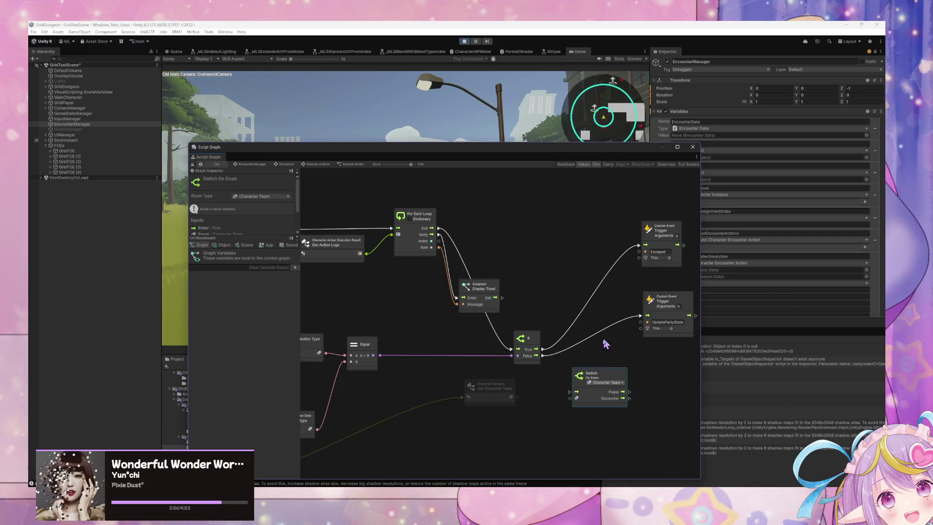
Feed the character's team and the If's True flow into the switch, Player case to Escaped
{"action": "mouse_move", "coordinate": [602, 375]}
{"action": "left_mouse_down"}
{"action": "mouse_move", "coordinate": [567, 253]}
{"action": "mouse_move", "coordinate": [582, 252]}
{"action": "left_mouse_up"}
{"action": "mouse_move", "coordinate": [518, 397]}
{"action": "left_mouse_down"}
{"action": "mouse_move", "coordinate": [537, 265]}
{"action": "mouse_move", "coordinate": [550, 275]}
{"action": "left_mouse_up"}
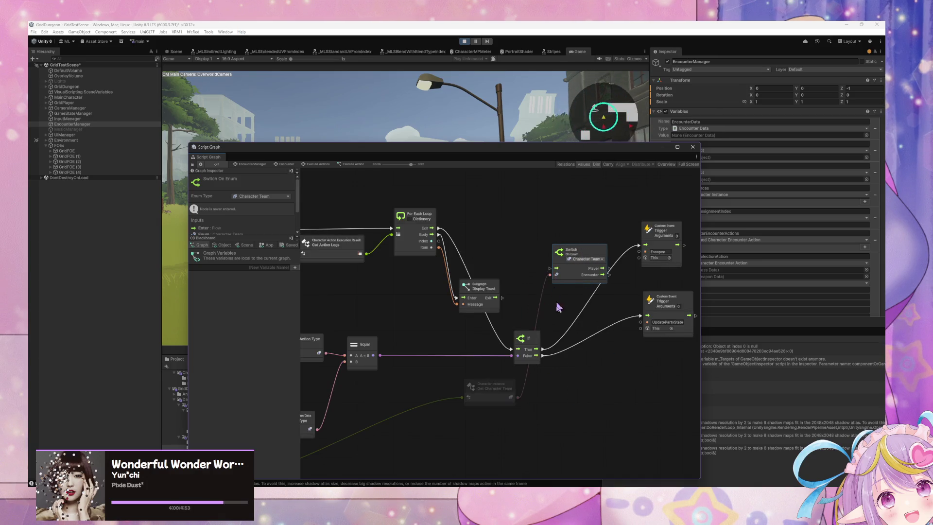
{"action": "mouse_move", "coordinate": [543, 350]}
{"action": "left_mouse_down"}
{"action": "mouse_move", "coordinate": [558, 262]}
{"action": "mouse_move", "coordinate": [640, 245]}
{"action": "left_mouse_up"}
{"action": "left_click_drag", "start_coordinate": [667, 302], "coordinate": [677, 351]}
{"action": "scroll", "coordinate": [662, 328], "scroll_direction": "left", "scroll_amount": 3}
{"action": "mouse_move", "coordinate": [630, 383]}
{"action": "left_mouse_down"}
{"action": "mouse_move", "coordinate": [555, 386]}
{"action": "mouse_move", "coordinate": [525, 377]}
{"action": "left_mouse_up"}
{"action": "scroll", "coordinate": [493, 325], "scroll_direction": "right", "scroll_amount": 3}
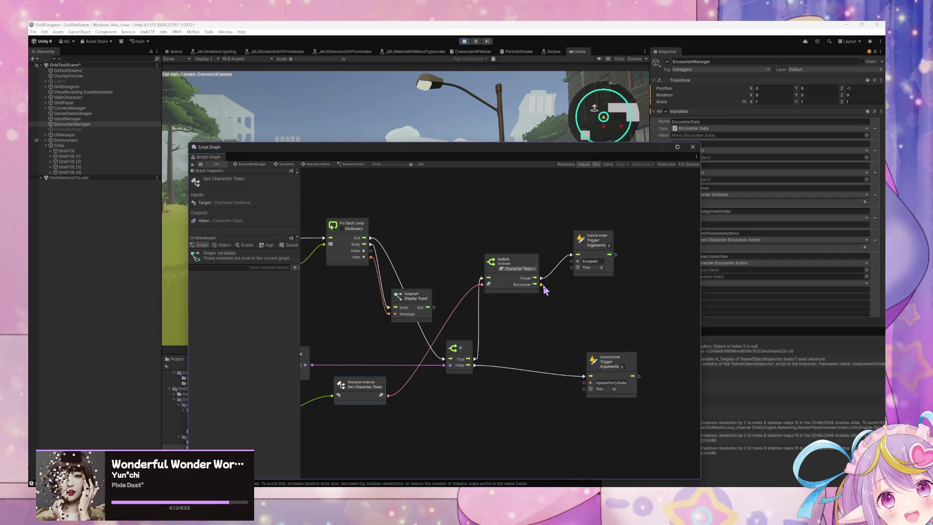
Attach a Game Object Destroy (Obj) node to the switch's Encounter case
{"action": "left_click_drag", "start_coordinate": [543, 284], "coordinate": [570, 309]}
{"action": "type", "text": "game object"}
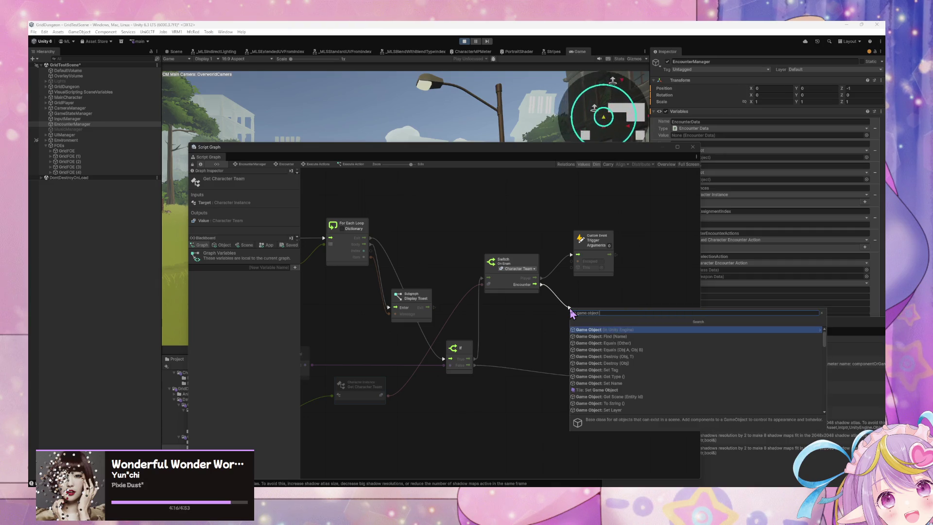
{"action": "type", "text": " de"}
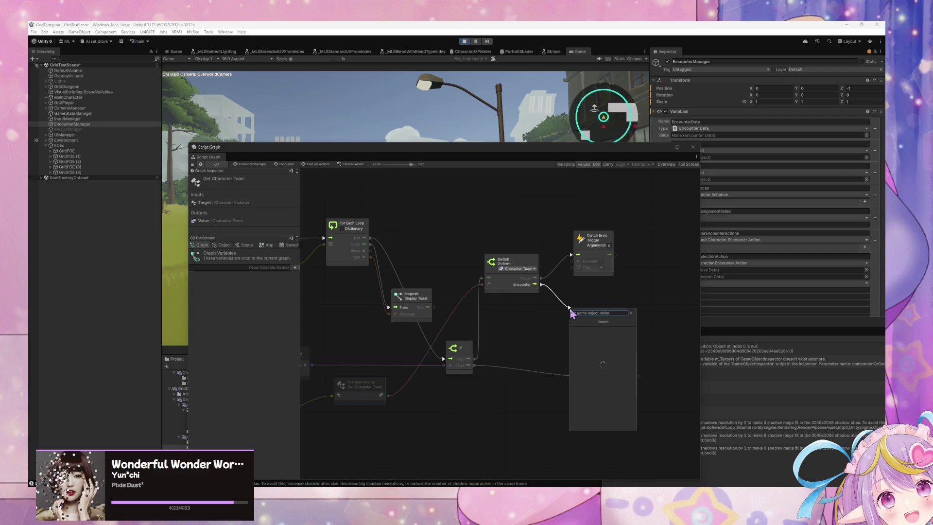
{"action": "type", "text": "le"}
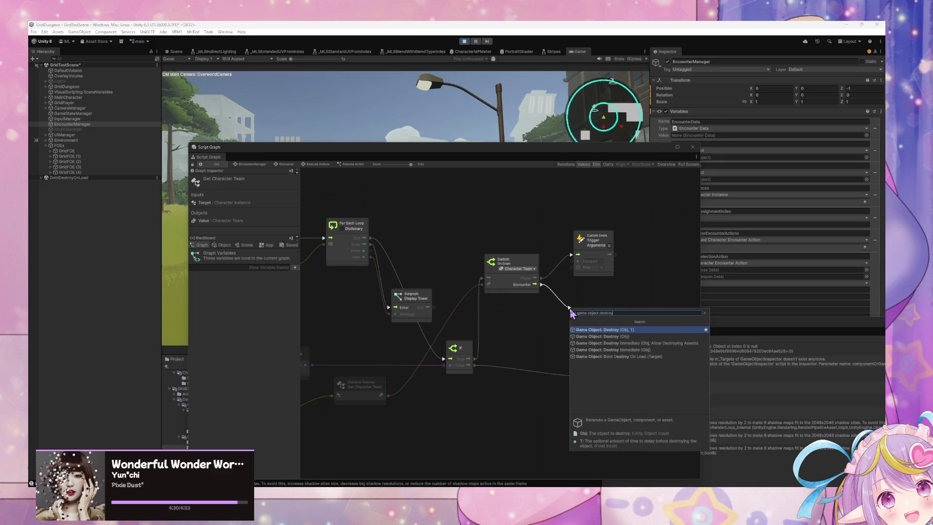
{"action": "key", "text": "Down"}
{"action": "key", "text": "Return"}
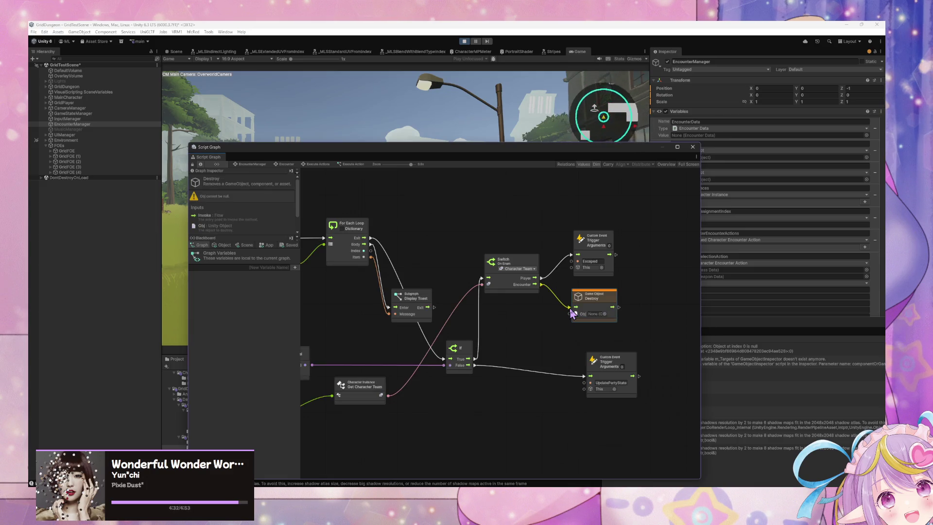
{"action": "scroll", "coordinate": [635, 312], "scroll_direction": "down", "scroll_amount": 5}
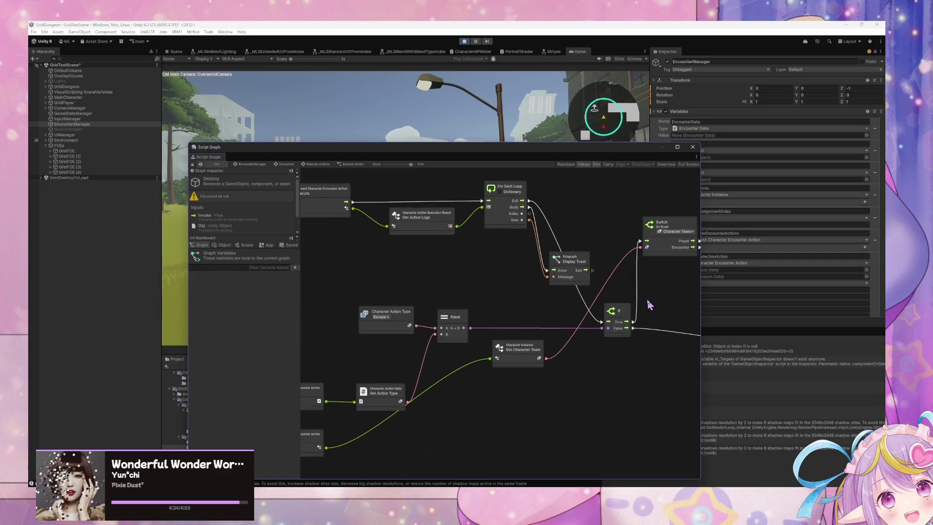
{"action": "scroll", "coordinate": [534, 315], "scroll_direction": "down", "scroll_amount": 2}
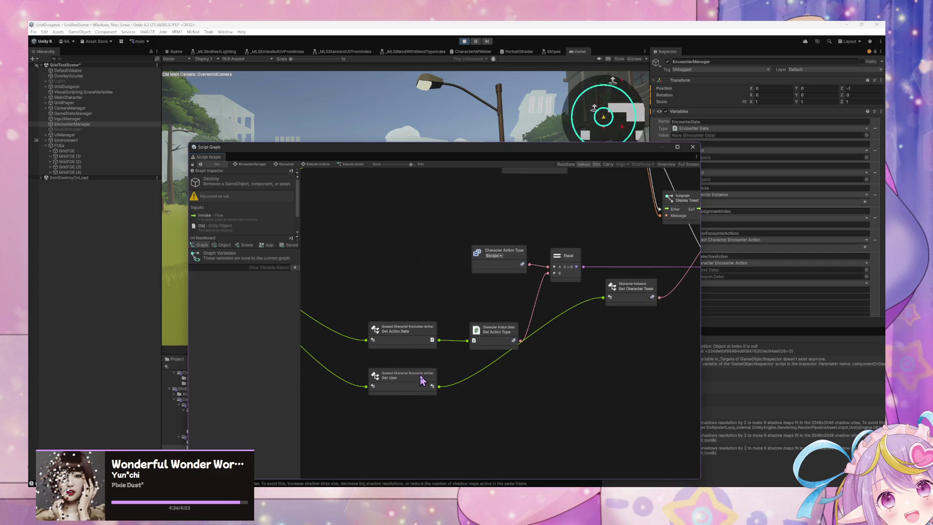
Add a Get Character node supplying the object to Destroy
{"action": "mouse_move", "coordinate": [421, 378]}
{"action": "left_mouse_down"}
{"action": "mouse_move", "coordinate": [564, 395]}
{"action": "mouse_move", "coordinate": [653, 382]}
{"action": "left_mouse_up"}
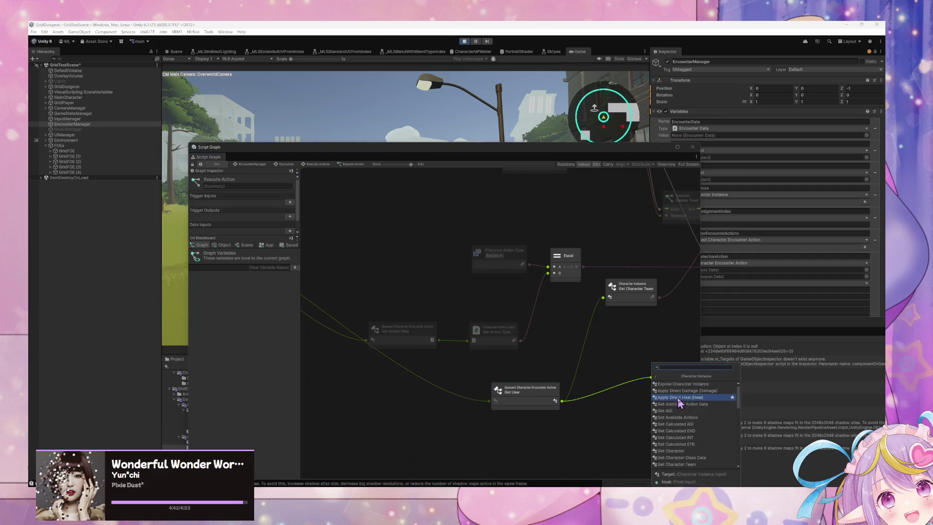
{"action": "scroll", "coordinate": [695, 412], "scroll_direction": "down", "scroll_amount": 3}
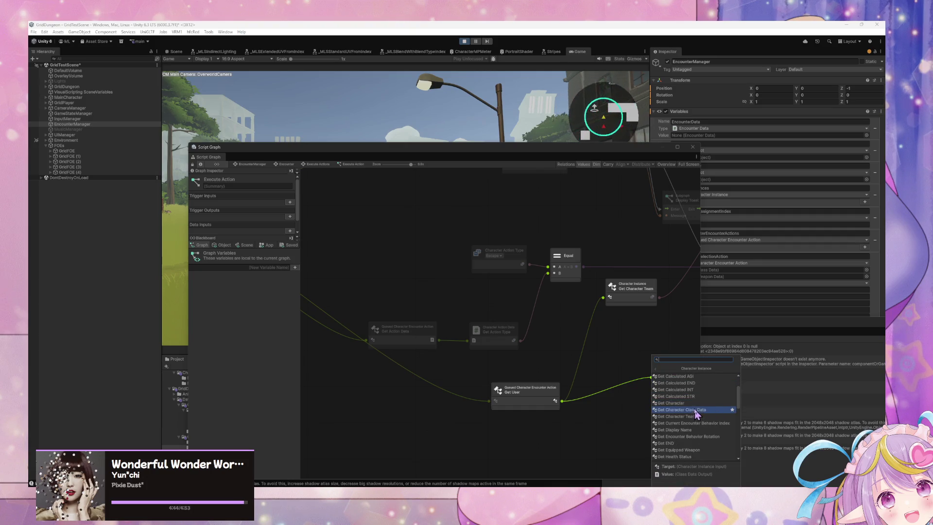
{"action": "left_click", "coordinate": [699, 405]}
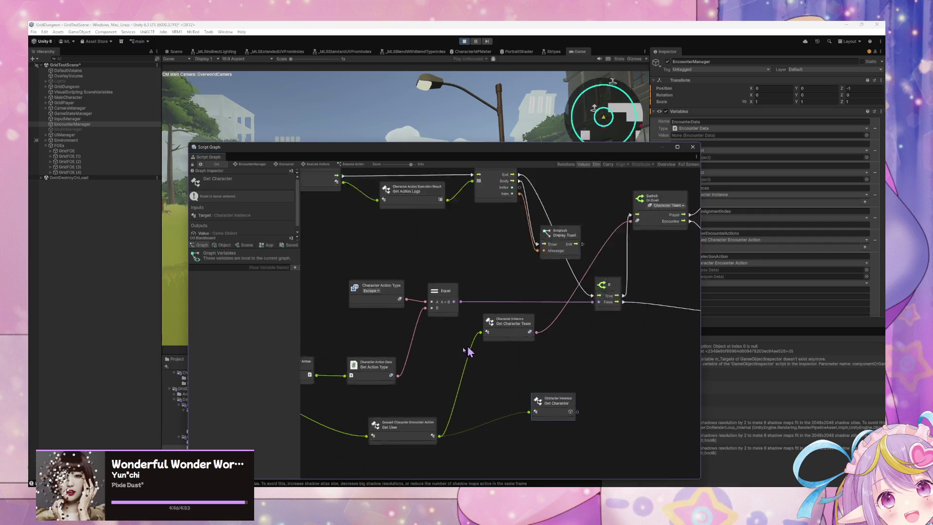
{"action": "mouse_move", "coordinate": [630, 321]}
{"action": "left_mouse_down"}
{"action": "mouse_move", "coordinate": [535, 357]}
{"action": "mouse_move", "coordinate": [563, 324]}
{"action": "left_mouse_up"}
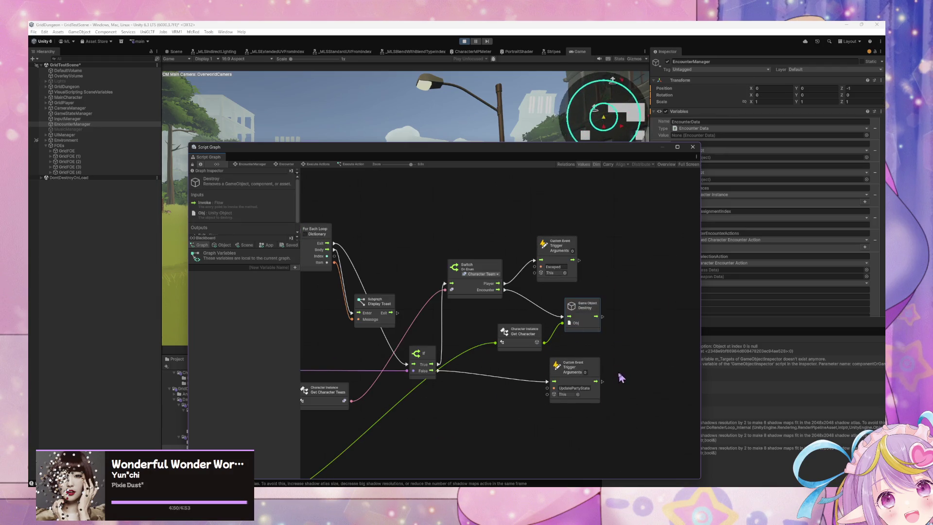
Connect Destroy's output to the UpdatePartyState trigger and lower the graph window off the game
{"action": "left_click_drag", "start_coordinate": [585, 371], "coordinate": [639, 373]}
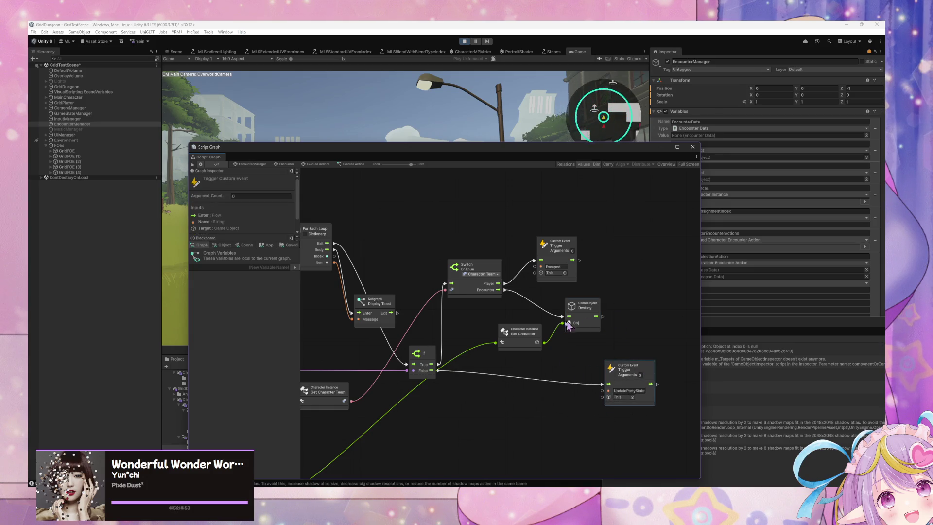
{"action": "left_click_drag", "start_coordinate": [525, 333], "coordinate": [498, 315]}
{"action": "mouse_move", "coordinate": [580, 310]}
{"action": "left_mouse_down"}
{"action": "mouse_move", "coordinate": [563, 310]}
{"action": "mouse_move", "coordinate": [585, 319]}
{"action": "left_mouse_up"}
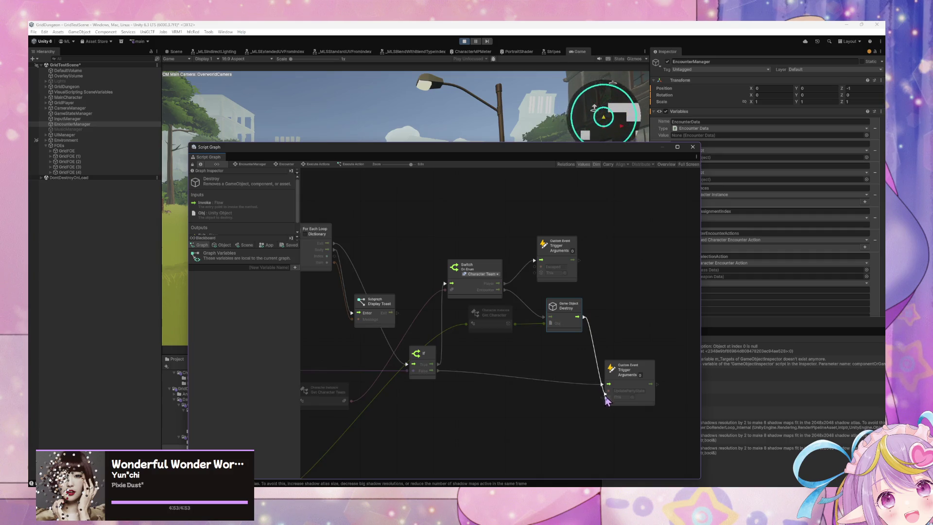
{"action": "left_click_drag", "start_coordinate": [606, 389], "coordinate": [603, 385]}
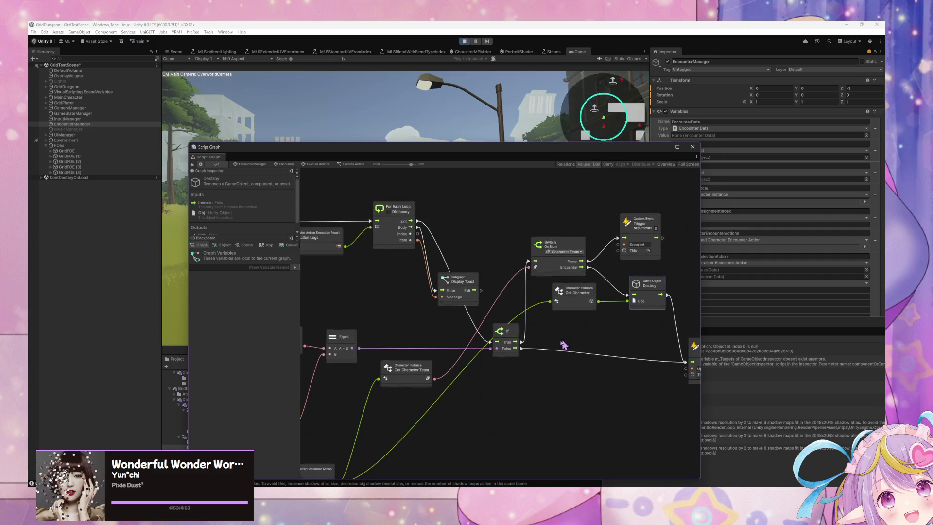
{"action": "mouse_move", "coordinate": [513, 347]}
{"action": "left_mouse_down"}
{"action": "mouse_move", "coordinate": [502, 351]}
{"action": "mouse_move", "coordinate": [514, 354]}
{"action": "left_mouse_up"}
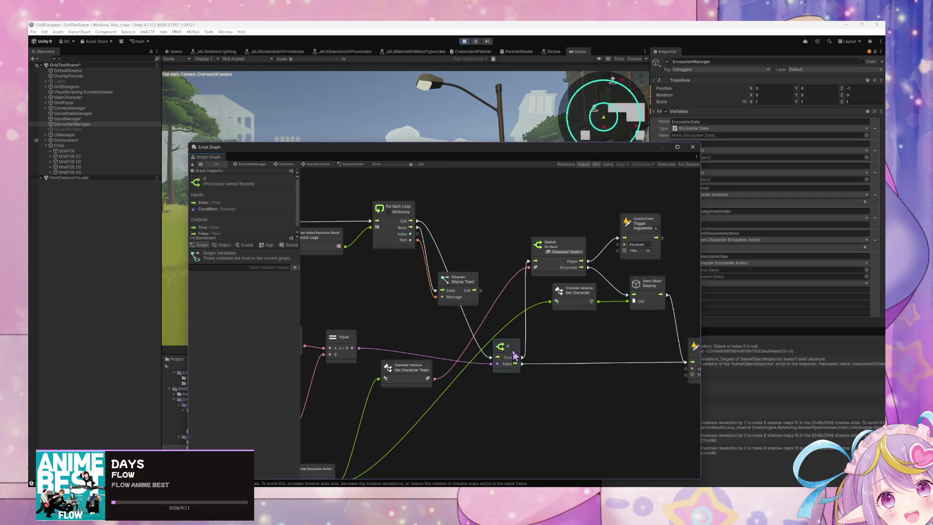
{"action": "left_click_drag", "start_coordinate": [421, 145], "coordinate": [441, 289]}
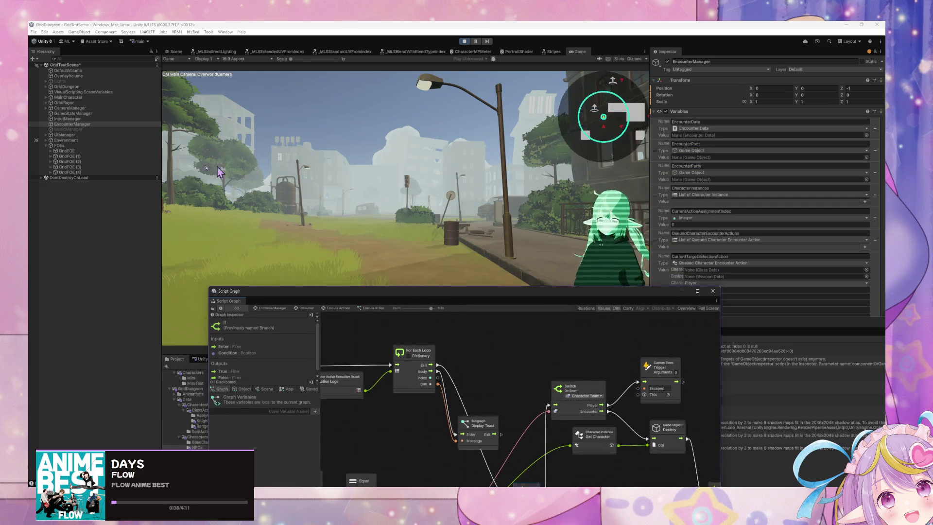
Select GridFOE and open the TestEncounter1 asset from its TestFOE 1 data
{"action": "left_click", "coordinate": [73, 156]}
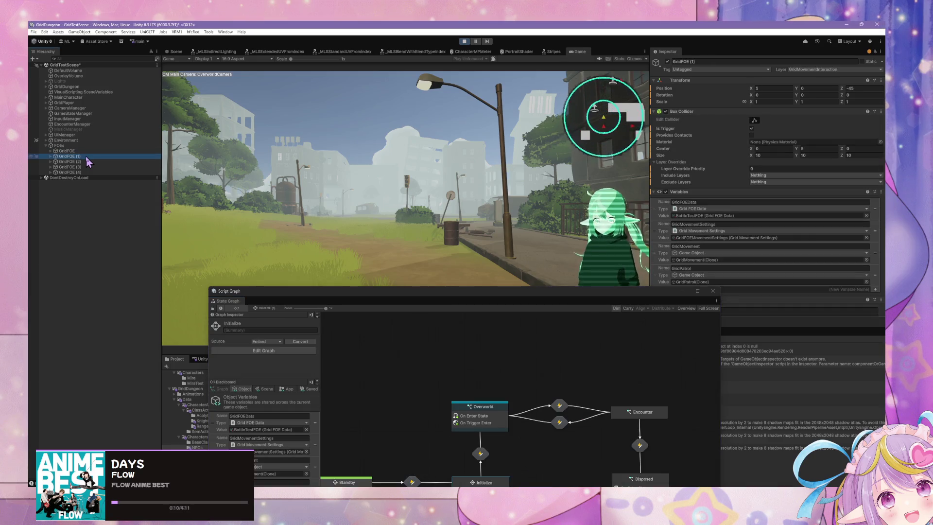
{"action": "key", "text": "Up"}
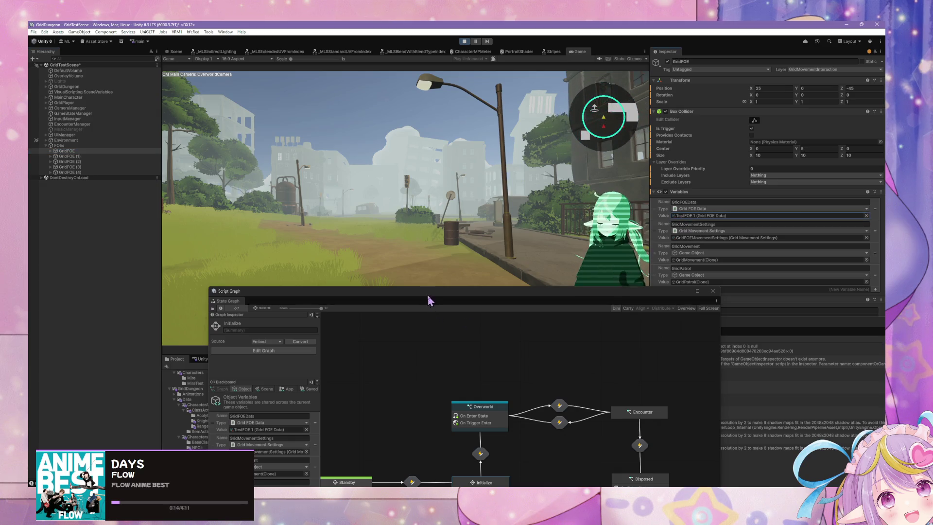
{"action": "left_click", "coordinate": [252, 385]}
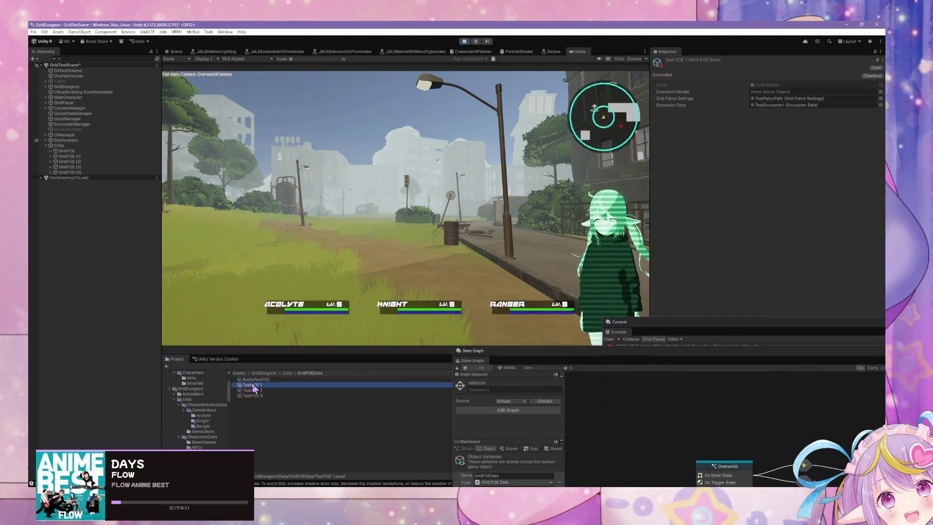
{"action": "left_click", "coordinate": [805, 106]}
{"action": "left_click", "coordinate": [295, 384]}
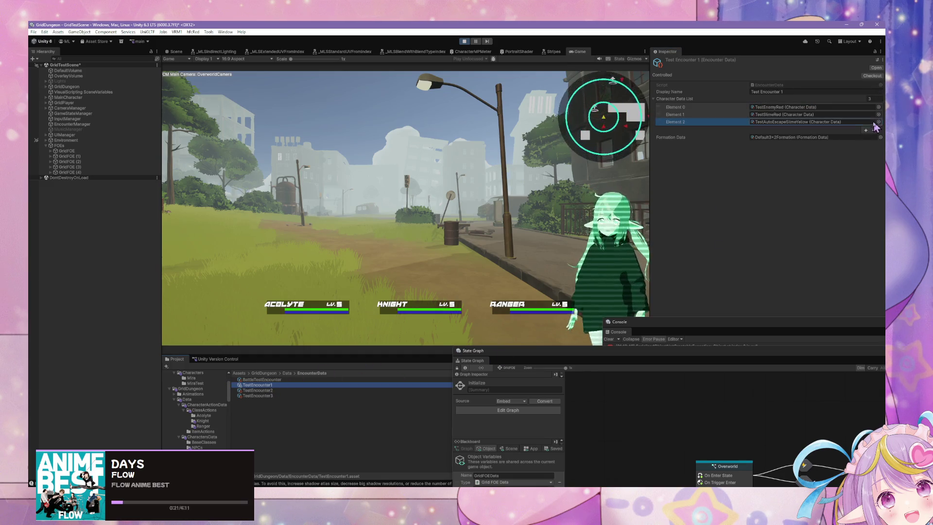
Set enemies to TestSlimeRed plus two TestAutoEscapeSlimeYellow, then walk the player into the encounter
{"action": "left_click", "coordinate": [866, 130]}
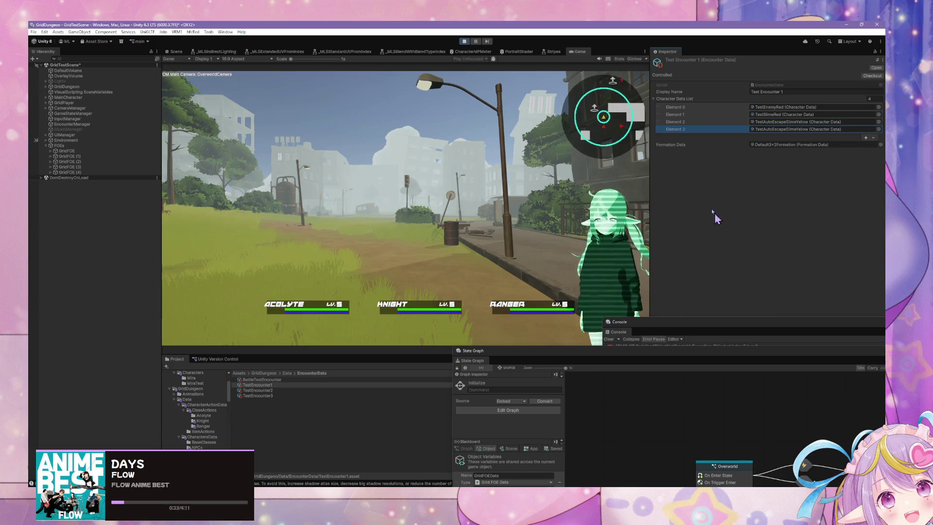
{"action": "left_click", "coordinate": [807, 107]}
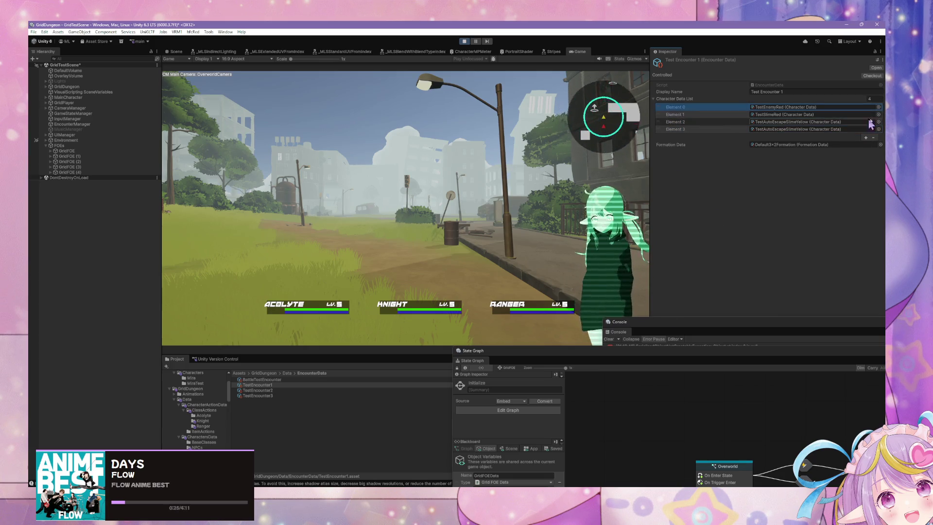
{"action": "left_click", "coordinate": [873, 137]}
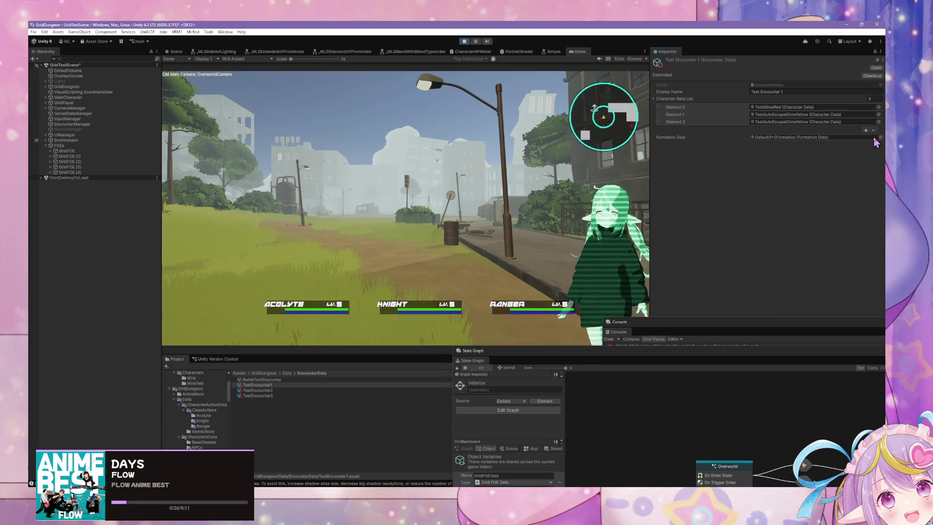
{"action": "left_click", "coordinate": [873, 136]}
{"action": "left_click", "coordinate": [713, 108]}
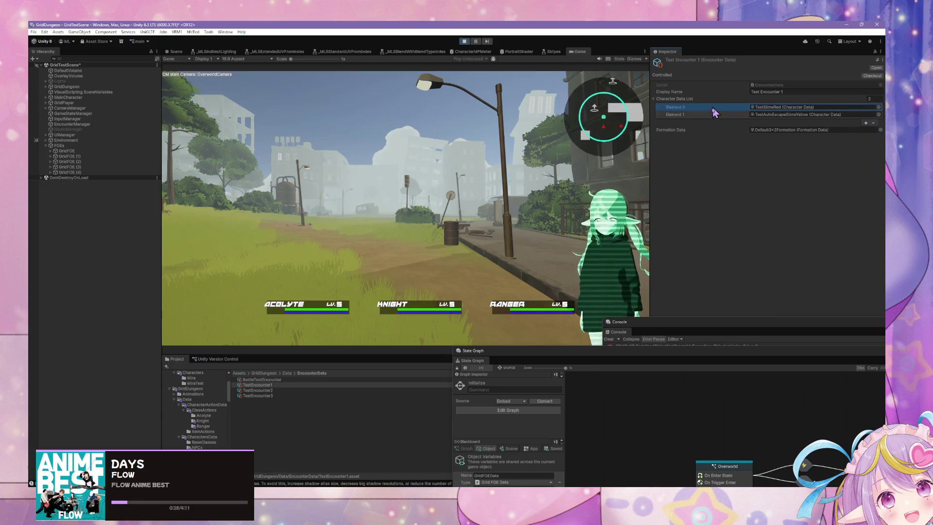
{"action": "left_click", "coordinate": [865, 123]}
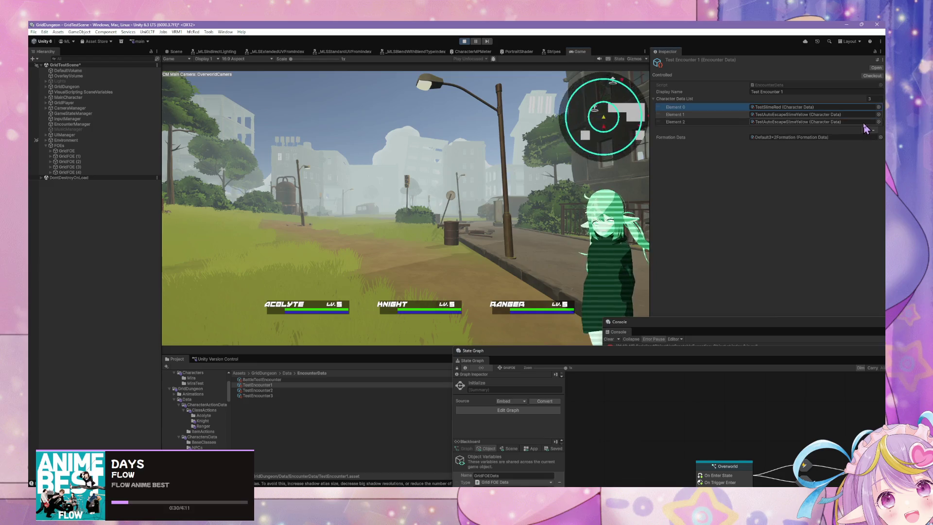
{"action": "key", "text": "w"}
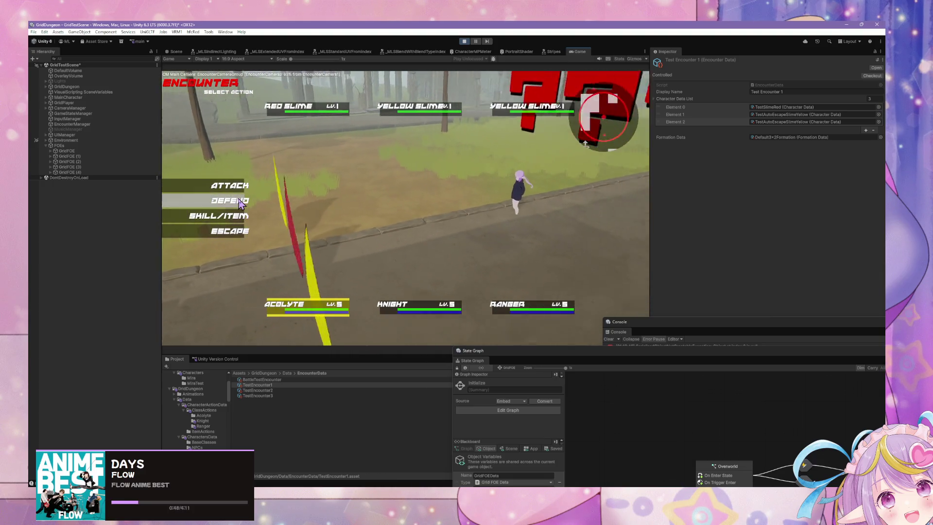
Play the first round: attack the Red Slime, then have Ranger, Acolyte and Knight defend
{"action": "key", "text": "Return"}
{"action": "key", "text": "Return"}
{"action": "key", "text": "Down"}
{"action": "key", "text": "Return"}
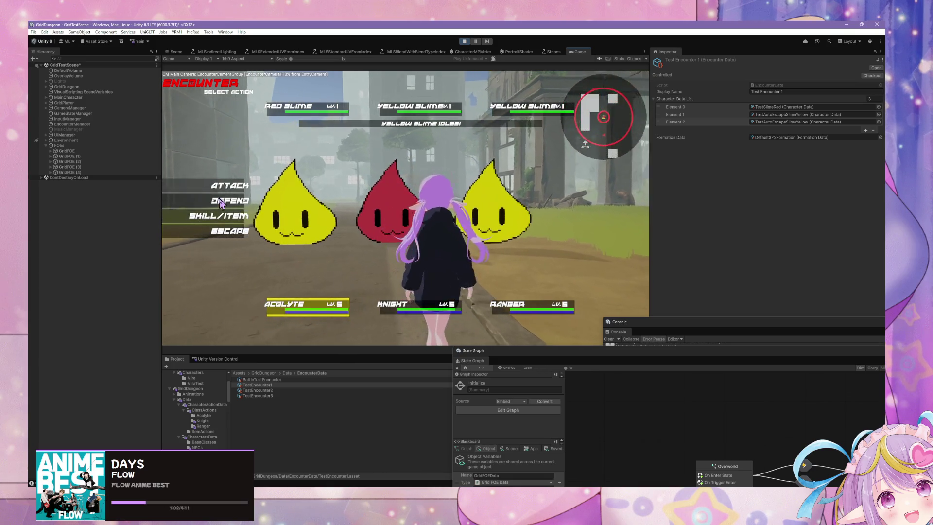
{"action": "key", "text": "Return"}
{"action": "key", "text": "Return"}
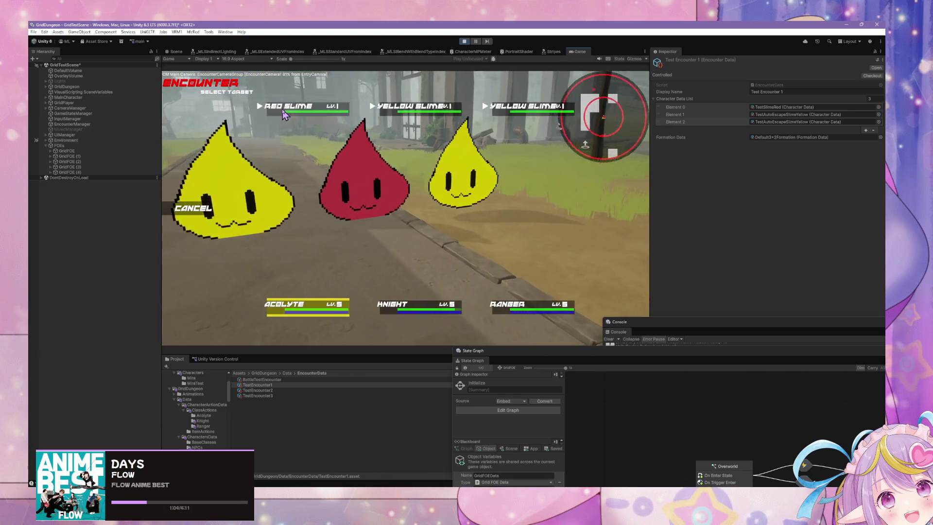
{"action": "left_click", "coordinate": [212, 194]}
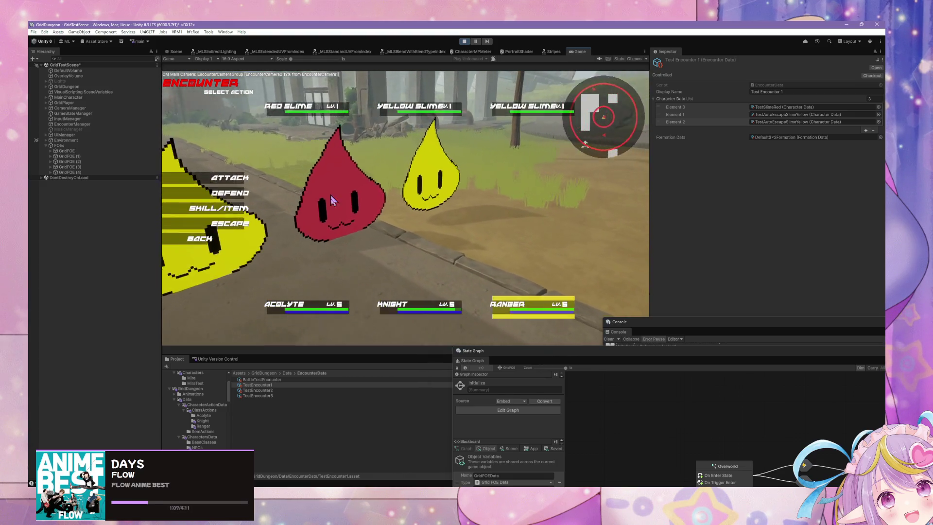
{"action": "left_click", "coordinate": [210, 194]}
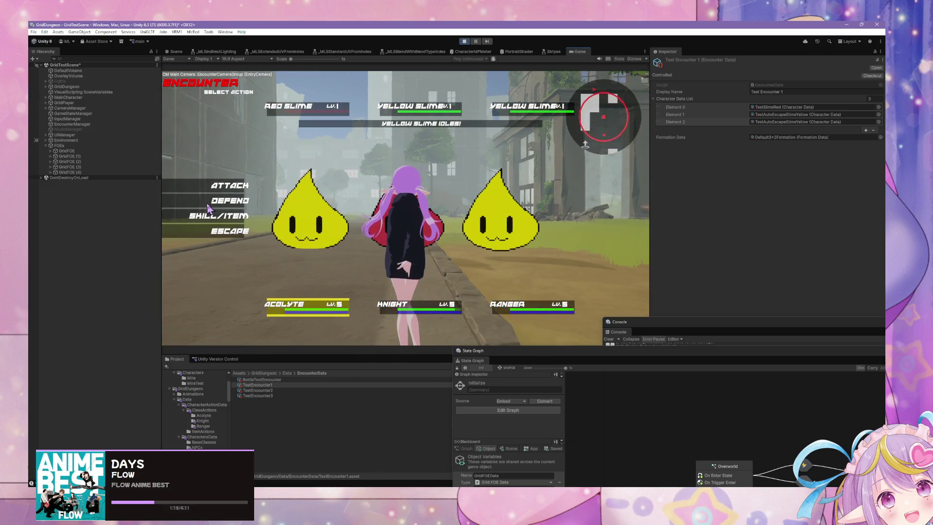
{"action": "left_click", "coordinate": [208, 203]}
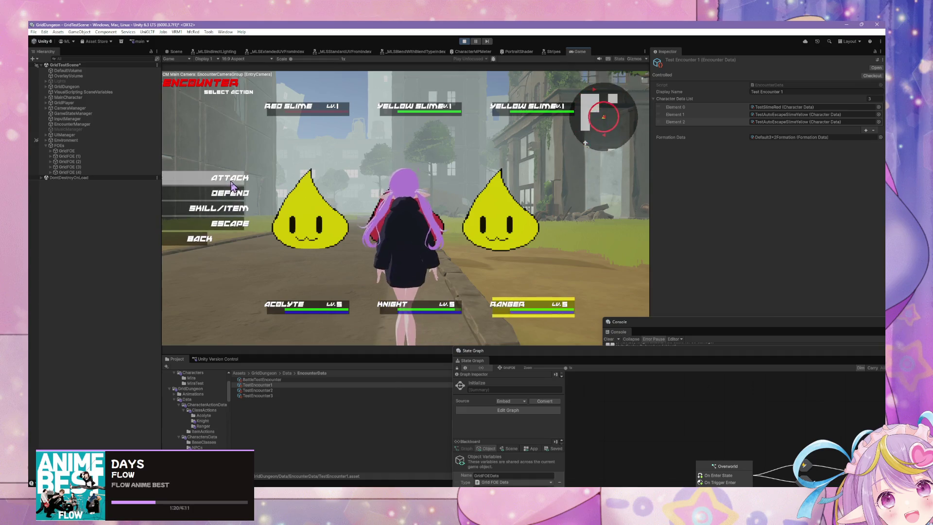
{"action": "left_click", "coordinate": [225, 194]}
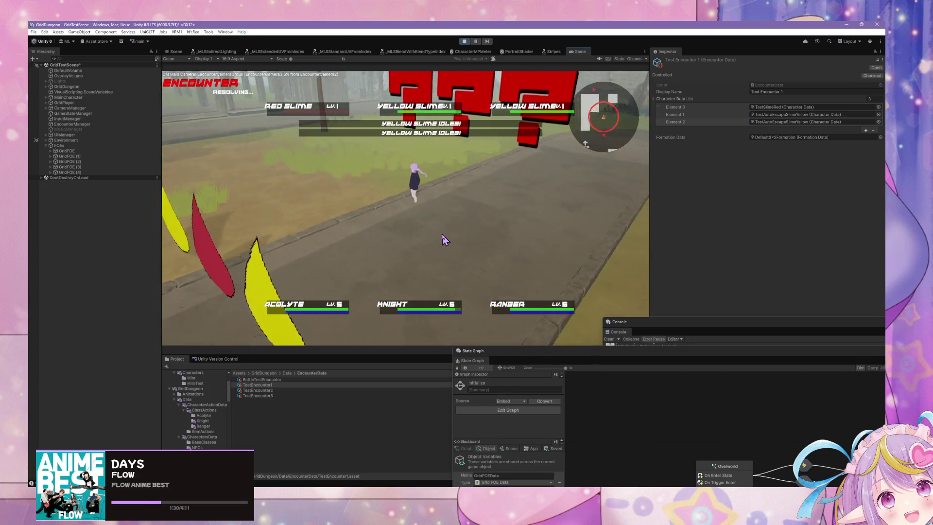
Keep giving the party defend actions over later rounds while the yellow slimes flee
{"action": "left_click", "coordinate": [233, 199]}
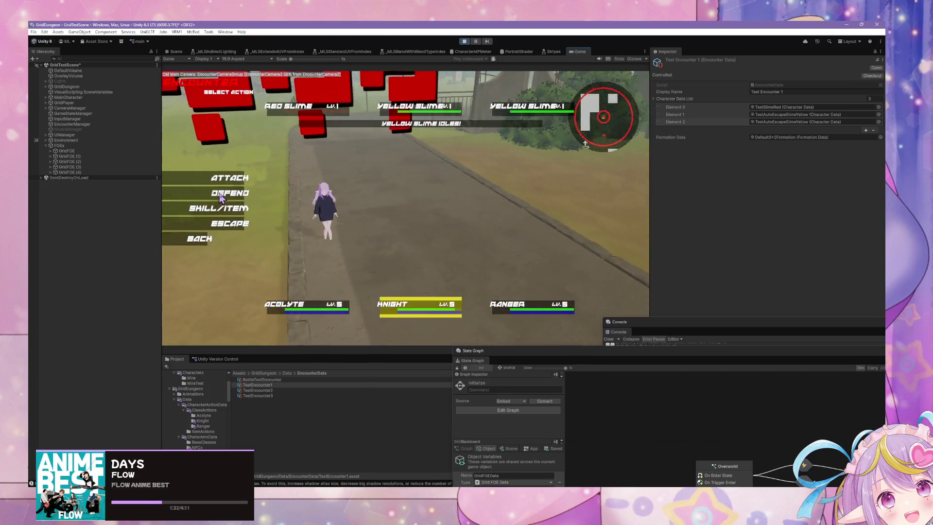
{"action": "left_click", "coordinate": [229, 199]}
{"action": "left_click", "coordinate": [224, 199]}
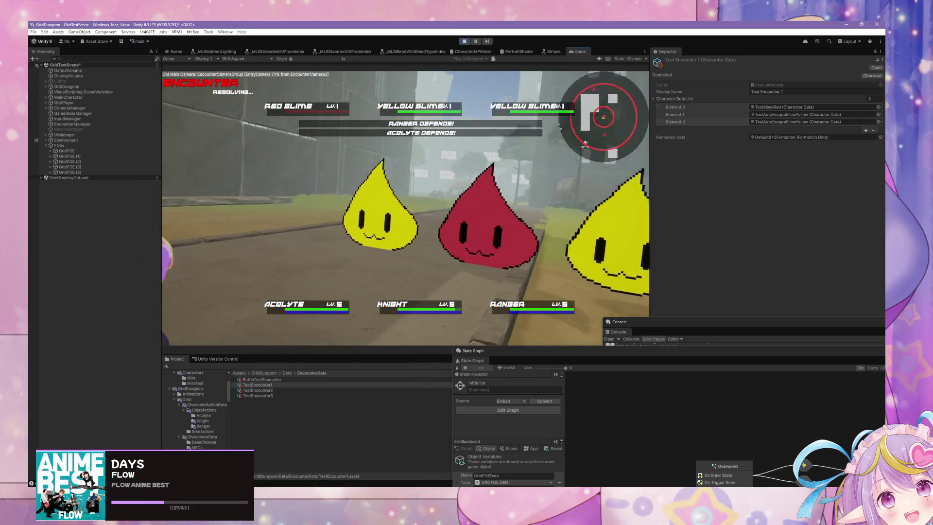
{"action": "left_click", "coordinate": [197, 447]}
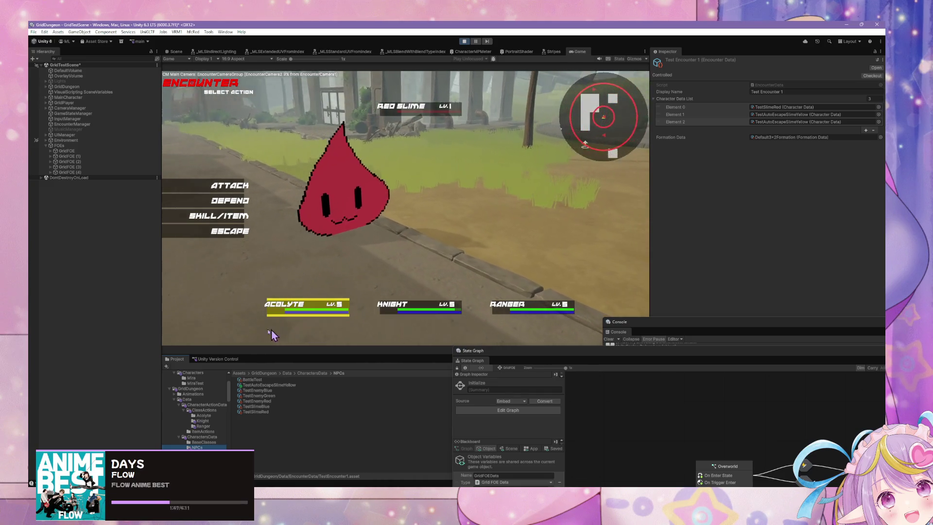
{"action": "left_click", "coordinate": [234, 201]}
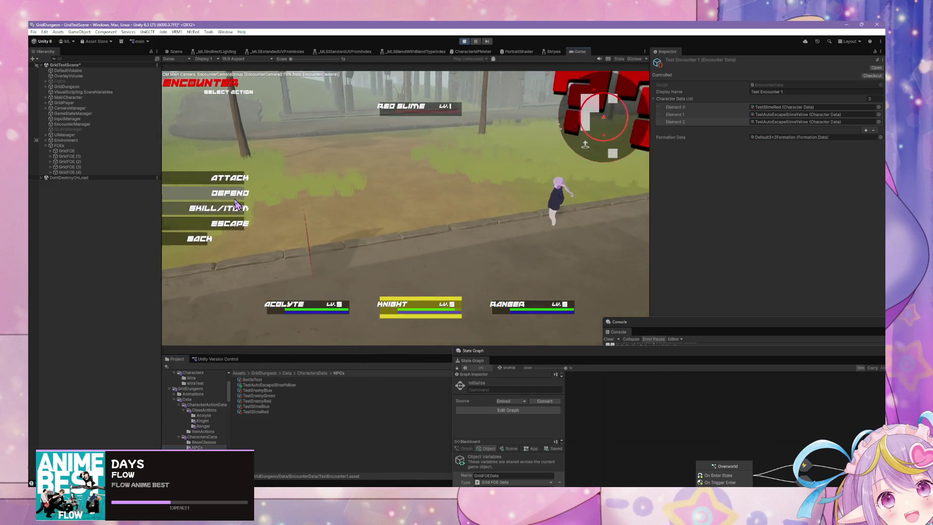
{"action": "left_click", "coordinate": [235, 200]}
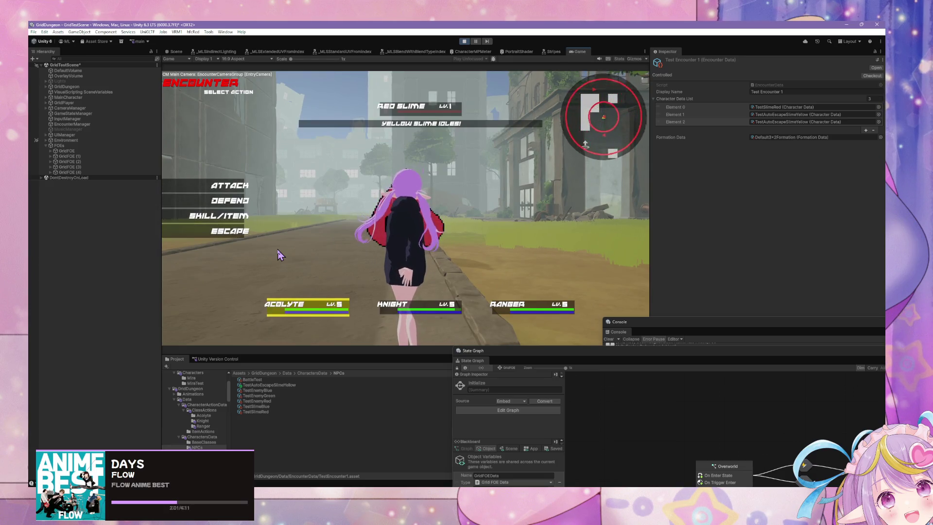
Move the State Graph window up and drill into Encounter, Execute Actions and Update Party State
{"action": "left_click_drag", "start_coordinate": [554, 352], "coordinate": [384, 125]}
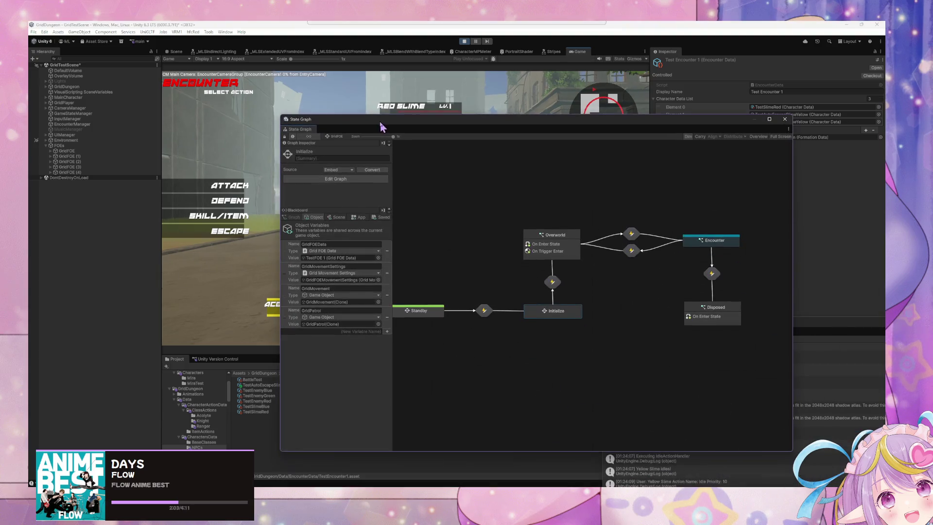
{"action": "left_click", "coordinate": [108, 123]}
{"action": "double_click", "coordinate": [577, 240]}
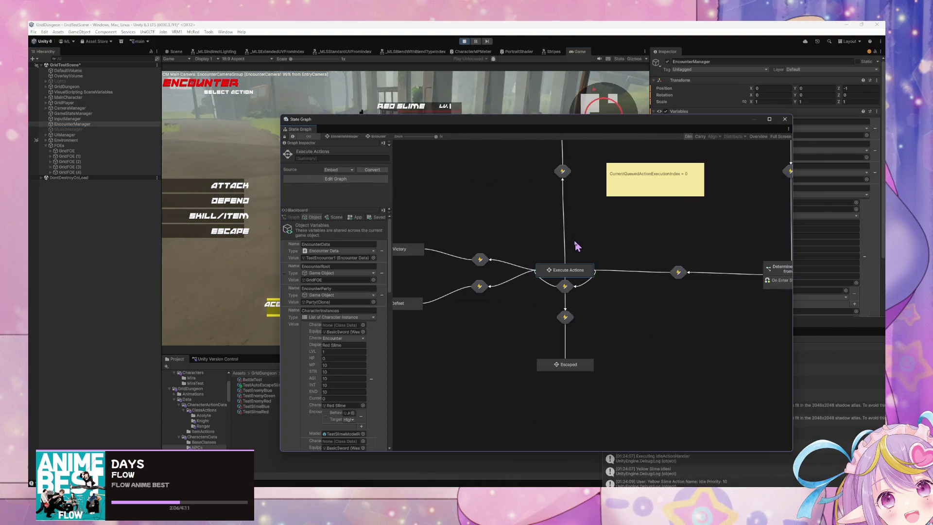
{"action": "double_click", "coordinate": [566, 271]}
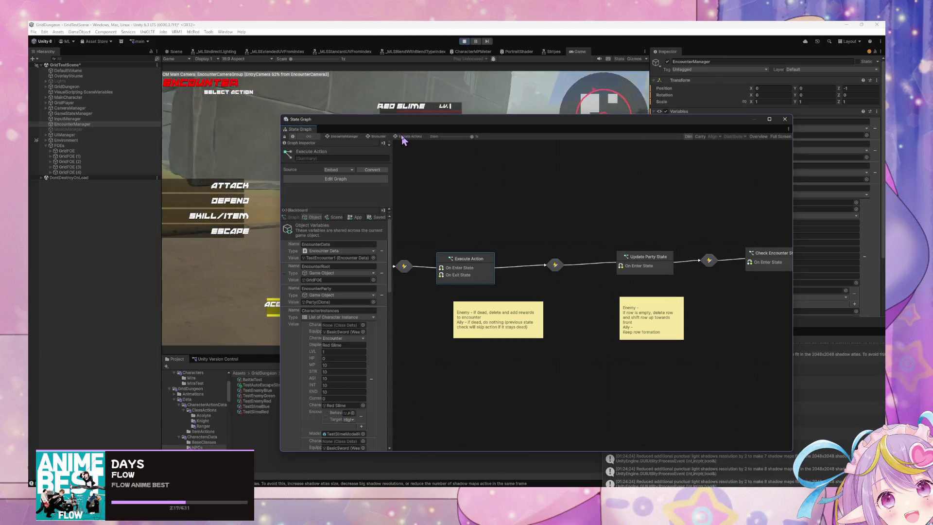
{"action": "double_click", "coordinate": [632, 266]}
{"action": "left_click", "coordinate": [375, 137]}
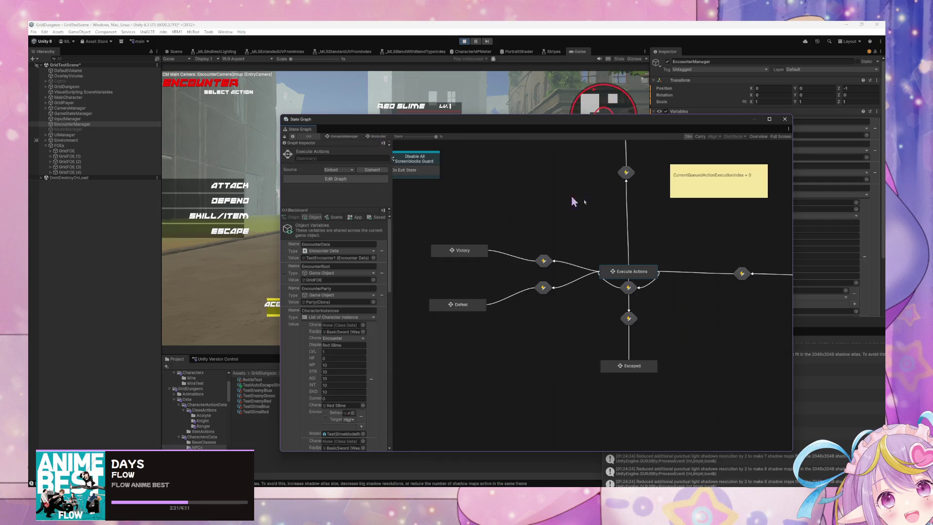
Inspect the Check Encounter State and Check Action/State graphs, then return to the Encounter graph
{"action": "double_click", "coordinate": [651, 272]}
{"action": "left_click", "coordinate": [698, 257]}
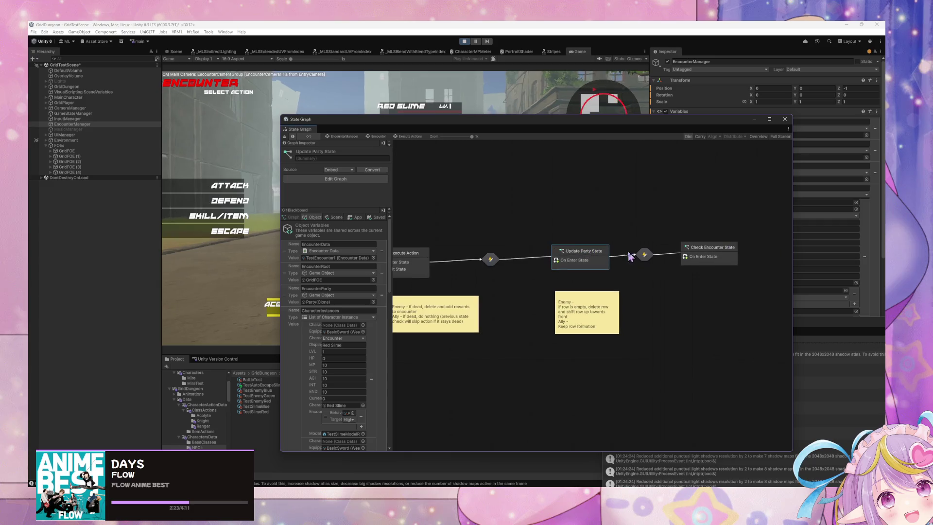
{"action": "double_click", "coordinate": [704, 261]}
{"action": "mouse_move", "coordinate": [537, 211]}
{"action": "left_mouse_down"}
{"action": "mouse_move", "coordinate": [727, 221]}
{"action": "mouse_move", "coordinate": [477, 160]}
{"action": "mouse_move", "coordinate": [689, 213]}
{"action": "mouse_move", "coordinate": [420, 159]}
{"action": "mouse_move", "coordinate": [805, 192]}
{"action": "left_mouse_up"}
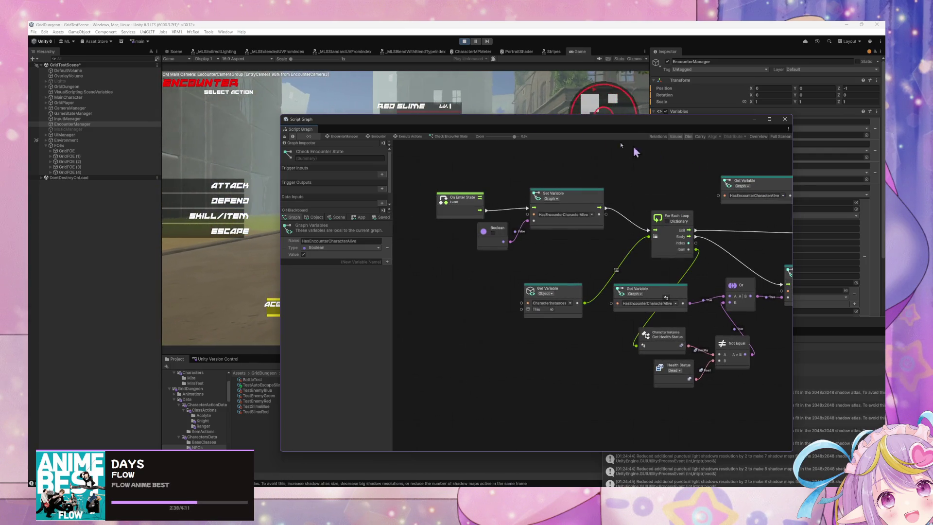
{"action": "left_click", "coordinate": [417, 136]}
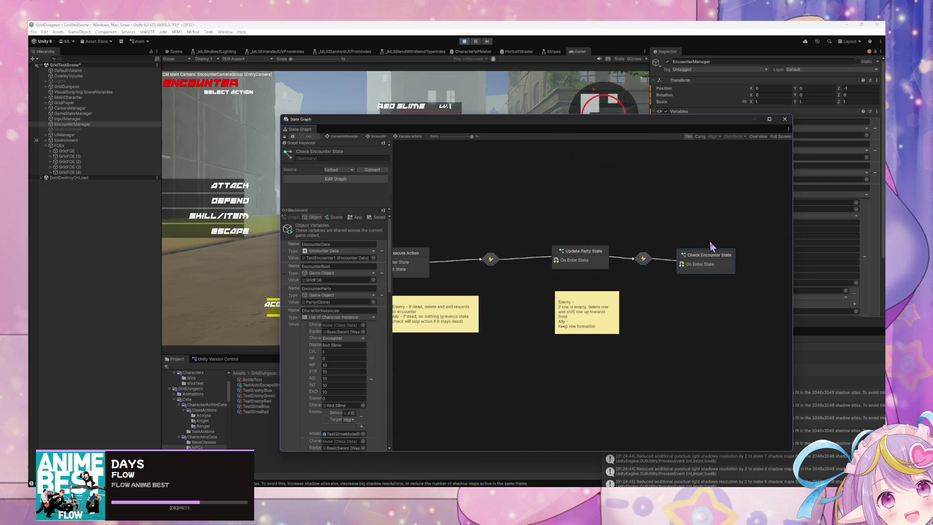
{"action": "double_click", "coordinate": [486, 267]}
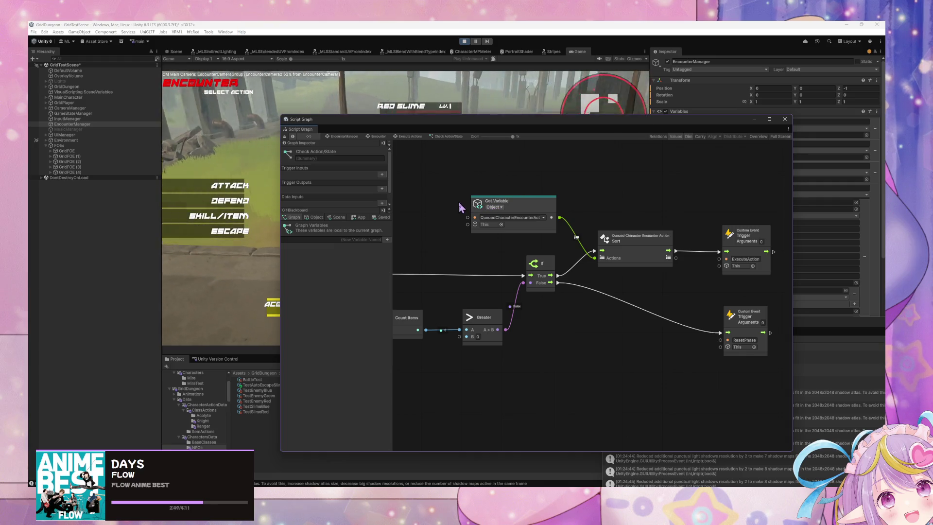
{"action": "mouse_move", "coordinate": [461, 208]}
{"action": "left_mouse_down"}
{"action": "mouse_move", "coordinate": [516, 202]}
{"action": "mouse_move", "coordinate": [432, 187]}
{"action": "mouse_move", "coordinate": [619, 190]}
{"action": "mouse_move", "coordinate": [371, 167]}
{"action": "mouse_move", "coordinate": [485, 176]}
{"action": "left_mouse_up"}
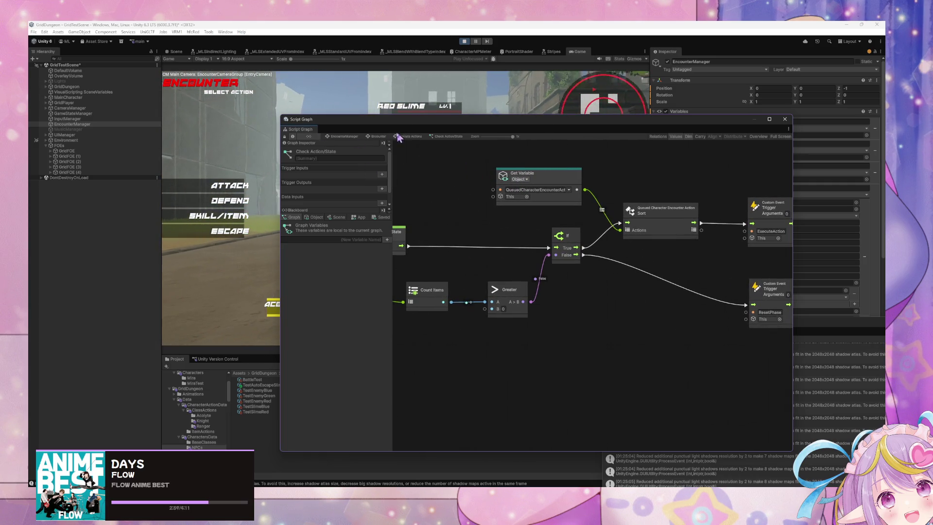
{"action": "left_click", "coordinate": [382, 139]}
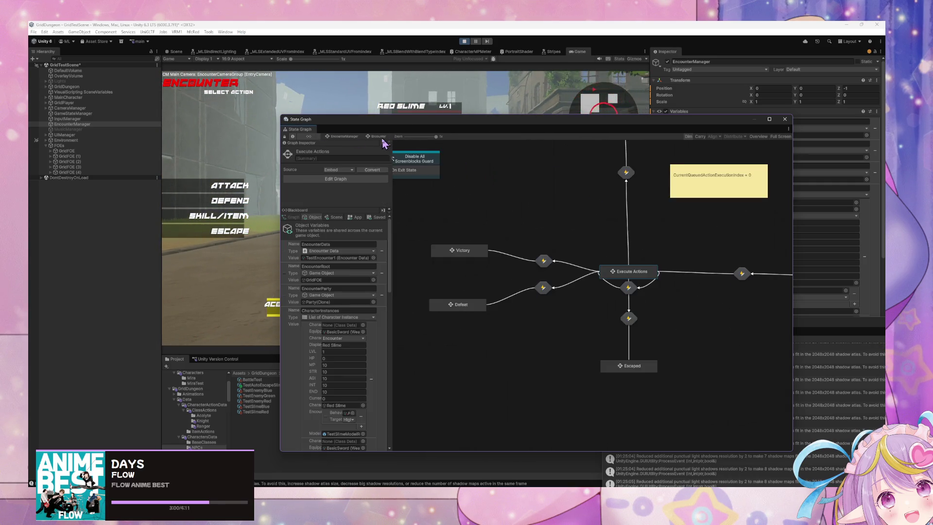
Review the Execute Action graph and the Update Party State to Check Encounter State chain
{"action": "double_click", "coordinate": [651, 275]}
{"action": "double_click", "coordinate": [600, 270]}
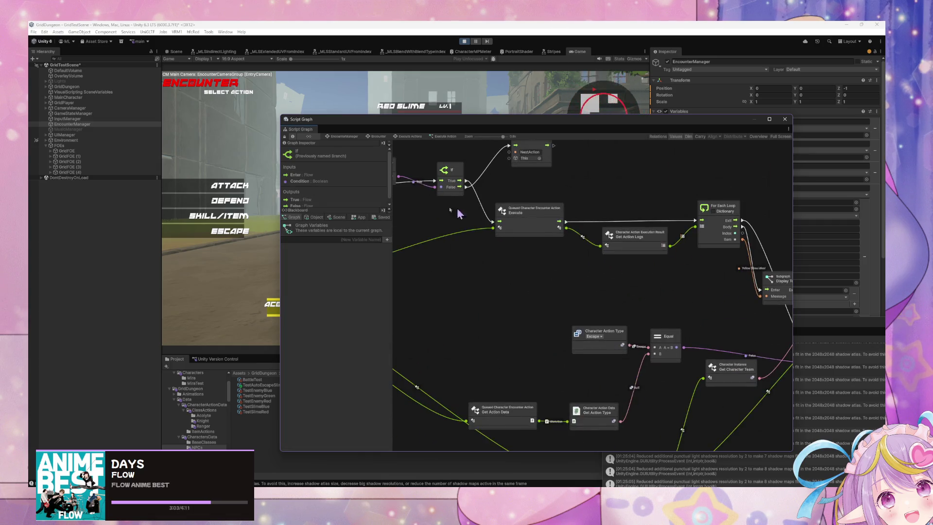
{"action": "left_click_drag", "start_coordinate": [459, 214], "coordinate": [640, 259]}
{"action": "mouse_move", "coordinate": [481, 217]}
{"action": "left_mouse_down"}
{"action": "mouse_move", "coordinate": [589, 264]}
{"action": "mouse_move", "coordinate": [466, 235]}
{"action": "left_mouse_up"}
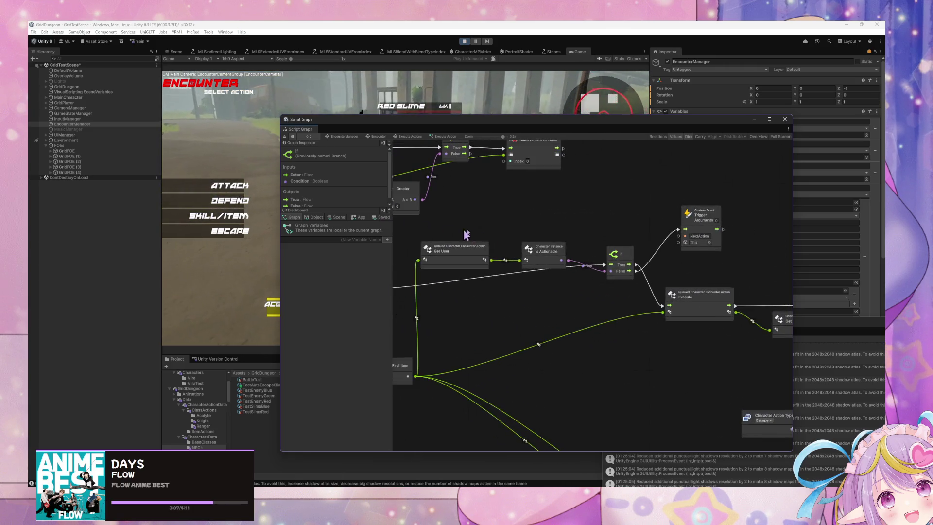
{"action": "left_click", "coordinate": [409, 136]}
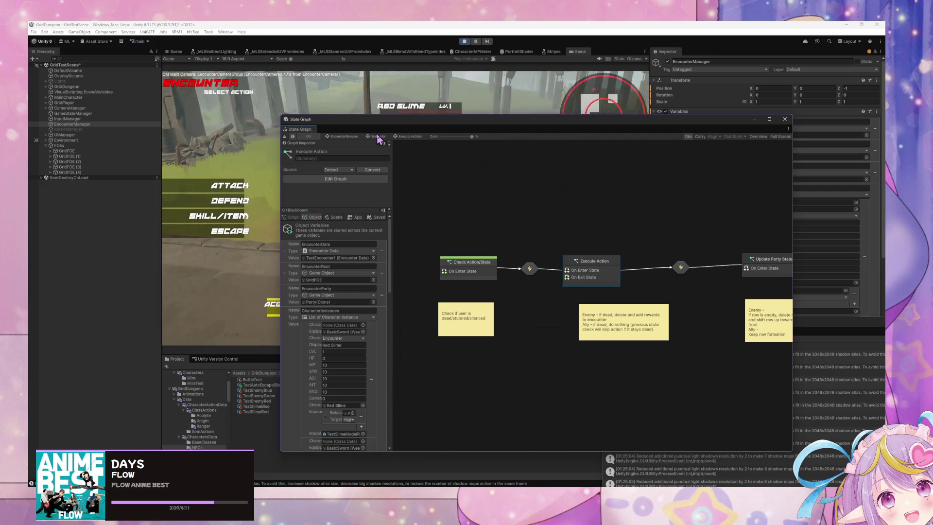
{"action": "left_click_drag", "start_coordinate": [678, 226], "coordinate": [483, 223]}
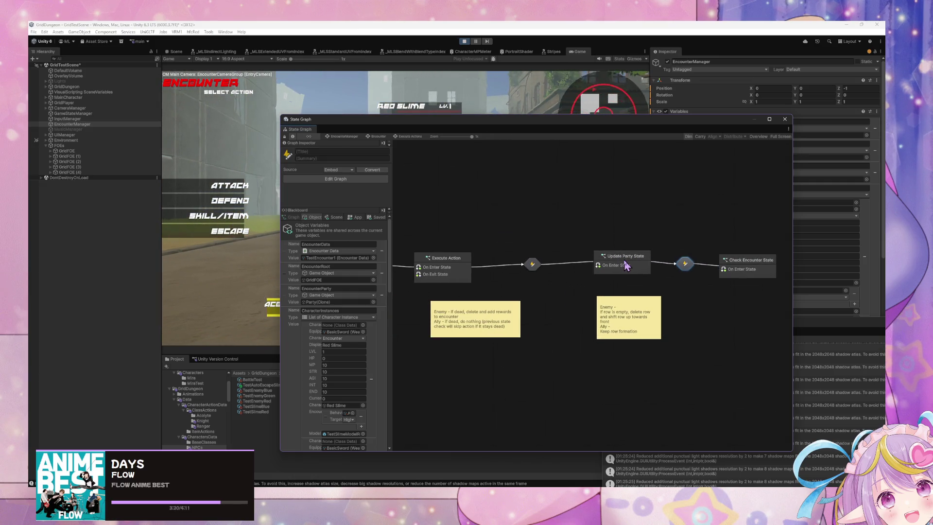
{"action": "left_click_drag", "start_coordinate": [479, 241], "coordinate": [682, 249]}
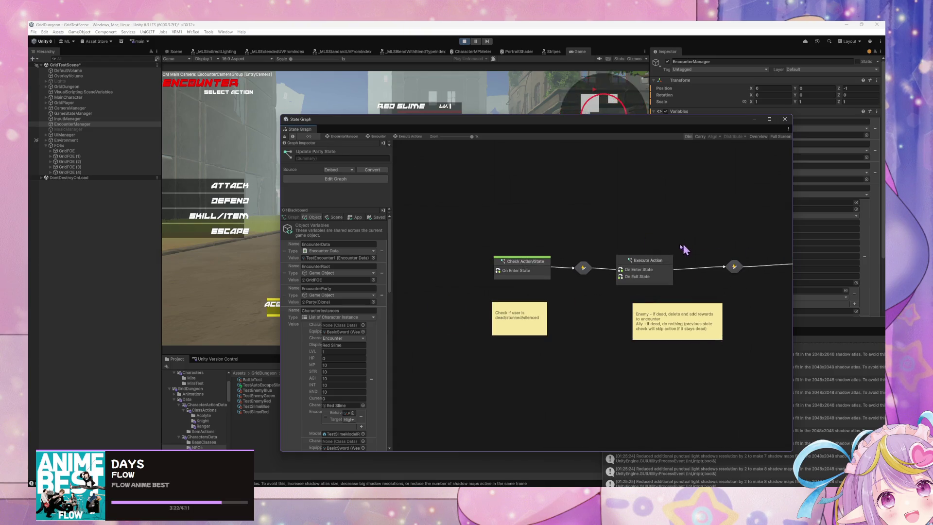
Rename Execute Action's custom event trigger from NextAction to CheckEncounterState
{"action": "double_click", "coordinate": [665, 268]}
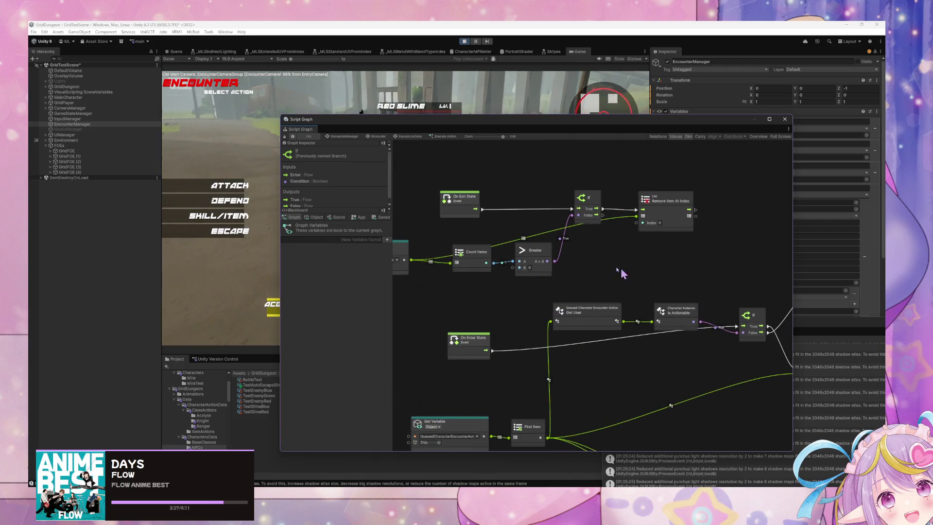
{"action": "left_click_drag", "start_coordinate": [672, 271], "coordinate": [522, 241]}
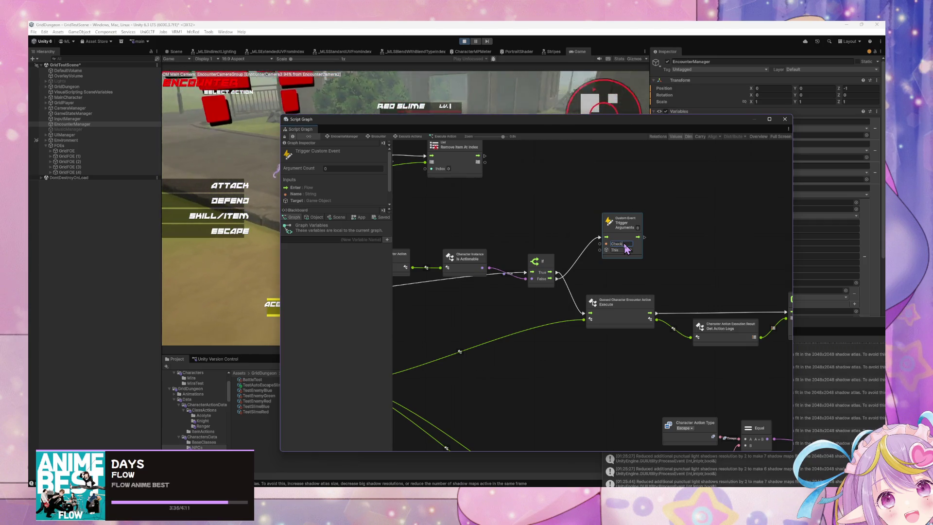
{"action": "type", "text": "Encounter"}
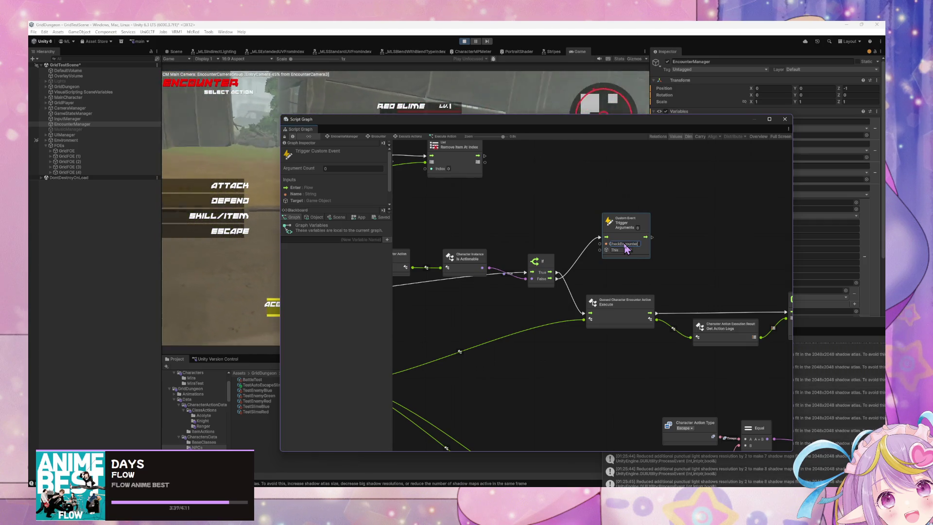
{"action": "mouse_move", "coordinate": [557, 237]}
{"action": "left_mouse_down"}
{"action": "mouse_move", "coordinate": [648, 250]}
{"action": "mouse_move", "coordinate": [626, 241]}
{"action": "left_mouse_up"}
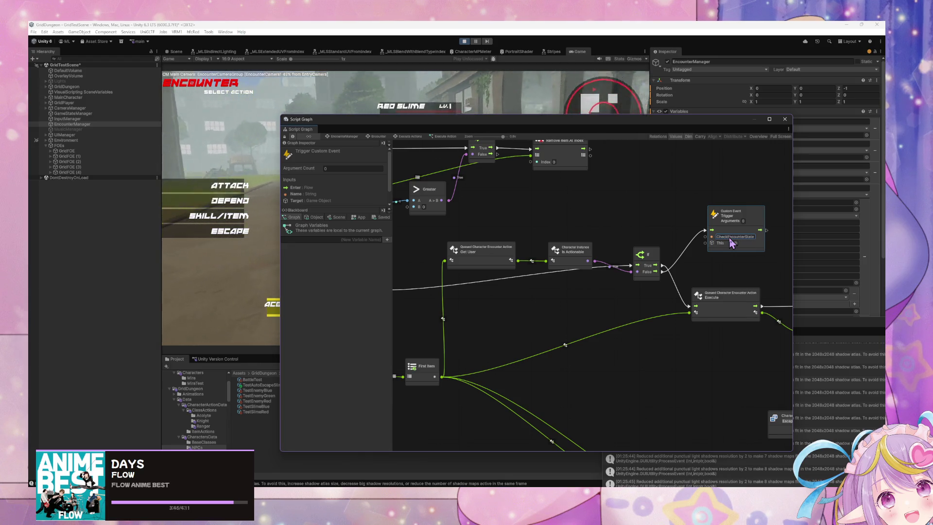
{"action": "left_click", "coordinate": [411, 137]}
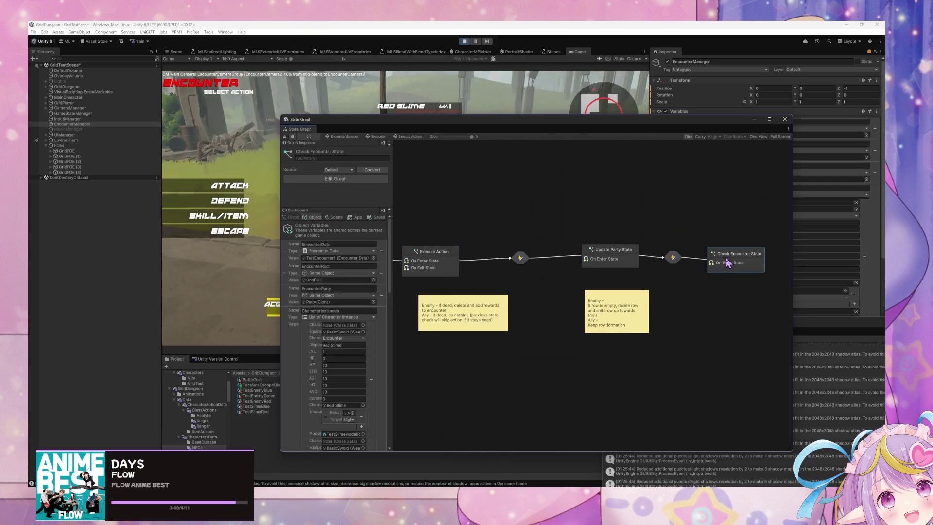
Inspect the transition into Check Encounter State and the Execute Action state's graph
{"action": "double_click", "coordinate": [674, 258]}
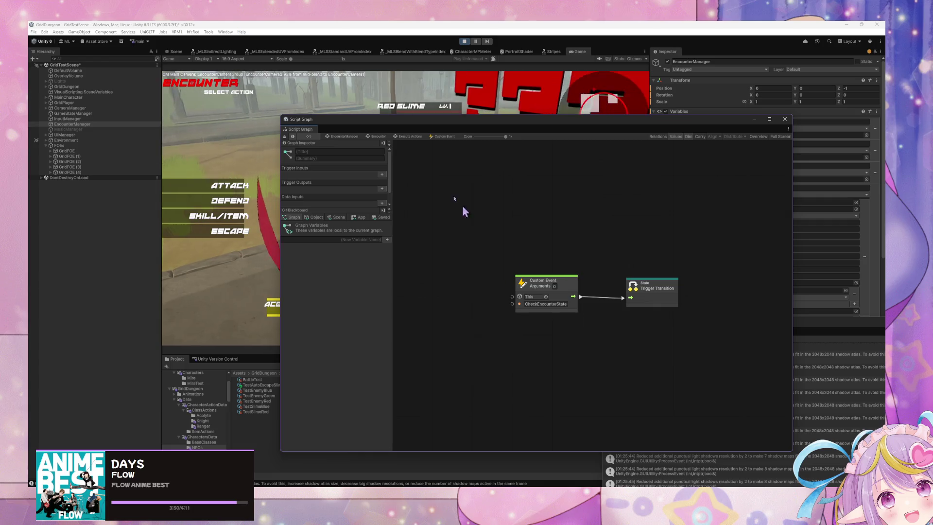
{"action": "left_click", "coordinate": [379, 137]}
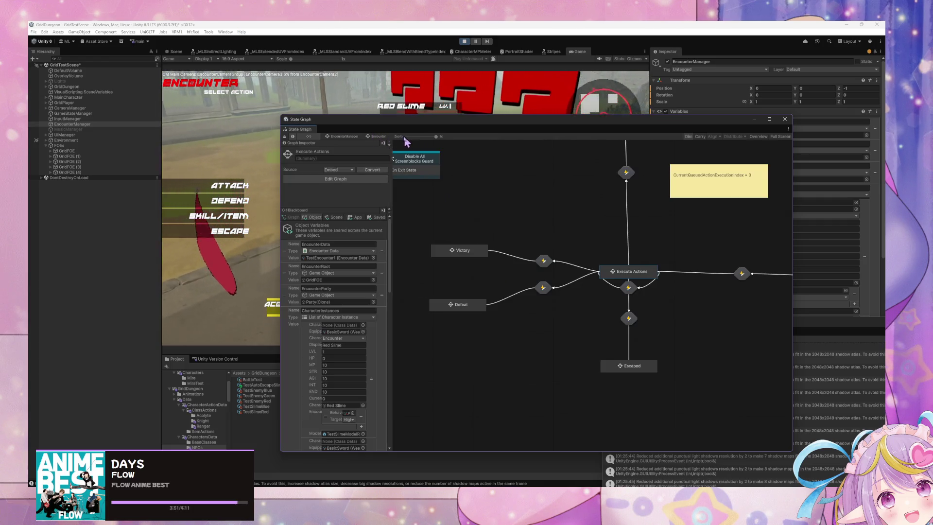
{"action": "double_click", "coordinate": [637, 279]}
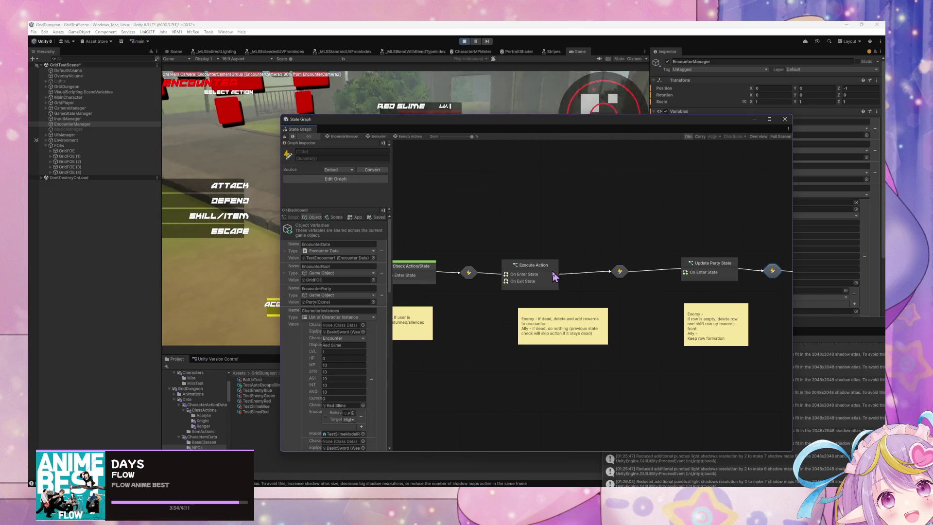
{"action": "right_click", "coordinate": [553, 270]}
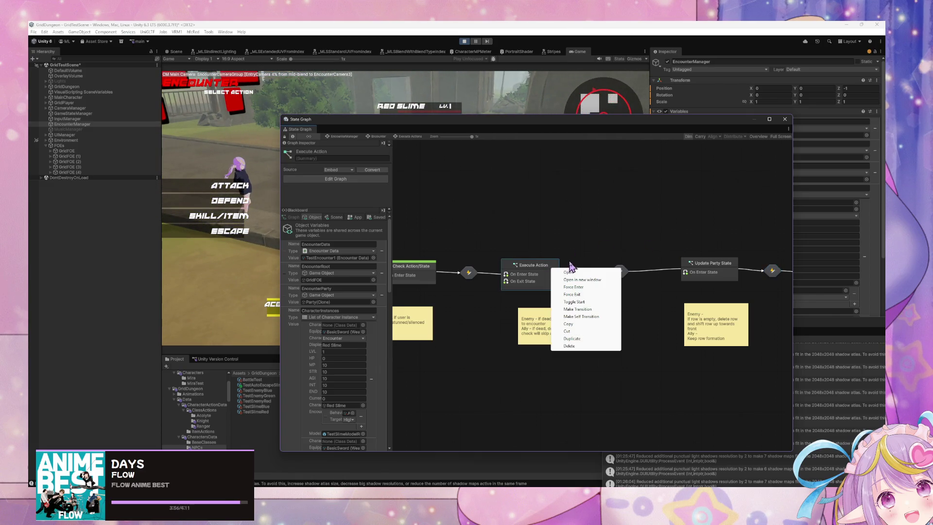
{"action": "left_click", "coordinate": [627, 232]}
{"action": "left_click_drag", "start_coordinate": [627, 232], "coordinate": [562, 233]}
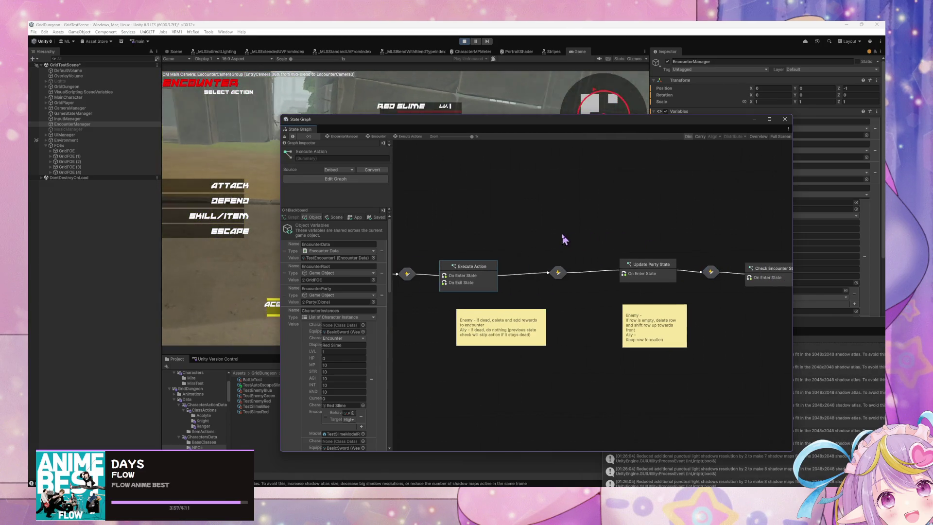
{"action": "double_click", "coordinate": [482, 275]}
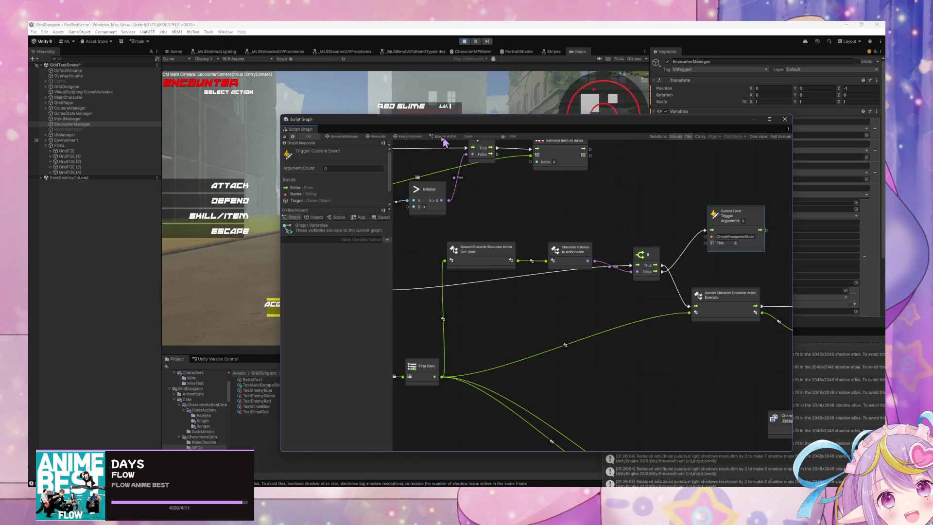
{"action": "left_click", "coordinate": [420, 141]}
Link Execute Action directly to Check Encounter State, with Update Party State placed below them
{"action": "right_click", "coordinate": [455, 268]}
{"action": "left_click", "coordinate": [506, 305]}
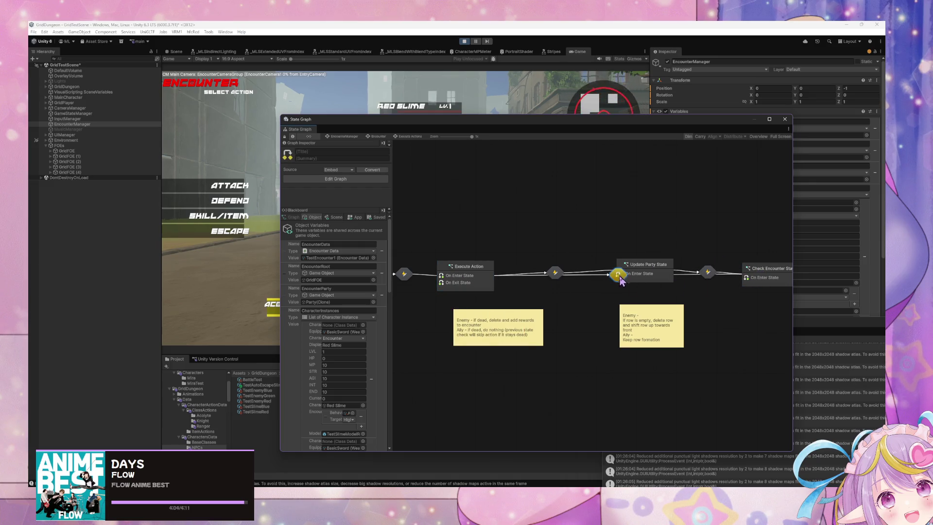
{"action": "left_click_drag", "start_coordinate": [486, 276], "coordinate": [497, 208]}
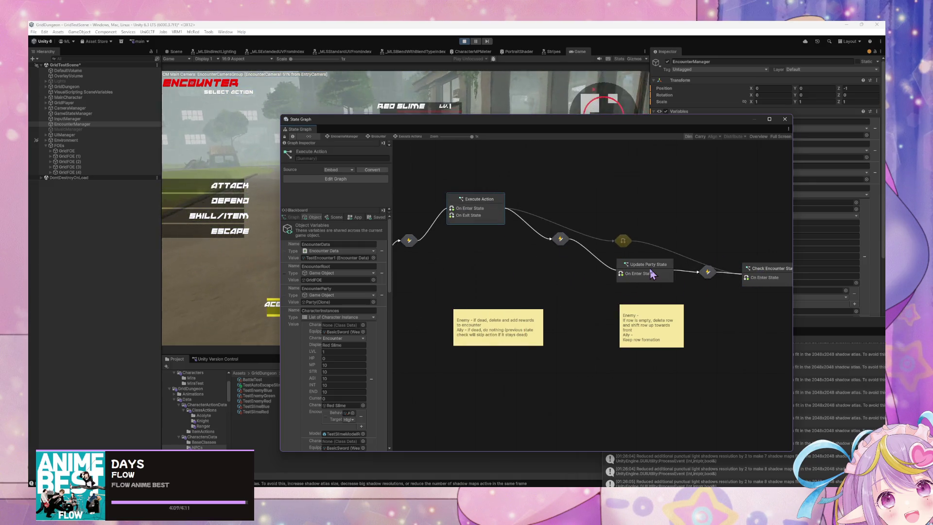
{"action": "mouse_move", "coordinate": [650, 278]}
{"action": "left_mouse_down"}
{"action": "mouse_move", "coordinate": [642, 292]}
{"action": "mouse_move", "coordinate": [607, 297]}
{"action": "left_mouse_up"}
{"action": "mouse_move", "coordinate": [751, 282]}
{"action": "left_mouse_down"}
{"action": "mouse_move", "coordinate": [690, 243]}
{"action": "mouse_move", "coordinate": [698, 214]}
{"action": "mouse_move", "coordinate": [674, 220]}
{"action": "left_mouse_up"}
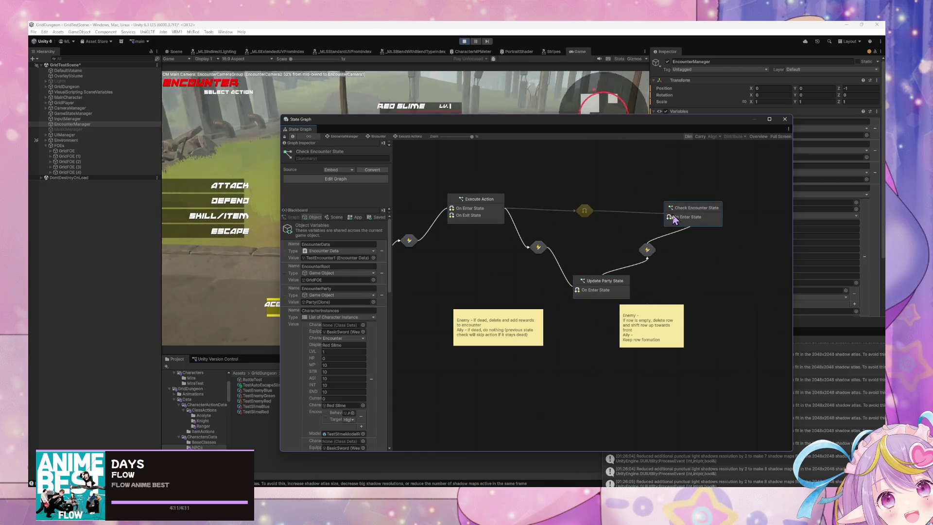
{"action": "mouse_move", "coordinate": [600, 295]}
{"action": "left_mouse_down"}
{"action": "mouse_move", "coordinate": [581, 294]}
{"action": "mouse_move", "coordinate": [592, 295]}
{"action": "left_mouse_up"}
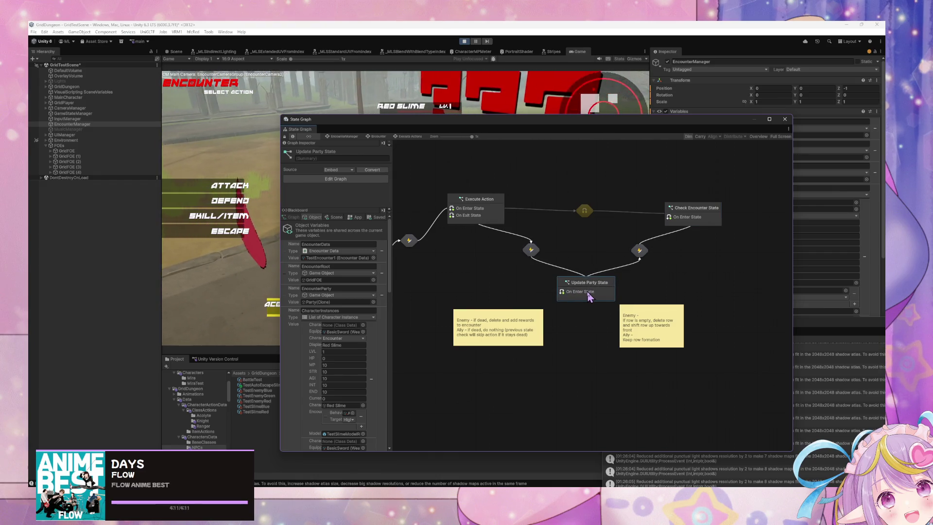
{"action": "left_click_drag", "start_coordinate": [496, 236], "coordinate": [563, 241]}
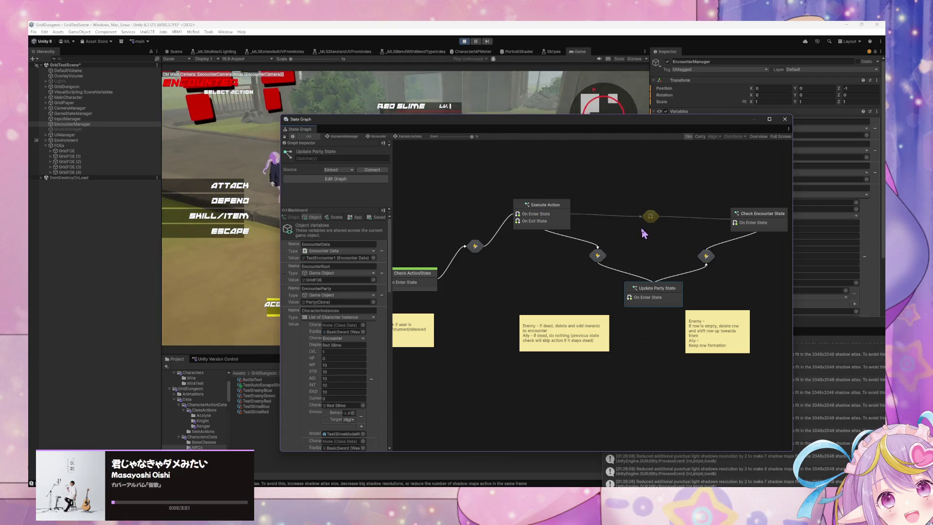
Check the Update Party State graph, then reopen the Execute Action script graph
{"action": "double_click", "coordinate": [647, 289]}
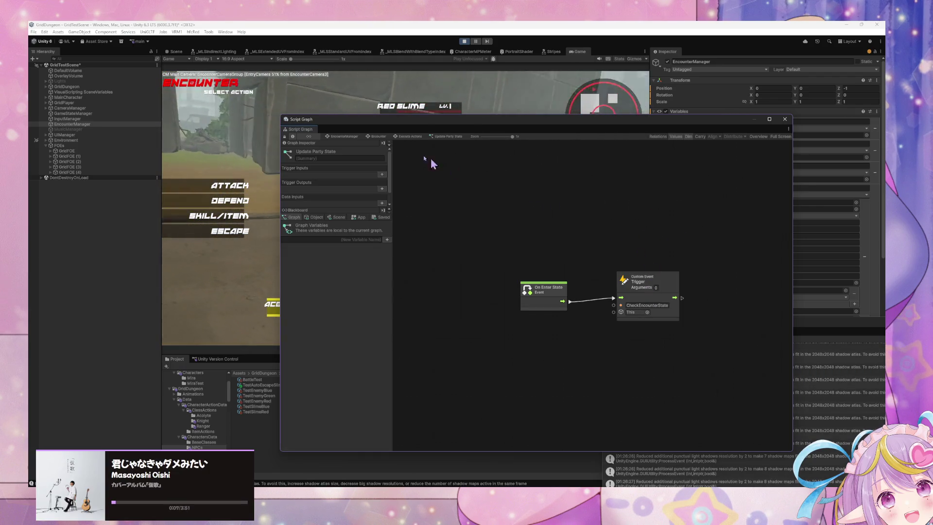
{"action": "left_click", "coordinate": [414, 136]}
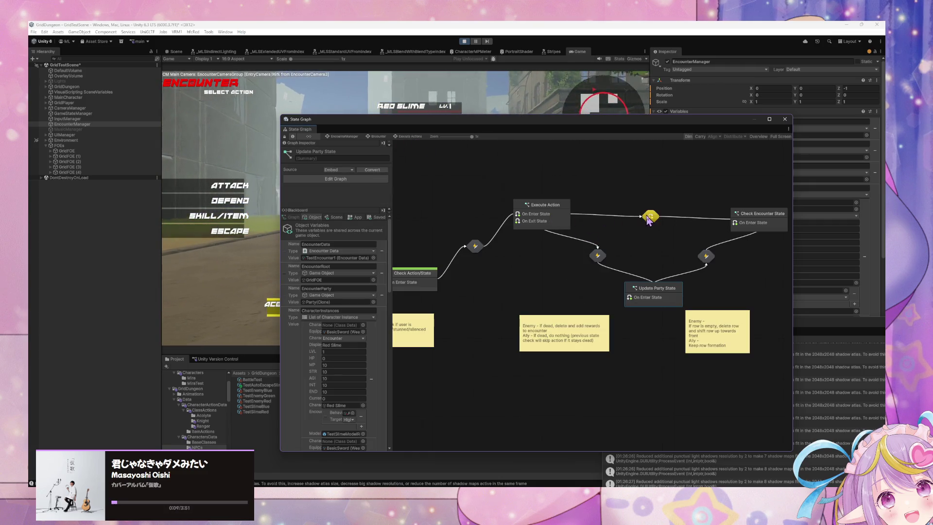
{"action": "double_click", "coordinate": [551, 222]}
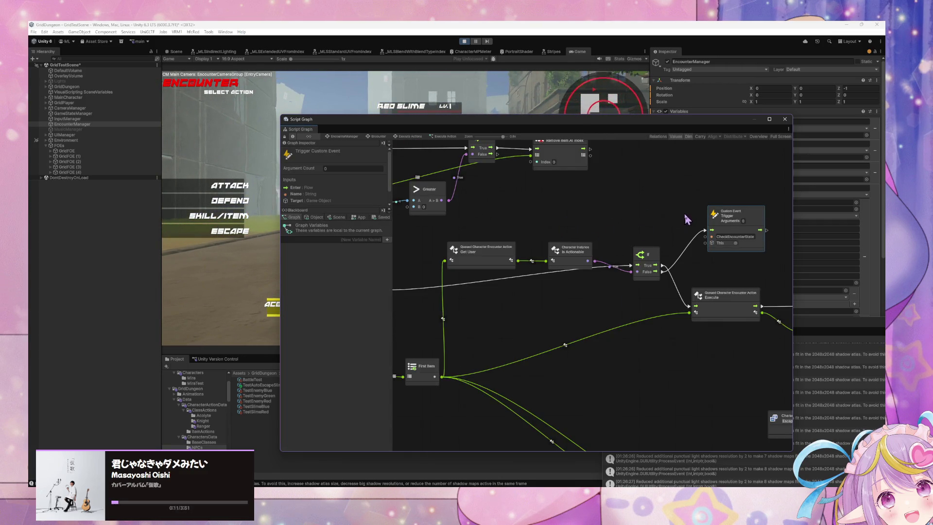
Pan and zoom around the Execute Action script graph, then return to the Execute Actions state graph
{"action": "mouse_move", "coordinate": [687, 219]}
{"action": "left_mouse_down"}
{"action": "mouse_move", "coordinate": [691, 267]}
{"action": "mouse_move", "coordinate": [598, 214]}
{"action": "mouse_move", "coordinate": [525, 191]}
{"action": "mouse_move", "coordinate": [663, 228]}
{"action": "left_mouse_up"}
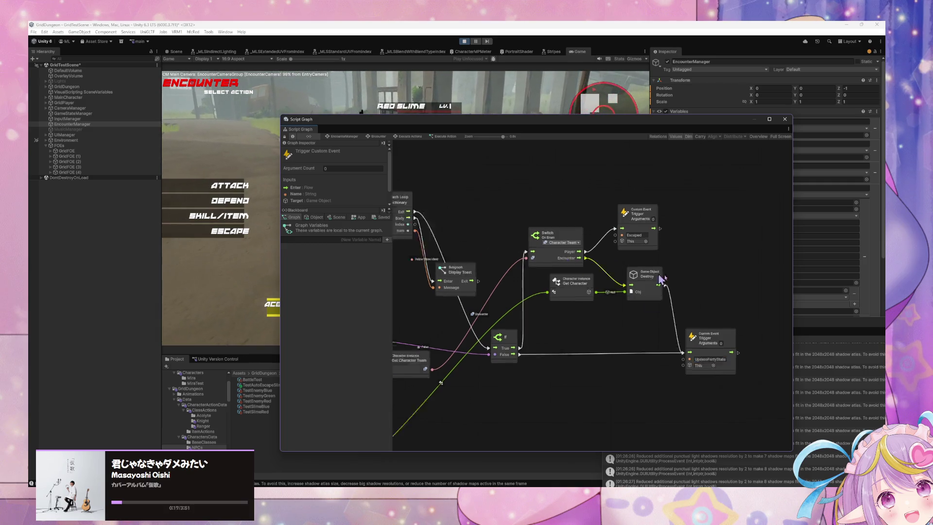
{"action": "scroll", "coordinate": [603, 273], "scroll_direction": "left", "scroll_amount": 10}
{"action": "scroll", "coordinate": [603, 273], "scroll_direction": "up", "scroll_amount": 3}
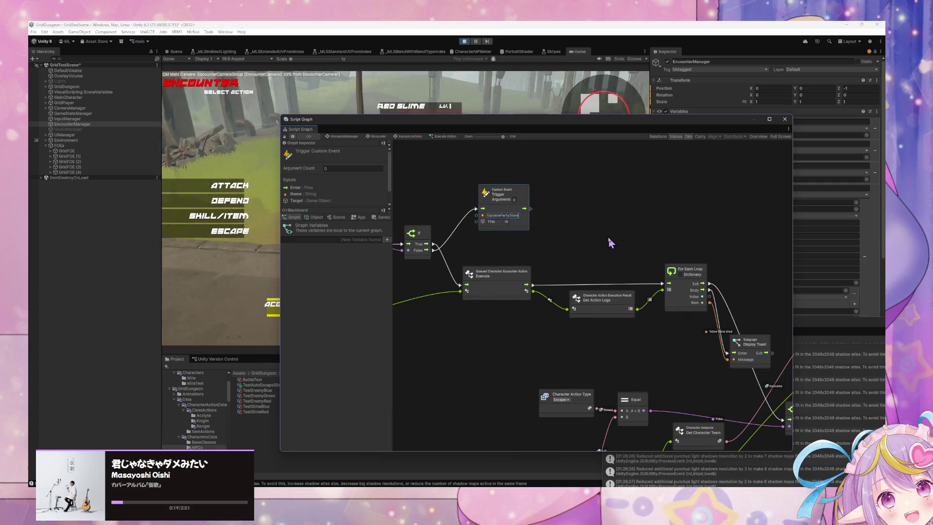
{"action": "scroll", "coordinate": [537, 238], "scroll_direction": "left", "scroll_amount": 4}
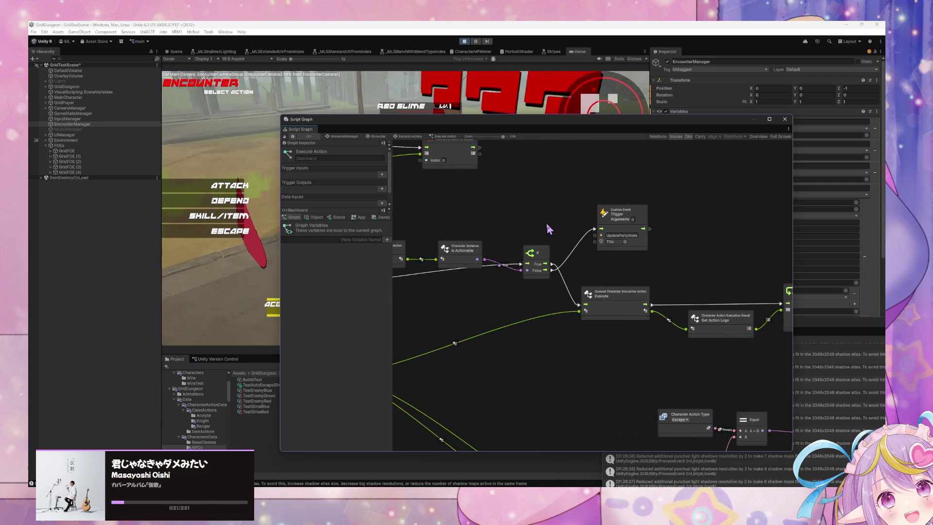
{"action": "scroll", "coordinate": [548, 229], "scroll_direction": "down", "scroll_amount": 5}
{"action": "scroll", "coordinate": [545, 229], "scroll_direction": "up", "scroll_amount": 3}
{"action": "scroll", "coordinate": [471, 245], "scroll_direction": "left", "scroll_amount": 3}
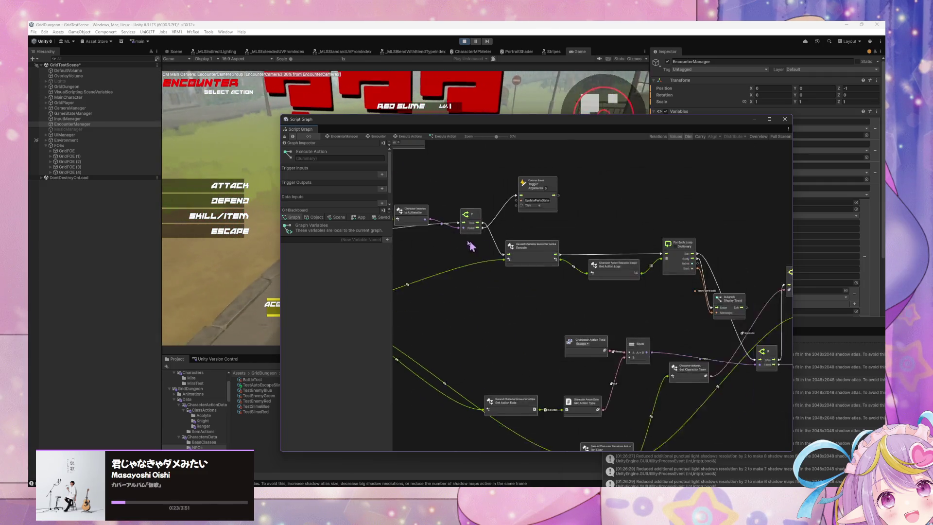
{"action": "scroll", "coordinate": [627, 257], "scroll_direction": "right", "scroll_amount": 3}
{"action": "scroll", "coordinate": [626, 258], "scroll_direction": "up", "scroll_amount": 2}
{"action": "scroll", "coordinate": [556, 236], "scroll_direction": "down", "scroll_amount": 3}
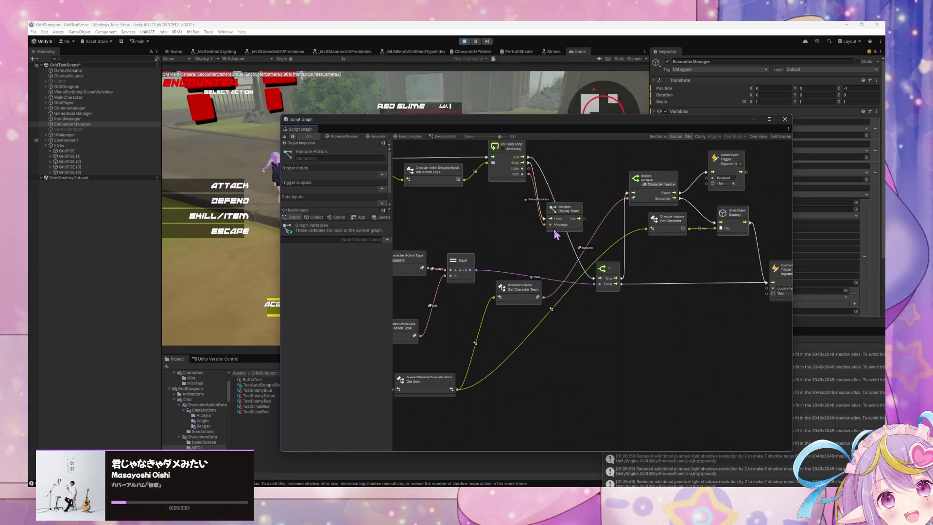
{"action": "scroll", "coordinate": [557, 235], "scroll_direction": "down", "scroll_amount": 2}
{"action": "scroll", "coordinate": [590, 252], "scroll_direction": "left", "scroll_amount": 5}
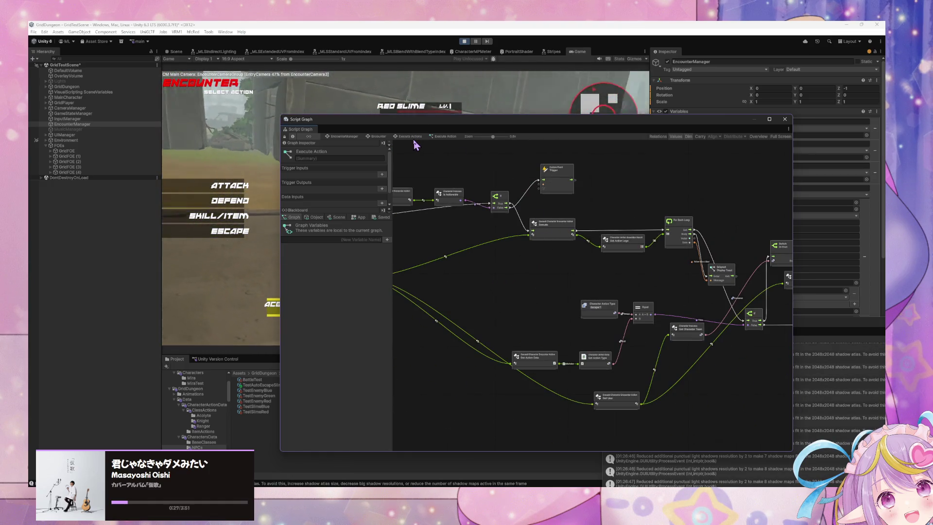
{"action": "left_click", "coordinate": [413, 137]}
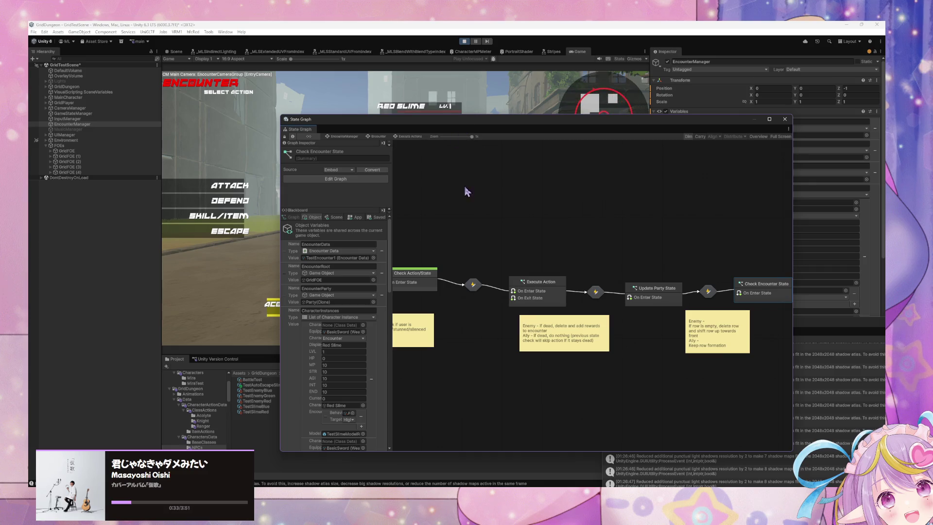
Bring Check Action/State into view, pick DEFEND for the Knight, and move the graph window aside
{"action": "mouse_move", "coordinate": [486, 204]}
{"action": "left_mouse_down"}
{"action": "mouse_move", "coordinate": [411, 194]}
{"action": "mouse_move", "coordinate": [575, 215]}
{"action": "mouse_move", "coordinate": [462, 194]}
{"action": "mouse_move", "coordinate": [602, 229]}
{"action": "left_mouse_up"}
{"action": "left_click", "coordinate": [501, 294]}
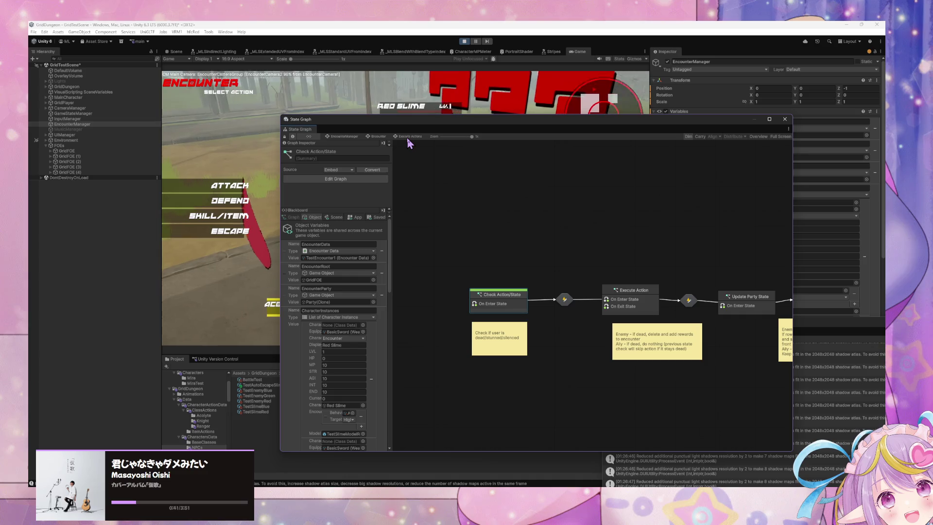
{"action": "left_click", "coordinate": [442, 72]}
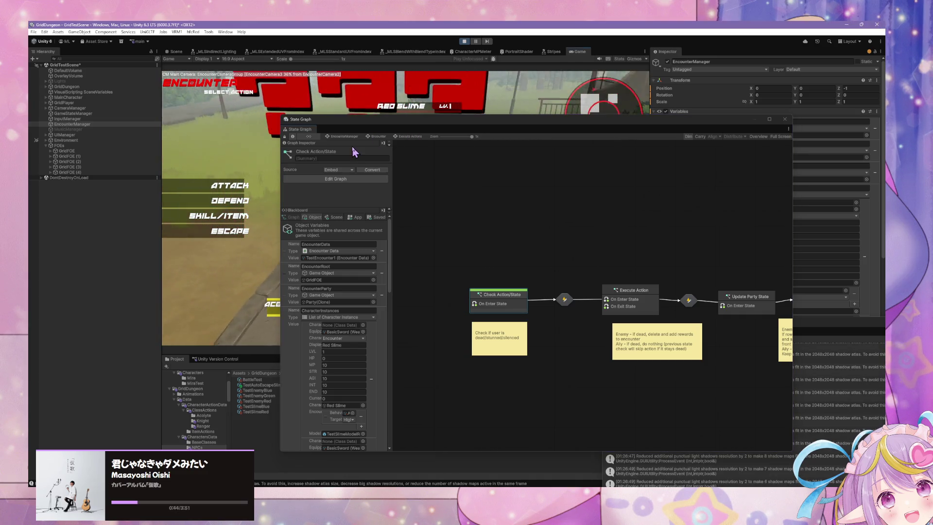
{"action": "left_click", "coordinate": [235, 197]}
{"action": "mouse_move", "coordinate": [423, 122]}
{"action": "left_mouse_down"}
{"action": "mouse_move", "coordinate": [532, 118]}
{"action": "mouse_move", "coordinate": [470, 203]}
{"action": "mouse_move", "coordinate": [415, 240]}
{"action": "left_mouse_up"}
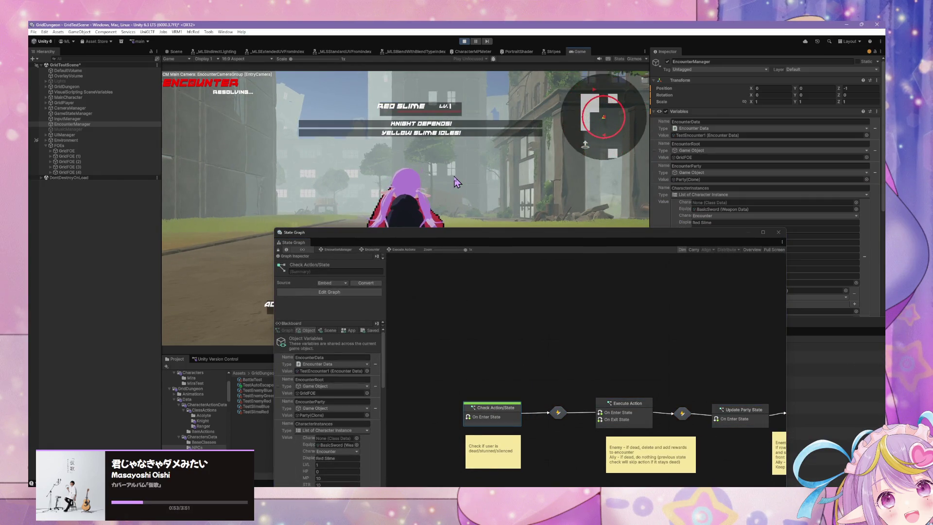
Open the Check Encounter State script graph and reposition its Graph and Object Get Variable nodes
{"action": "left_click_drag", "start_coordinate": [627, 294], "coordinate": [491, 272]}
{"action": "double_click", "coordinate": [728, 387]}
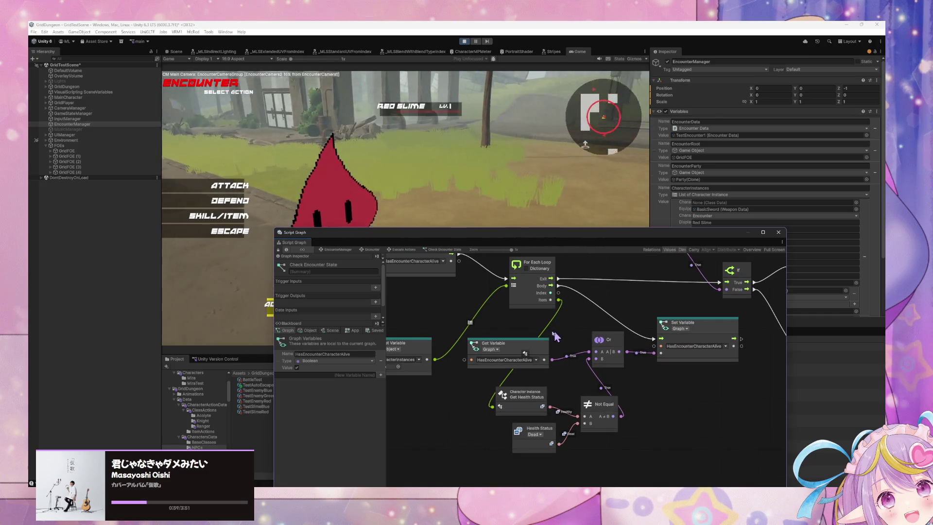
{"action": "scroll", "coordinate": [550, 336], "scroll_direction": "up", "scroll_amount": 1}
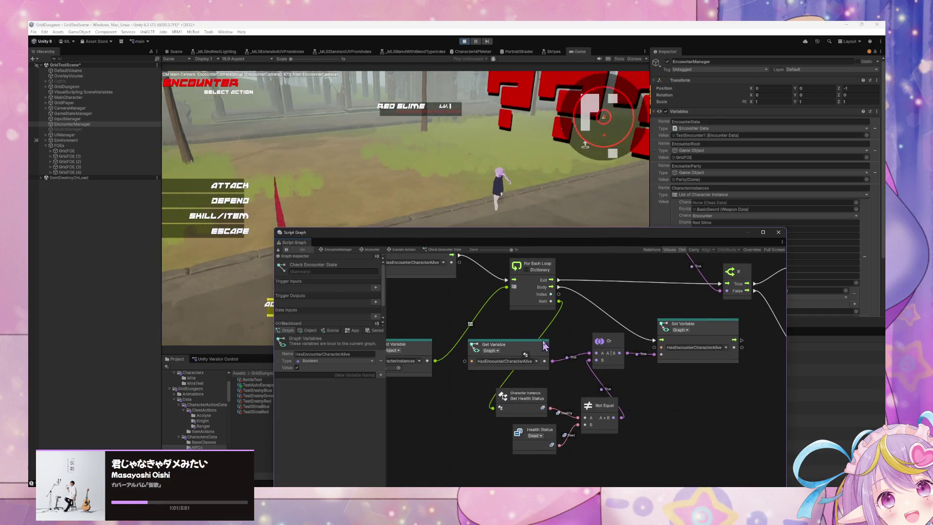
{"action": "left_click_drag", "start_coordinate": [550, 335], "coordinate": [639, 337]}
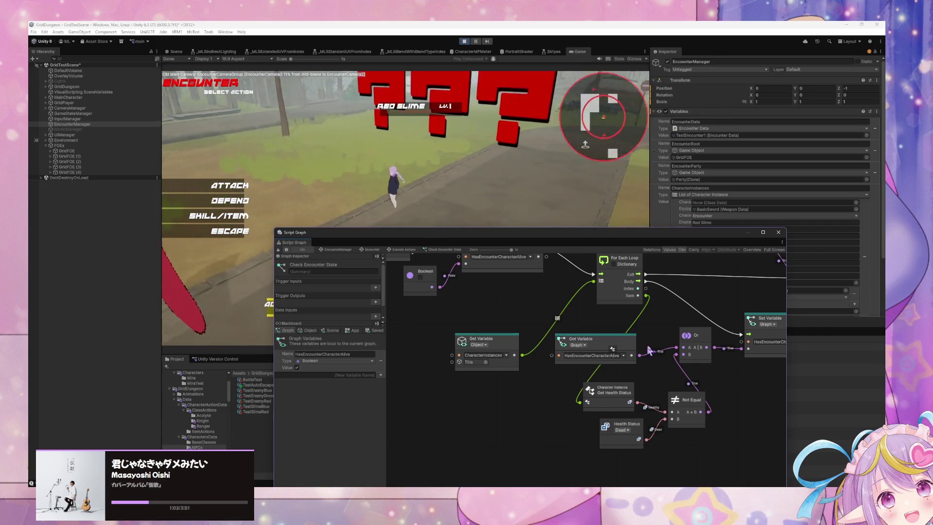
{"action": "left_click_drag", "start_coordinate": [631, 351], "coordinate": [615, 356]}
{"action": "left_click_drag", "start_coordinate": [481, 339], "coordinate": [474, 332]}
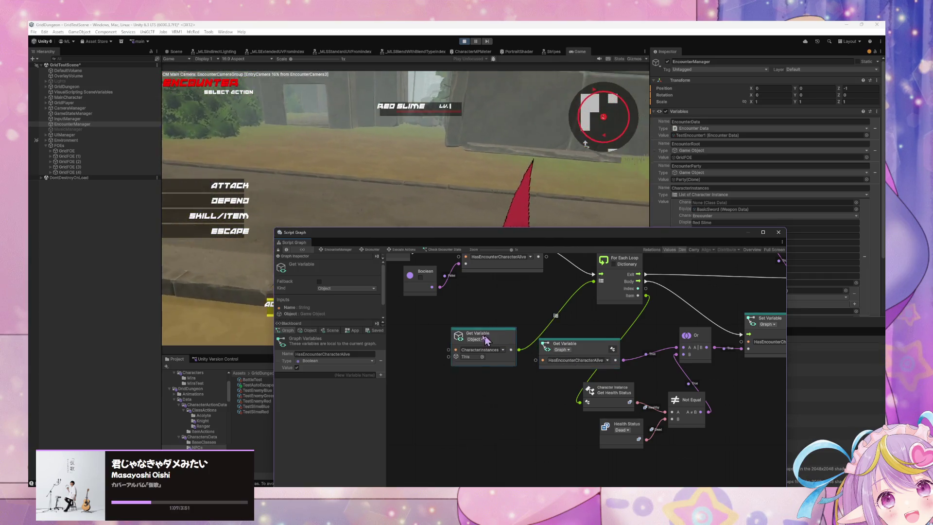
Switch the Blackboard to Object variables and scroll through CharacterInstances
{"action": "left_click", "coordinate": [312, 331]}
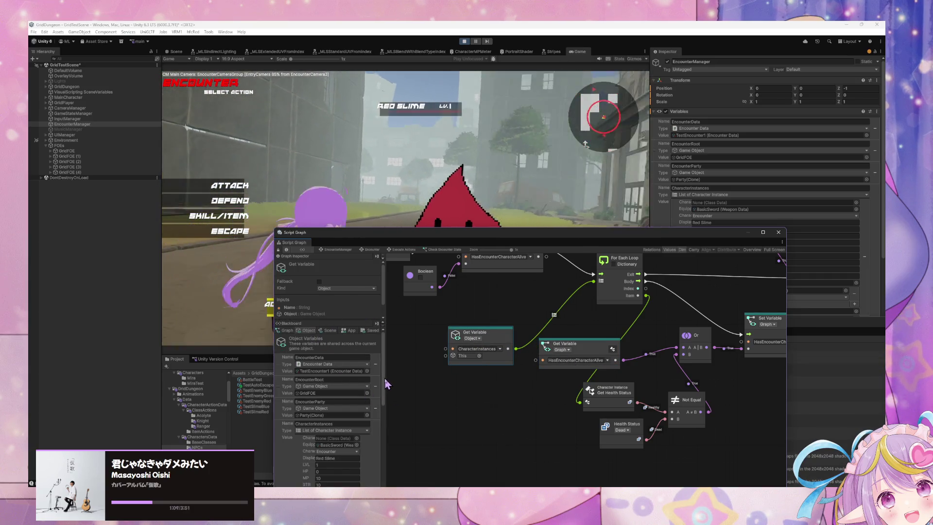
{"action": "scroll", "coordinate": [384, 410], "scroll_direction": "down", "scroll_amount": 8}
{"action": "scroll", "coordinate": [384, 467], "scroll_direction": "down", "scroll_amount": 3}
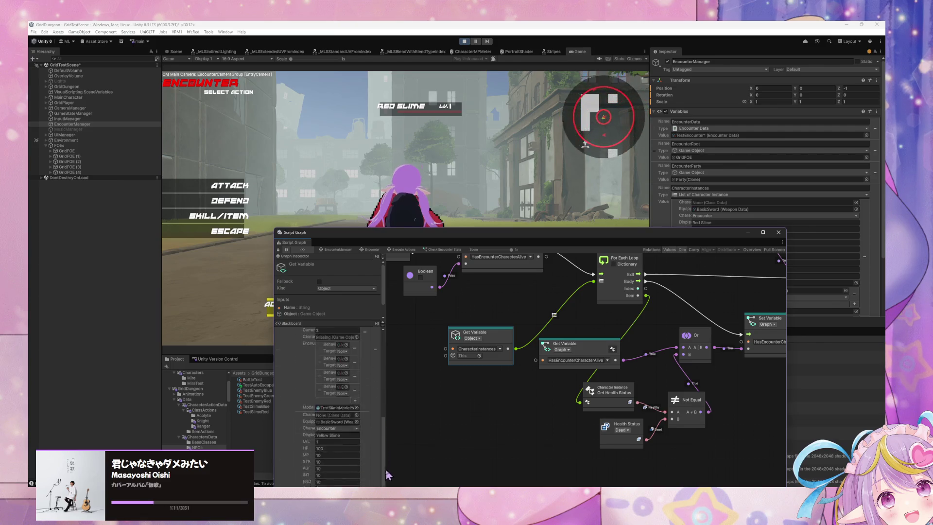
{"action": "scroll", "coordinate": [384, 481], "scroll_direction": "up", "scroll_amount": 1}
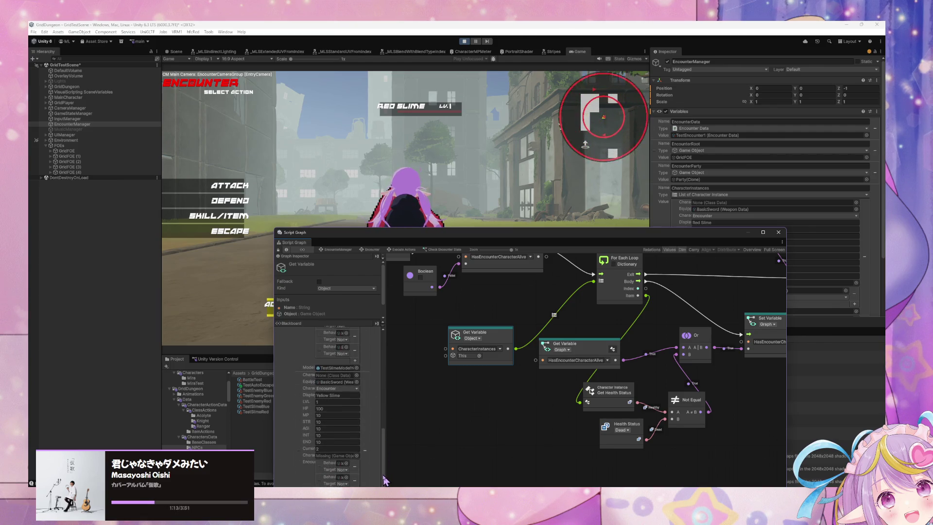
{"action": "scroll", "coordinate": [383, 466], "scroll_direction": "up", "scroll_amount": 5}
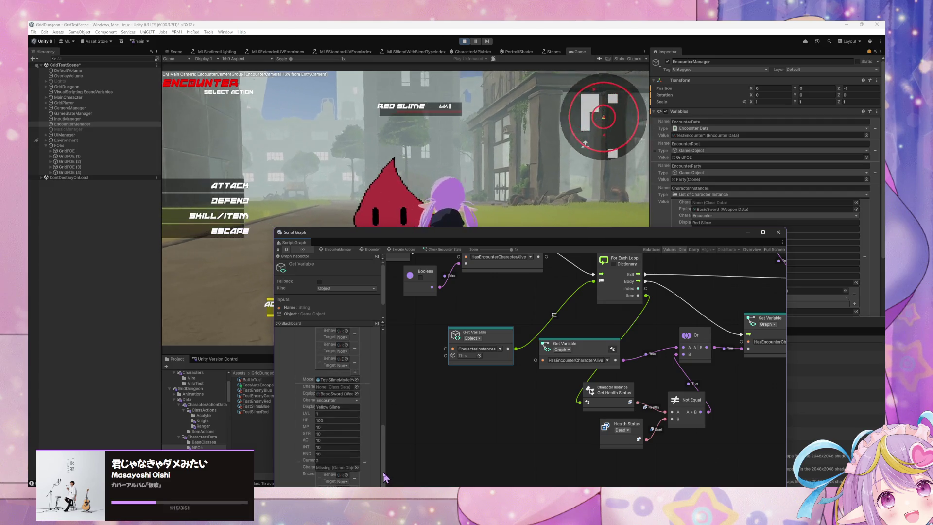
{"action": "scroll", "coordinate": [381, 444], "scroll_direction": "down", "scroll_amount": 2}
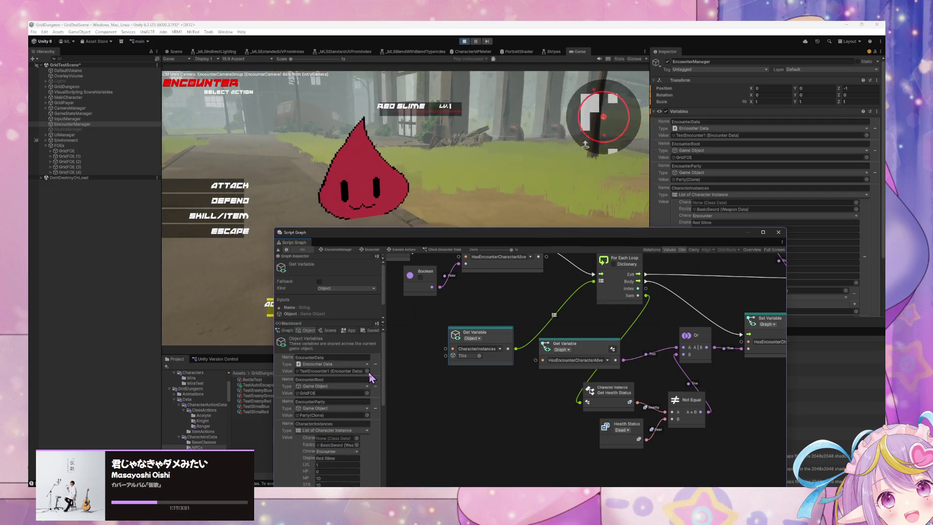
{"action": "left_click_drag", "start_coordinate": [382, 442], "coordinate": [380, 427]}
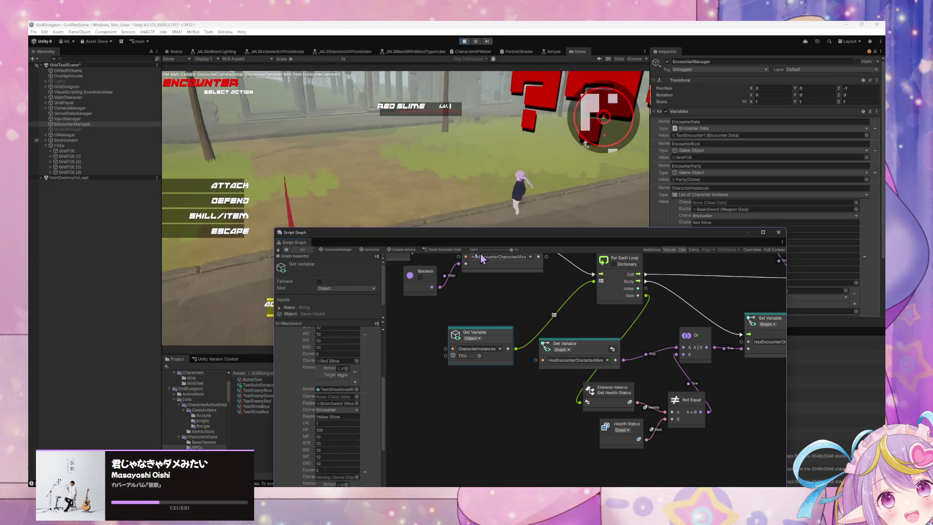
Open the Execute Action script graph and space out the Destroy and UpdatePartyState trigger nodes
{"action": "left_click", "coordinate": [397, 250]}
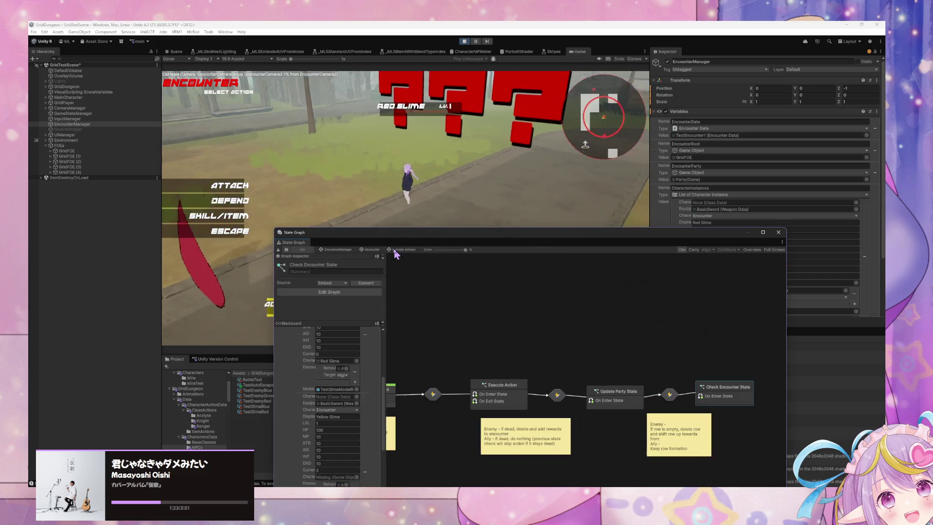
{"action": "double_click", "coordinate": [494, 403]}
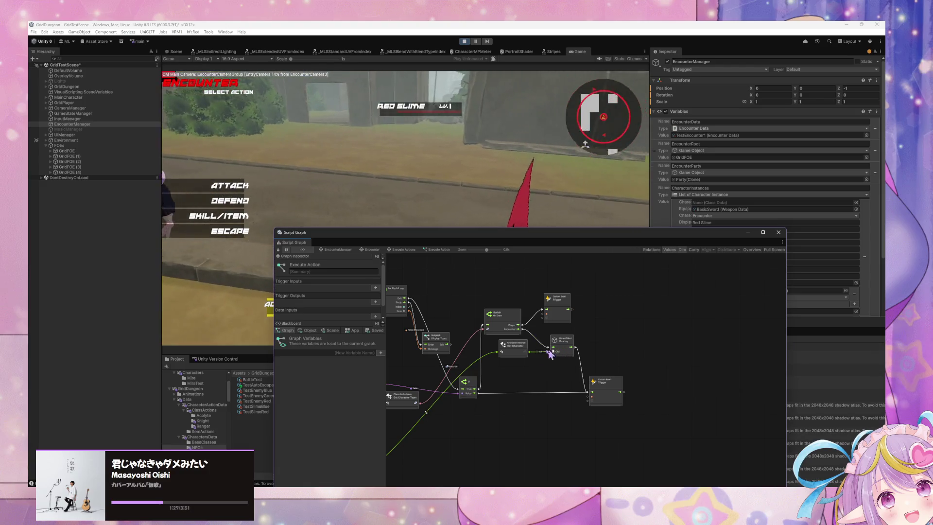
{"action": "scroll", "coordinate": [503, 370], "scroll_direction": "up", "scroll_amount": 4}
{"action": "mouse_move", "coordinate": [506, 367]}
{"action": "left_mouse_down"}
{"action": "mouse_move", "coordinate": [574, 345]}
{"action": "mouse_move", "coordinate": [483, 369]}
{"action": "mouse_move", "coordinate": [567, 410]}
{"action": "left_mouse_up"}
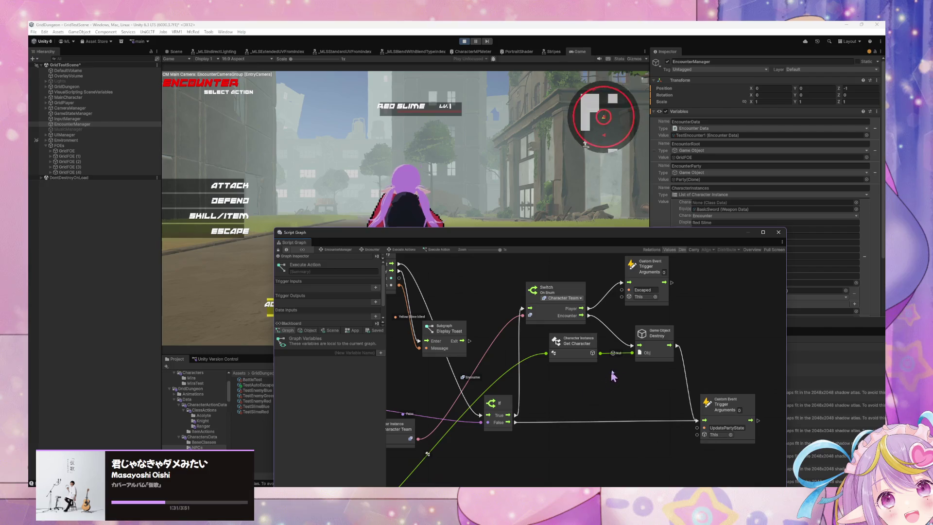
{"action": "left_click", "coordinate": [571, 362]}
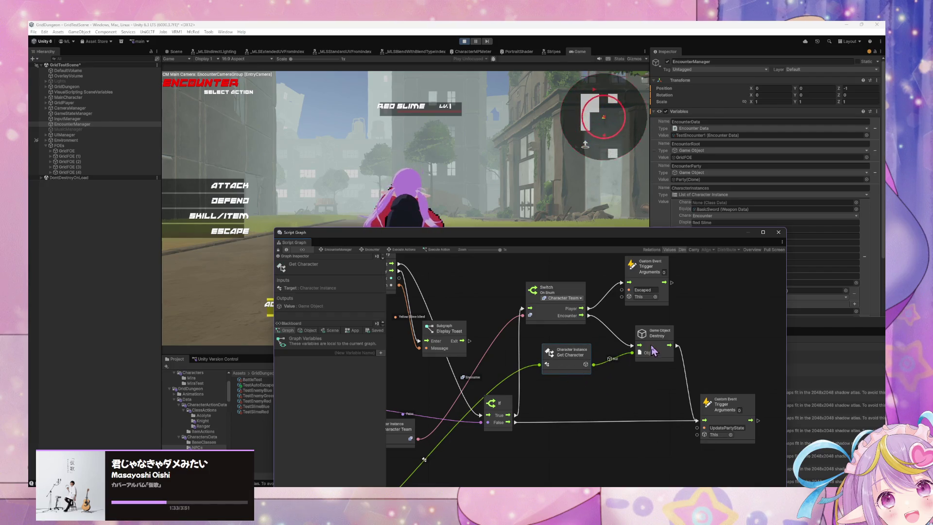
{"action": "left_click_drag", "start_coordinate": [653, 350], "coordinate": [652, 360]}
{"action": "left_click_drag", "start_coordinate": [719, 395], "coordinate": [740, 396]}
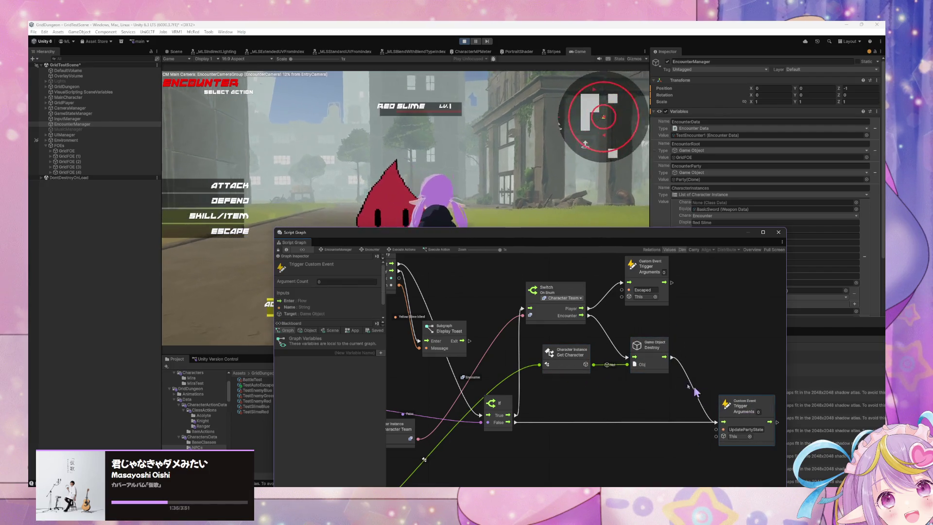
Duplicate the Destroy node and chain the copy between the first Destroy and the trigger
{"action": "left_click", "coordinate": [648, 361]}
{"action": "key", "text": "ctrl+d"}
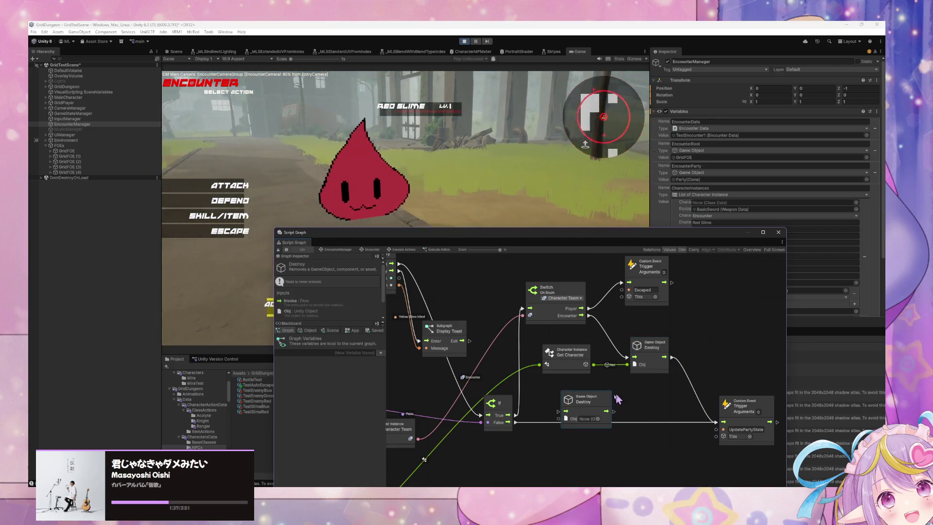
{"action": "left_click_drag", "start_coordinate": [607, 403], "coordinate": [720, 344]}
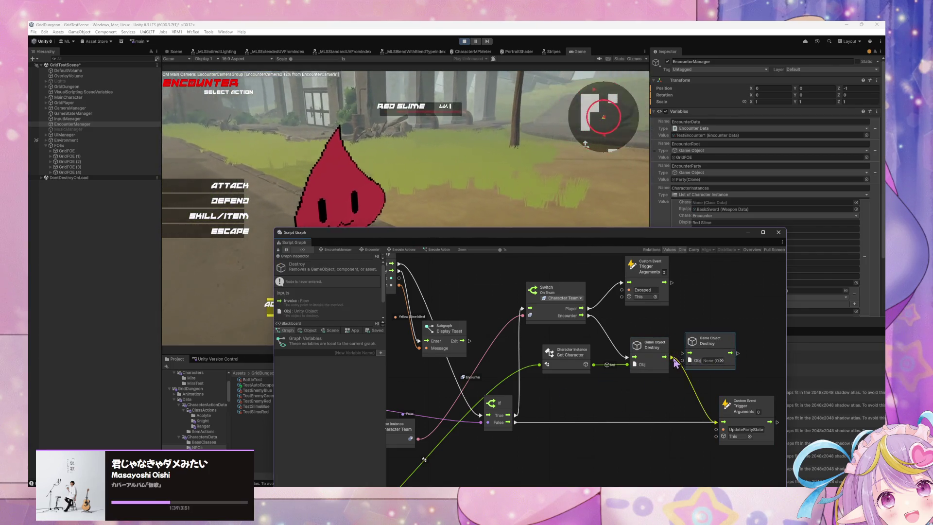
{"action": "mouse_move", "coordinate": [665, 357]}
{"action": "left_mouse_down"}
{"action": "mouse_move", "coordinate": [690, 354]}
{"action": "mouse_move", "coordinate": [724, 422]}
{"action": "left_mouse_up"}
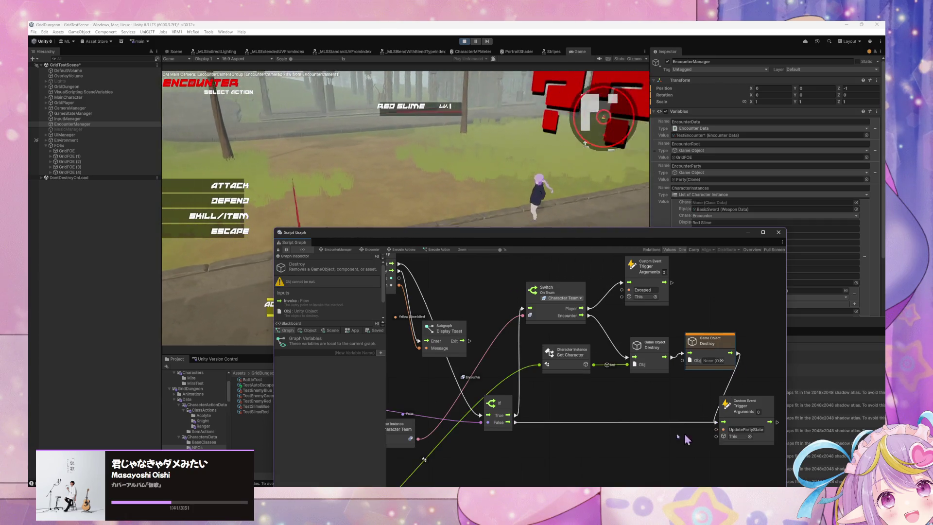
{"action": "scroll", "coordinate": [641, 375], "scroll_direction": "down", "scroll_amount": 3}
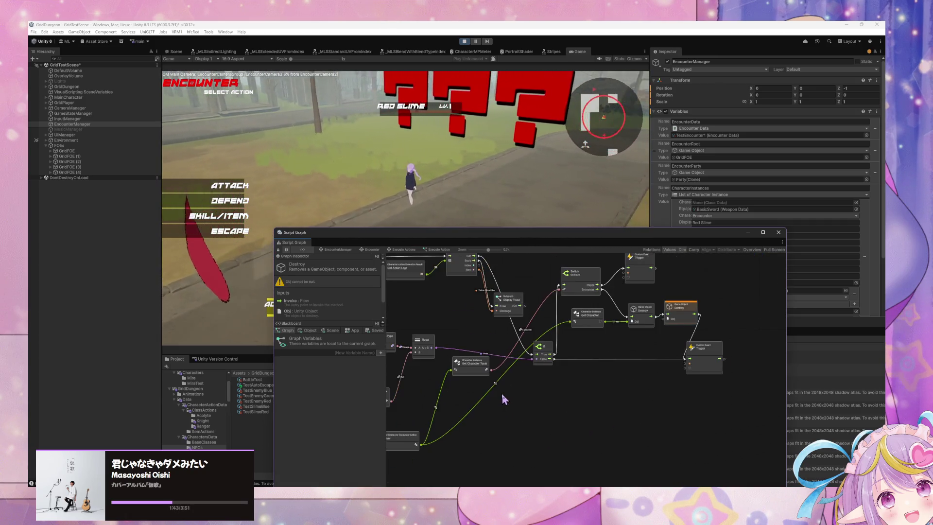
{"action": "left_click_drag", "start_coordinate": [421, 444], "coordinate": [667, 320]}
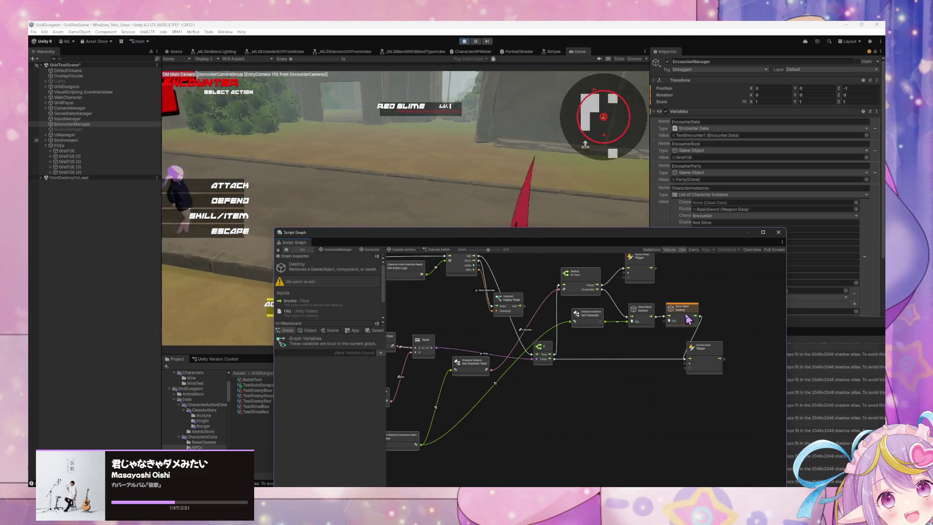
Try a Game Object Destroy node wired to Get User, then delete it
{"action": "scroll", "coordinate": [529, 395], "scroll_direction": "up", "scroll_amount": 3}
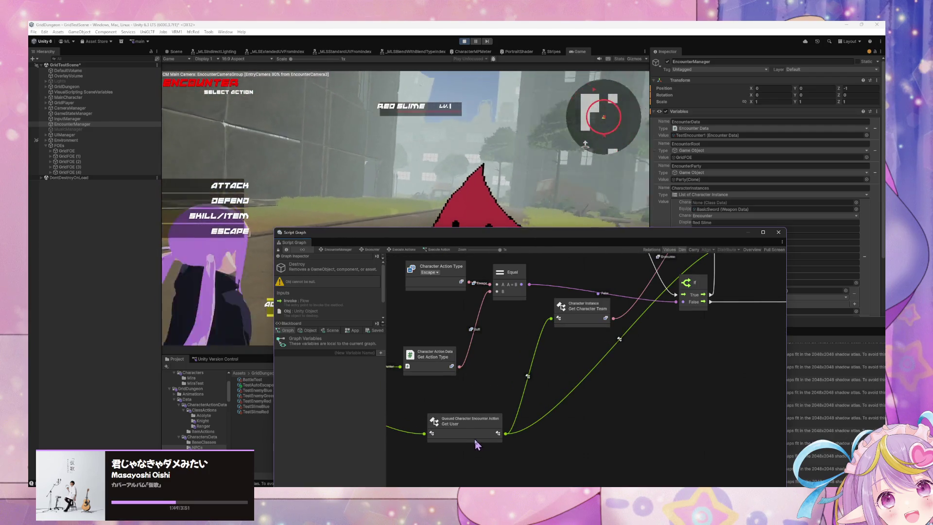
{"action": "right_click", "coordinate": [649, 361]}
{"action": "left_click", "coordinate": [666, 366]}
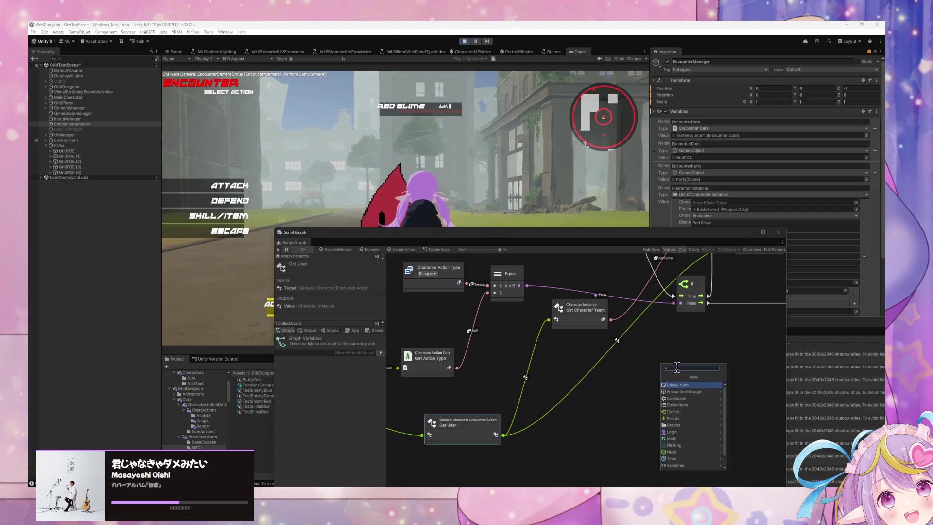
{"action": "key", "text": "BackSpace"}
{"action": "key", "text": "BackSpace"}
{"action": "key", "text": "BackSpace"}
{"action": "type", "text": "object destroy"}
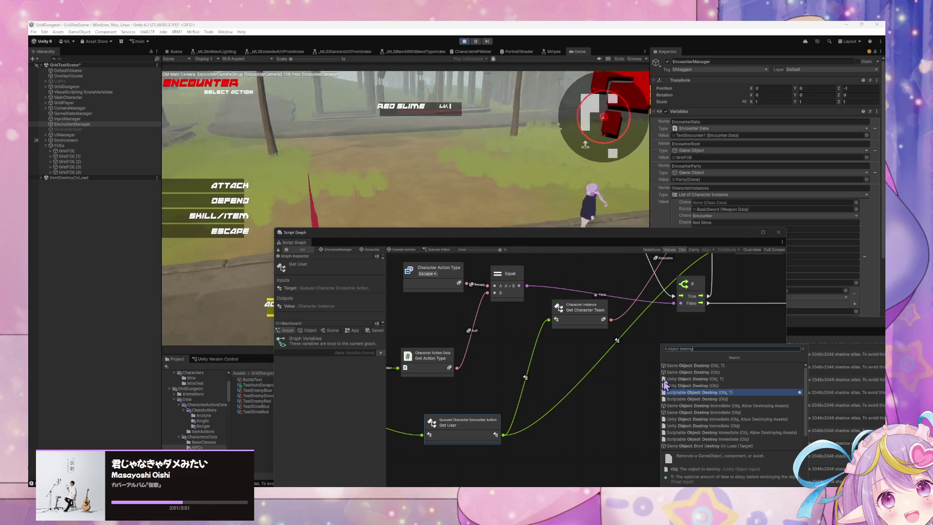
{"action": "left_click", "coordinate": [691, 371]}
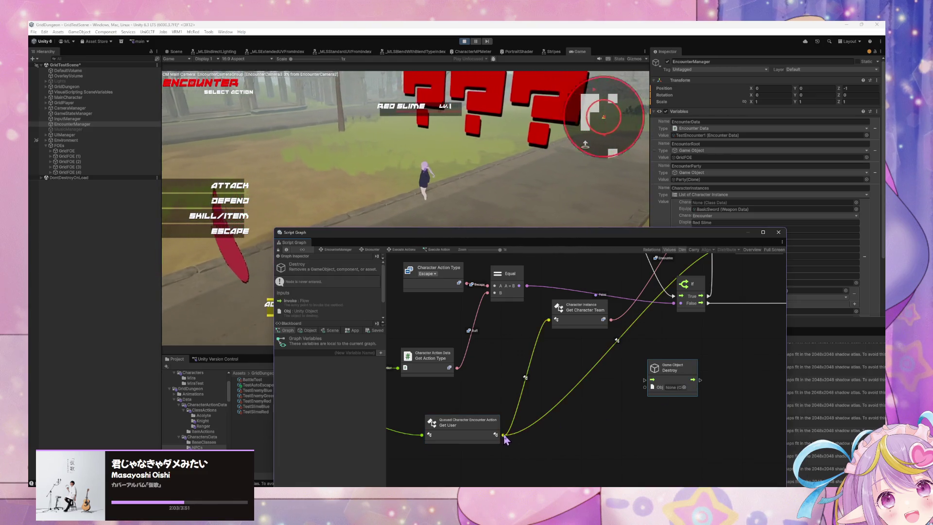
{"action": "mouse_move", "coordinate": [503, 435]}
{"action": "left_mouse_down"}
{"action": "mouse_move", "coordinate": [650, 382]}
{"action": "mouse_move", "coordinate": [648, 391]}
{"action": "left_mouse_up"}
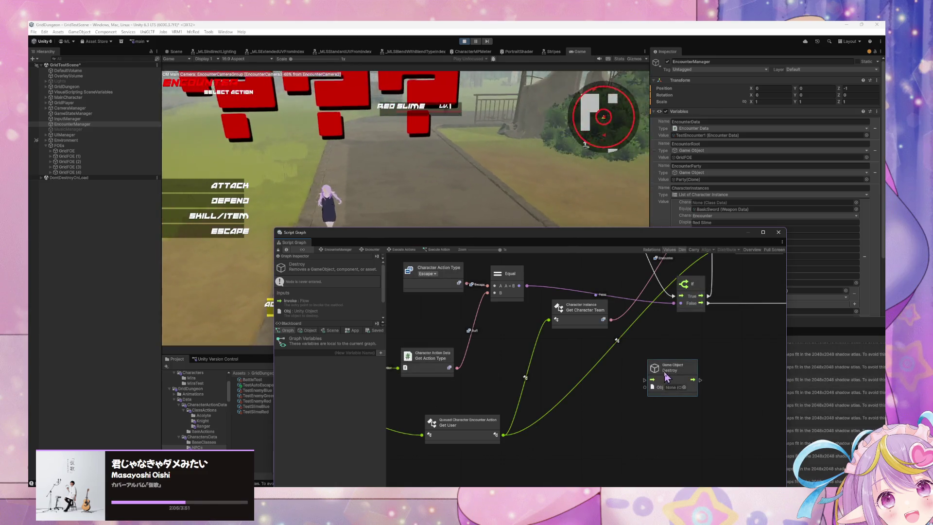
{"action": "key", "text": "Delete"}
Try a Unity Object Destroy node found with 'object destroy', then delete it
{"action": "right_click", "coordinate": [650, 384]}
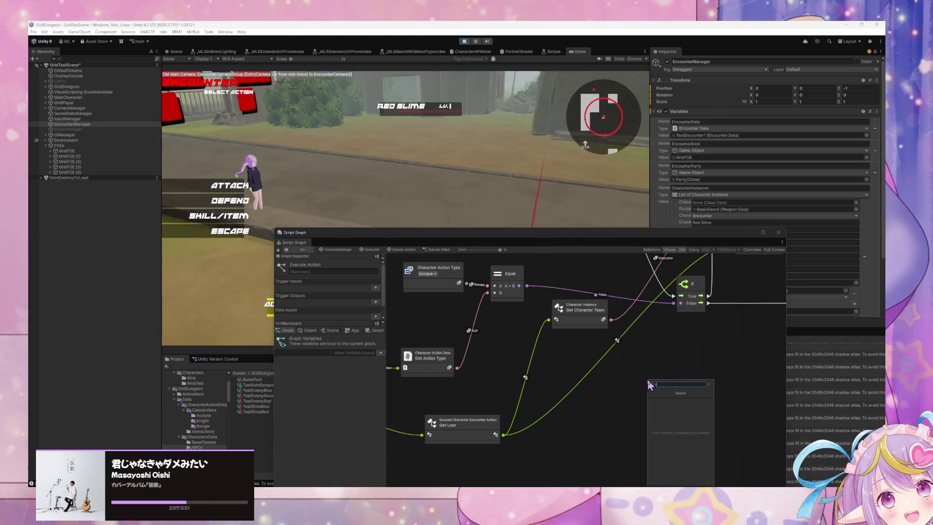
{"action": "type", "text": "object destr"}
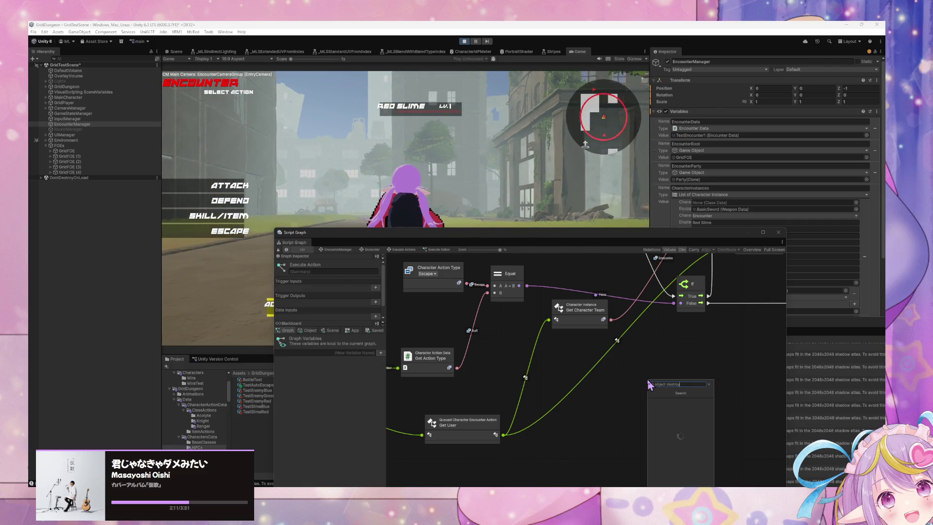
{"action": "type", "text": "oy"}
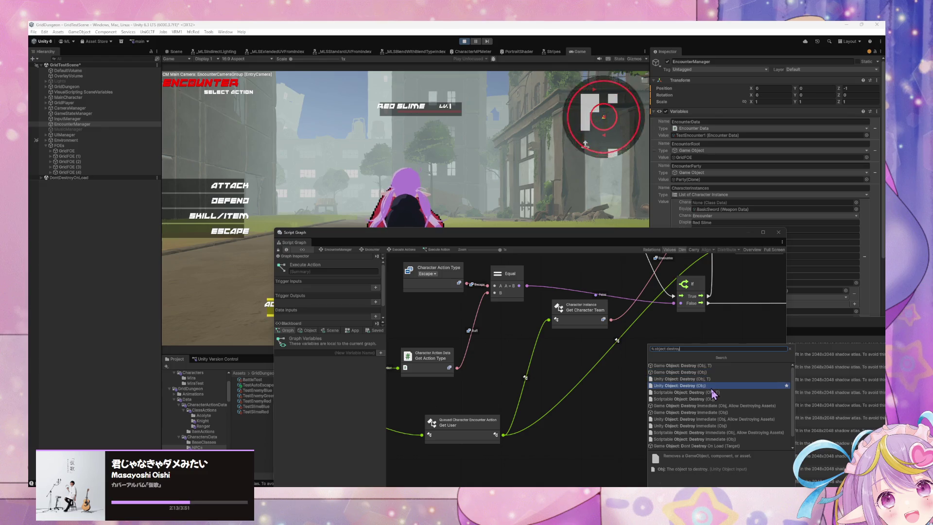
{"action": "left_click", "coordinate": [712, 388]}
{"action": "left_click_drag", "start_coordinate": [508, 432], "coordinate": [572, 430]}
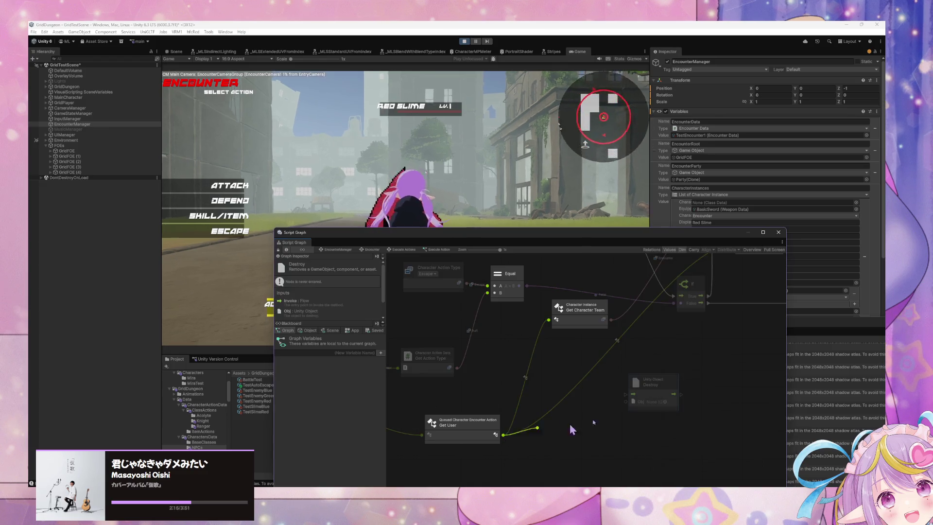
{"action": "left_click_drag", "start_coordinate": [629, 410], "coordinate": [628, 408]}
{"action": "key", "text": "Escape"}
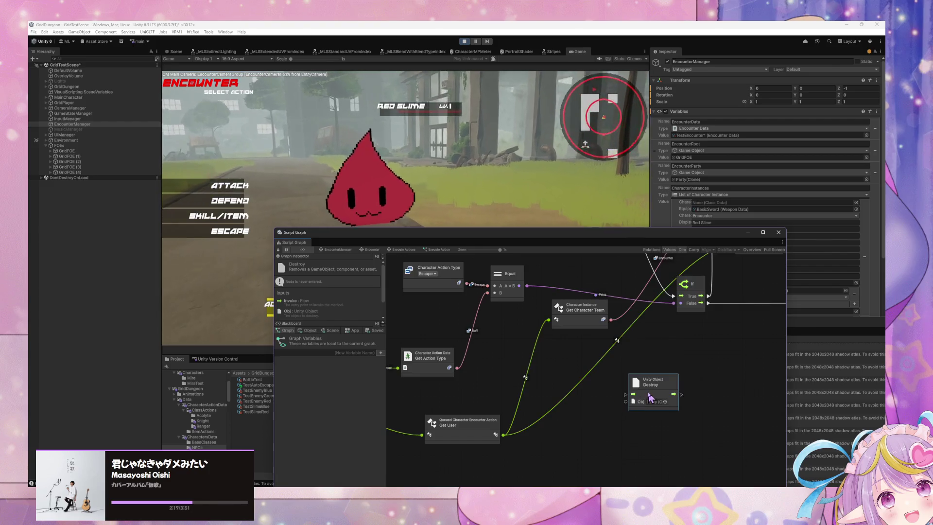
{"action": "key", "text": "Delete"}
Try a Scriptable Object Destroy node, cancel its wiring, and delete it
{"action": "right_click", "coordinate": [645, 397]}
{"action": "left_click", "coordinate": [649, 394]}
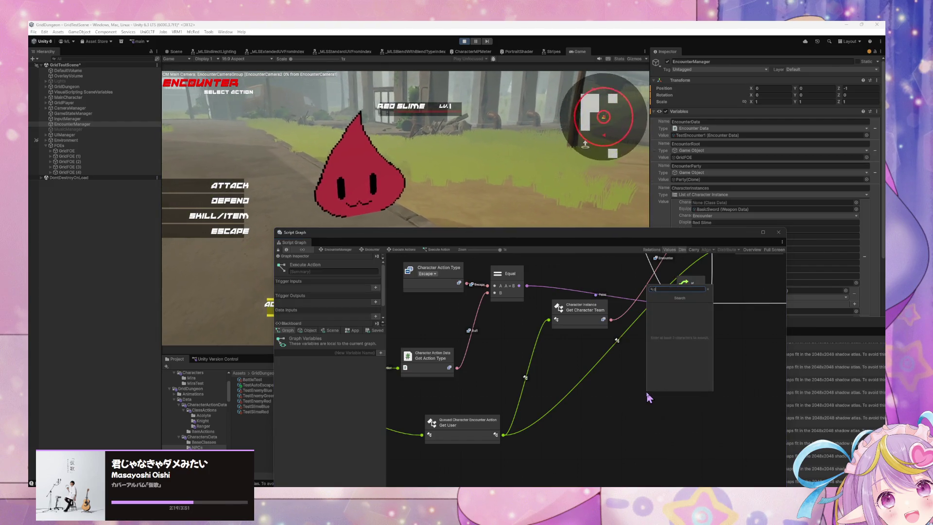
{"action": "type", "text": "object destroy"}
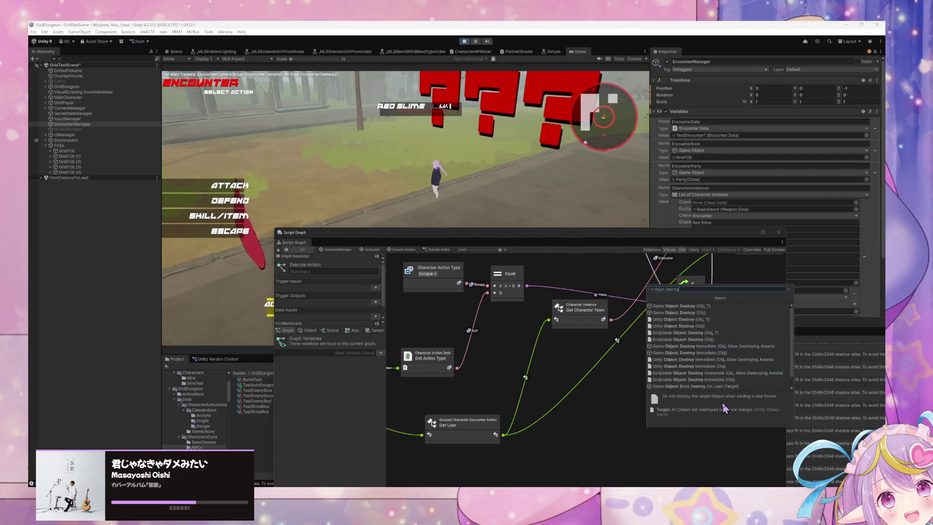
{"action": "left_click", "coordinate": [728, 339]}
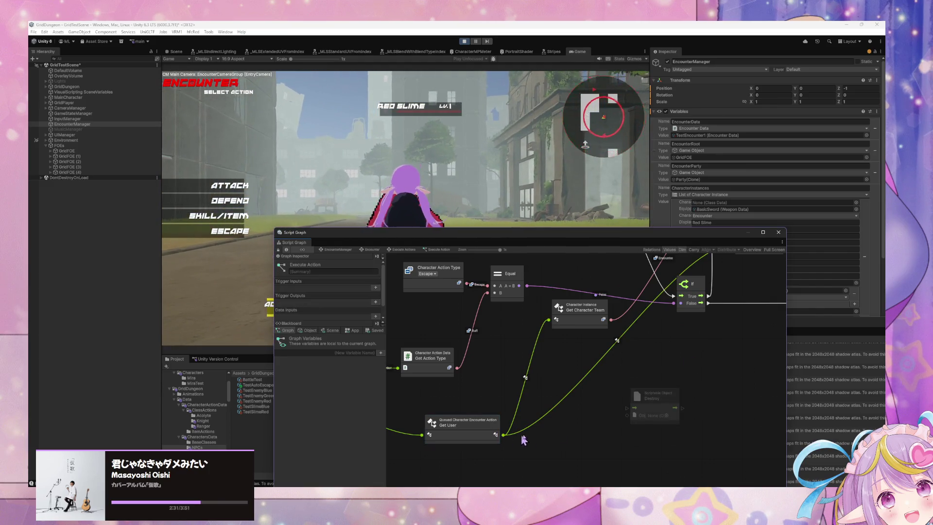
{"action": "left_click_drag", "start_coordinate": [628, 417], "coordinate": [505, 435]}
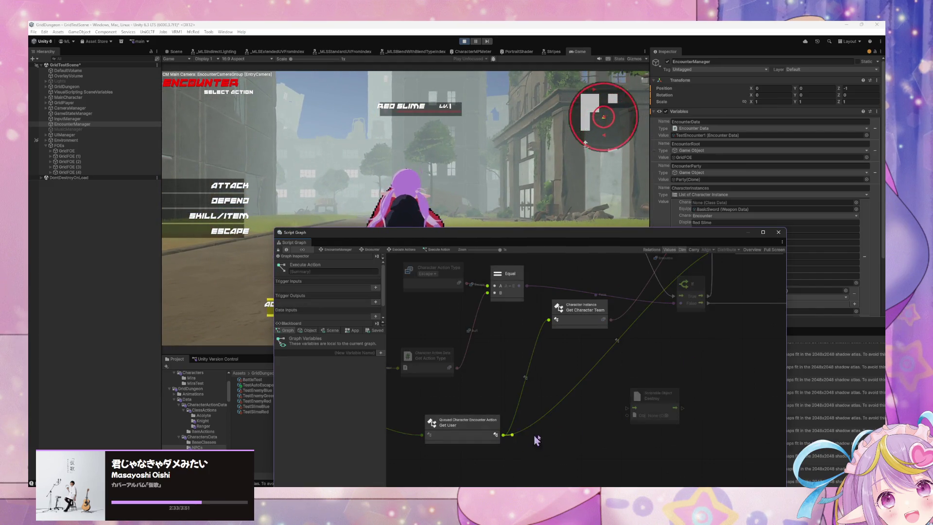
{"action": "left_click", "coordinate": [652, 407]}
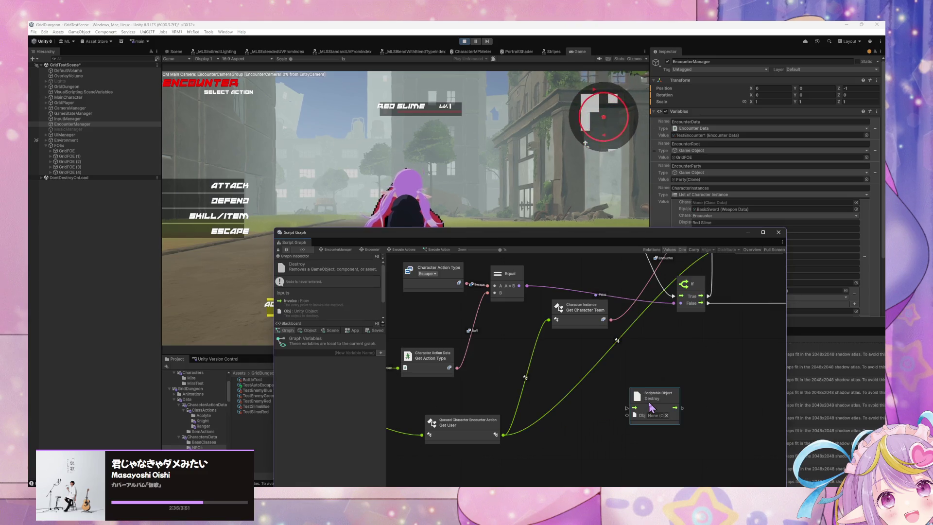
{"action": "key", "text": "Delete"}
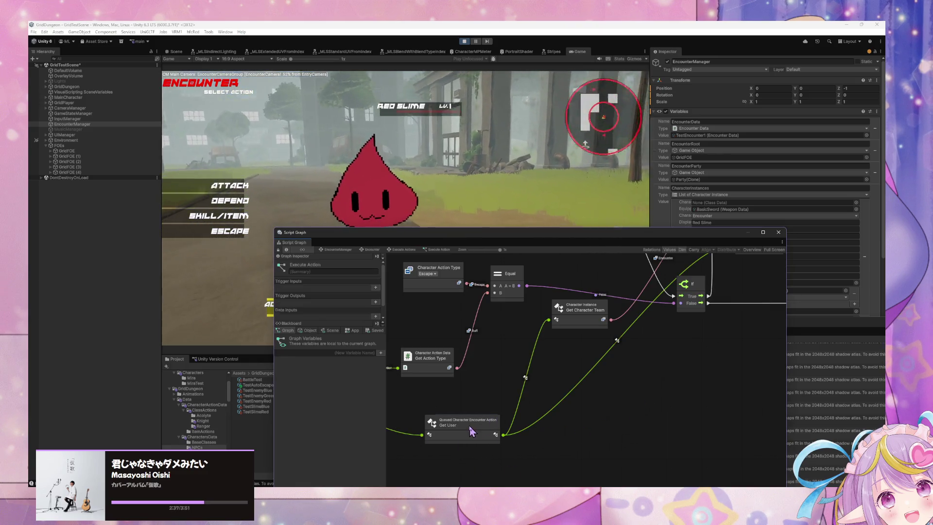
Select Get User and view the Object variables in the Blackboard
{"action": "left_click", "coordinate": [469, 427]}
{"action": "left_click", "coordinate": [310, 331]}
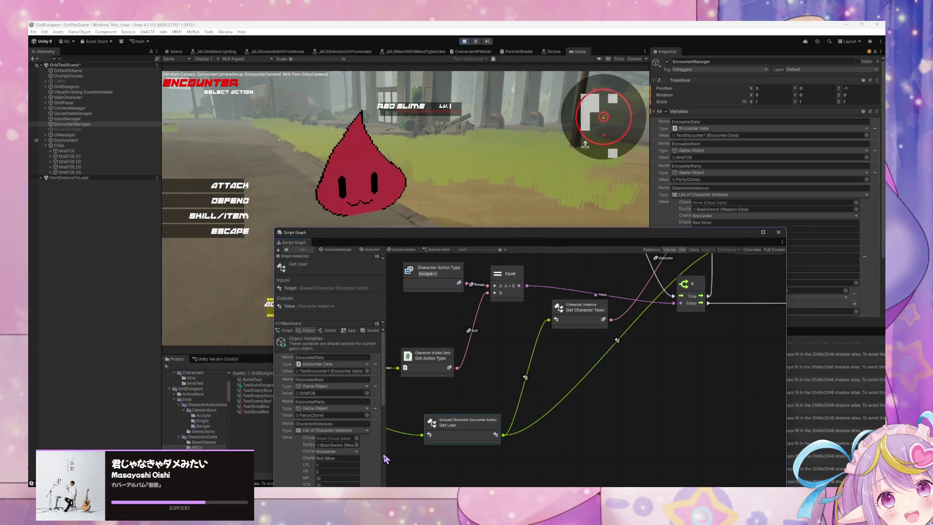
{"action": "mouse_move", "coordinate": [386, 400]}
{"action": "left_mouse_down"}
{"action": "mouse_move", "coordinate": [380, 485]}
{"action": "mouse_move", "coordinate": [387, 447]}
{"action": "left_mouse_up"}
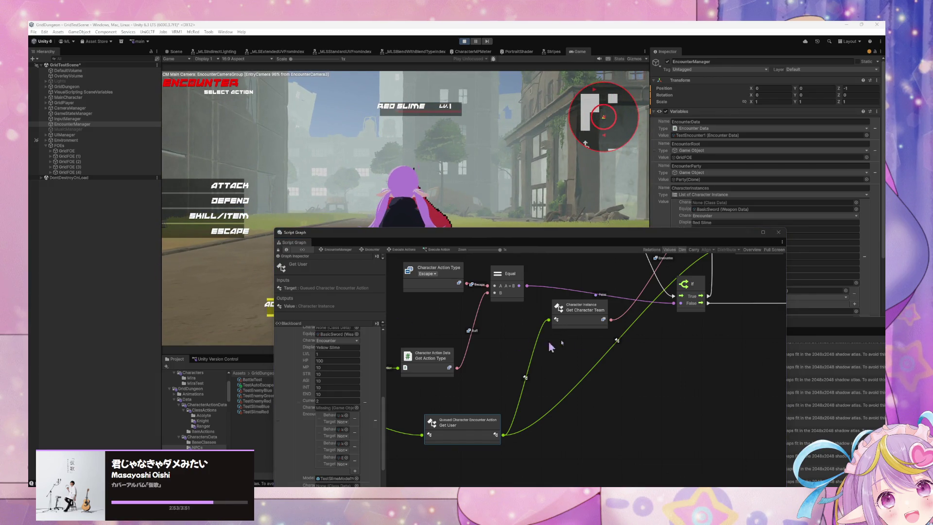
Delete the extra Game Object Destroy node, keeping the one fed by Get Character
{"action": "scroll", "coordinate": [602, 416], "scroll_direction": "right", "scroll_amount": 2}
{"action": "scroll", "coordinate": [641, 380], "scroll_direction": "right", "scroll_amount": 5}
{"action": "scroll", "coordinate": [558, 406], "scroll_direction": "up", "scroll_amount": 2}
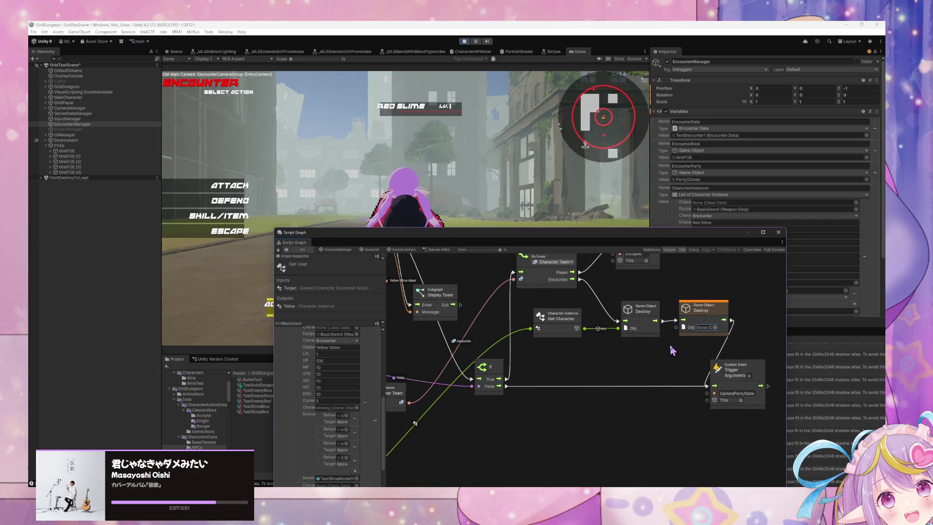
{"action": "key", "text": "Delete"}
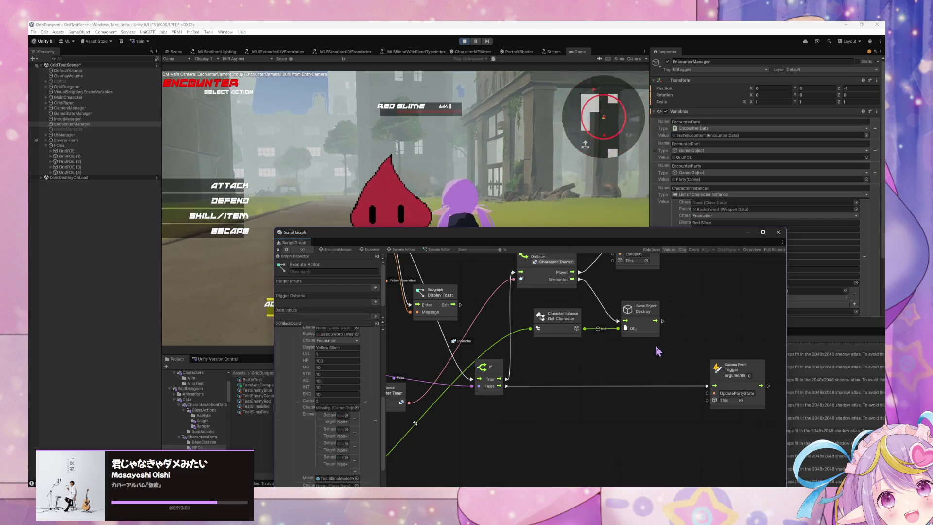
{"action": "scroll", "coordinate": [687, 320], "scroll_direction": "left", "scroll_amount": 5}
{"action": "scroll", "coordinate": [687, 320], "scroll_direction": "down", "scroll_amount": 2}
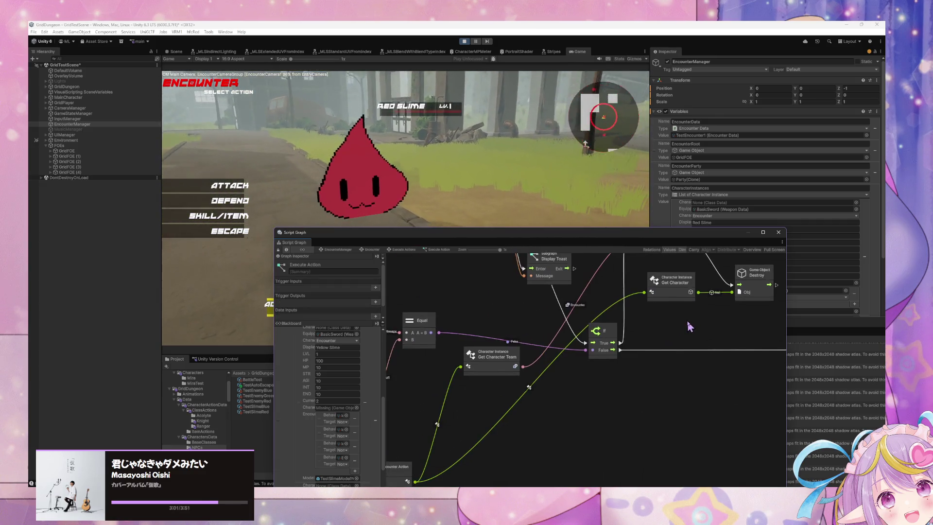
{"action": "scroll", "coordinate": [624, 356], "scroll_direction": "left", "scroll_amount": 3}
{"action": "scroll", "coordinate": [634, 328], "scroll_direction": "down", "scroll_amount": 3}
{"action": "scroll", "coordinate": [580, 351], "scroll_direction": "right", "scroll_amount": 6}
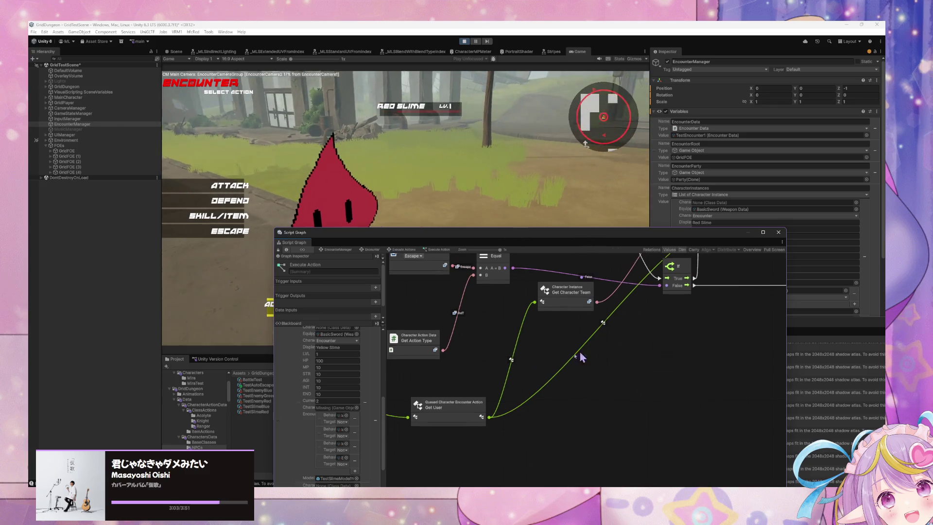
{"action": "scroll", "coordinate": [623, 358], "scroll_direction": "up", "scroll_amount": 4}
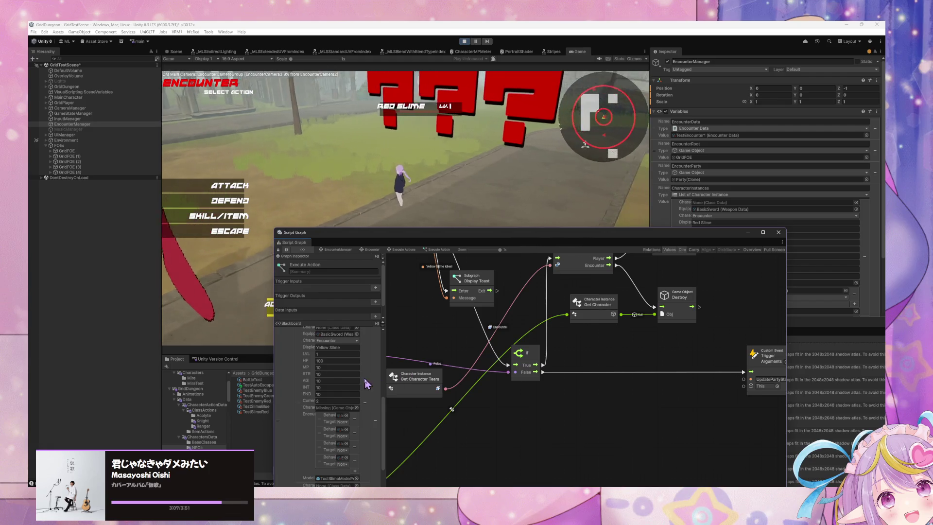
{"action": "scroll", "coordinate": [341, 373], "scroll_direction": "up", "scroll_amount": 5}
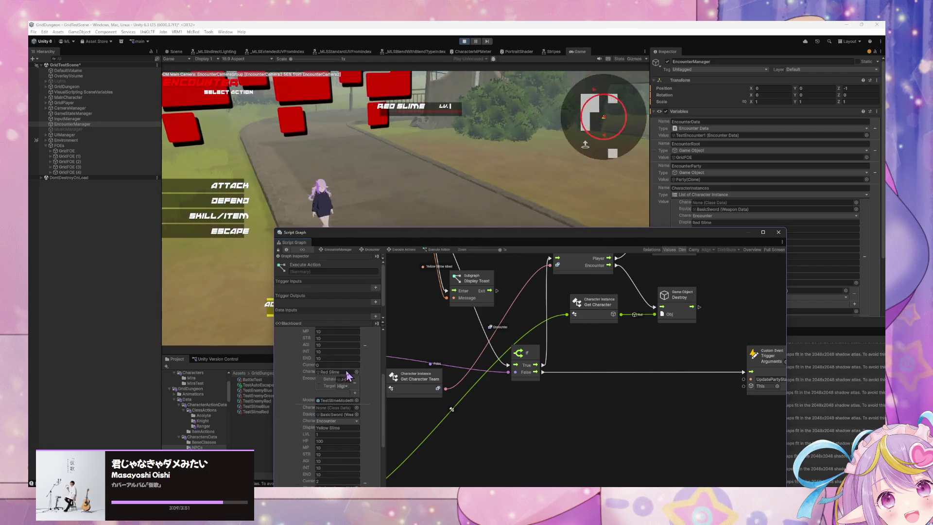
{"action": "scroll", "coordinate": [349, 373], "scroll_direction": "up", "scroll_amount": 4}
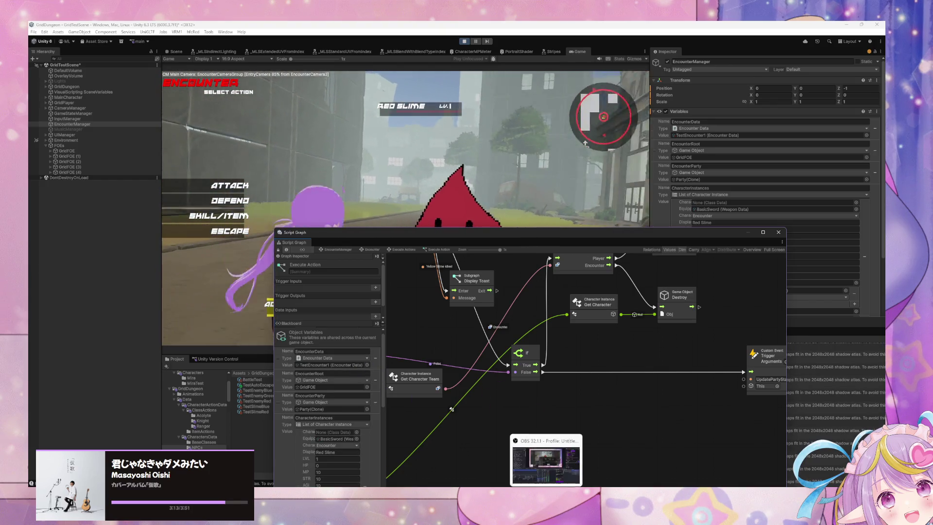
{"action": "left_click", "coordinate": [516, 485]}
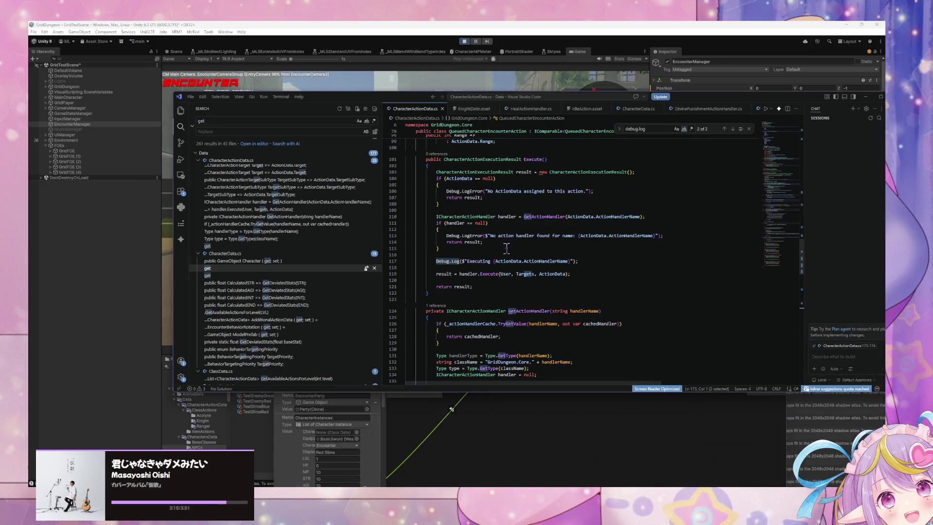
{"action": "left_click", "coordinate": [544, 434]}
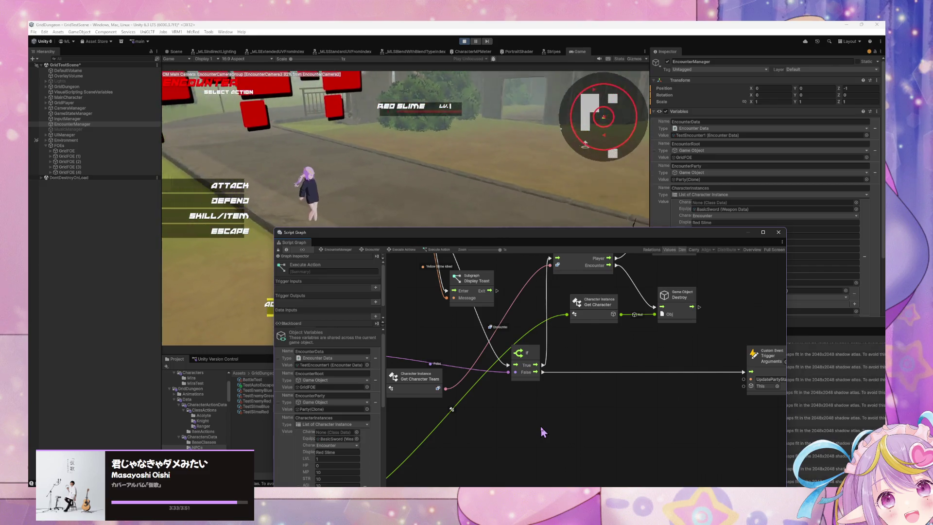
{"action": "scroll", "coordinate": [350, 428], "scroll_direction": "down", "scroll_amount": 10}
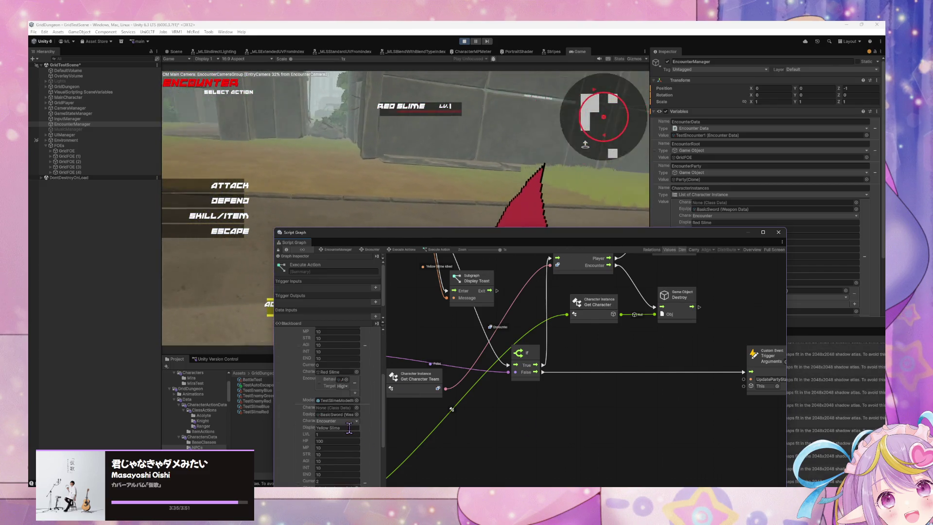
{"action": "scroll", "coordinate": [349, 427], "scroll_direction": "down", "scroll_amount": 5}
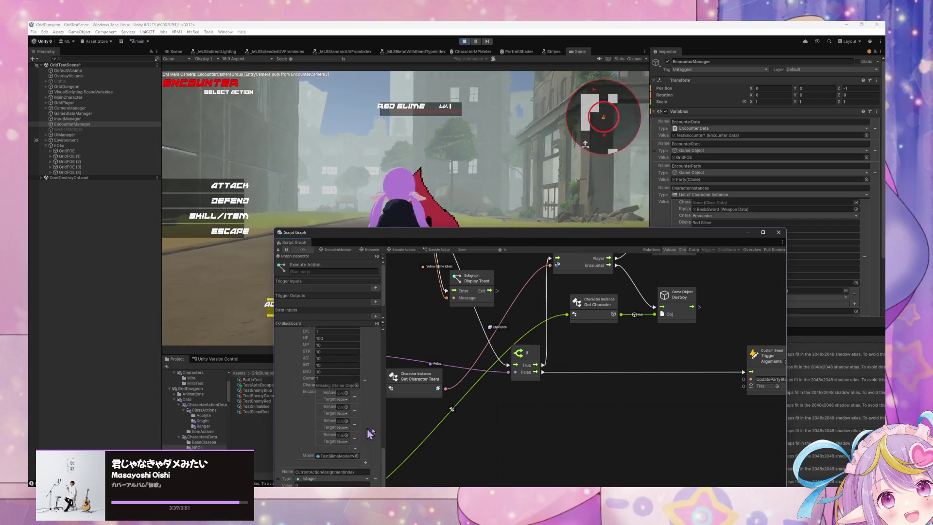
{"action": "left_click_drag", "start_coordinate": [538, 426], "coordinate": [564, 411]}
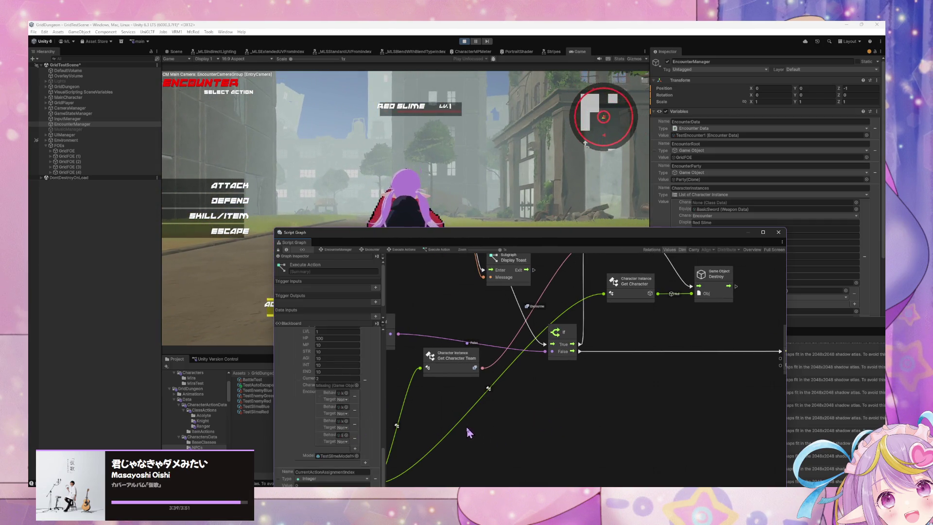
{"action": "mouse_move", "coordinate": [485, 426]}
{"action": "left_mouse_down"}
{"action": "mouse_move", "coordinate": [581, 374]}
{"action": "mouse_move", "coordinate": [562, 389]}
{"action": "mouse_move", "coordinate": [739, 389]}
{"action": "left_mouse_up"}
{"action": "mouse_move", "coordinate": [534, 389]}
{"action": "left_mouse_down"}
{"action": "mouse_move", "coordinate": [662, 410]}
{"action": "mouse_move", "coordinate": [407, 327]}
{"action": "mouse_move", "coordinate": [396, 303]}
{"action": "left_mouse_up"}
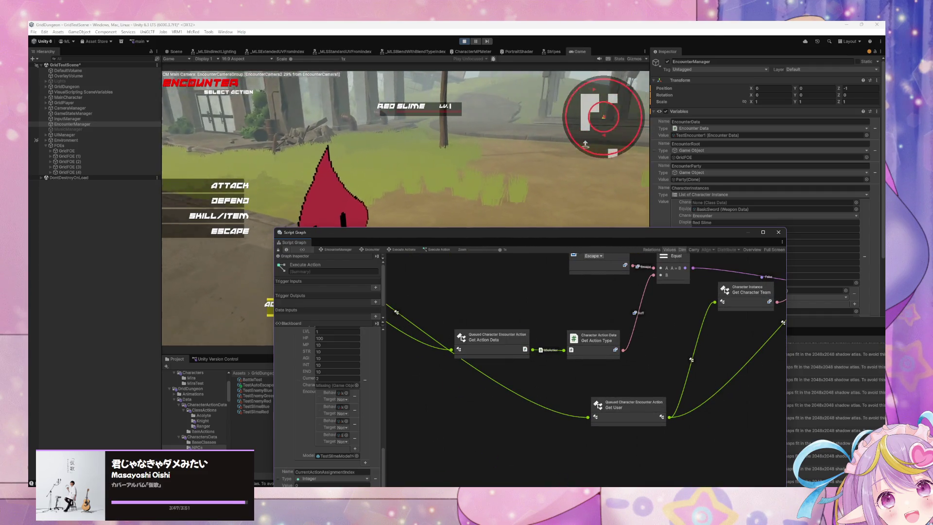
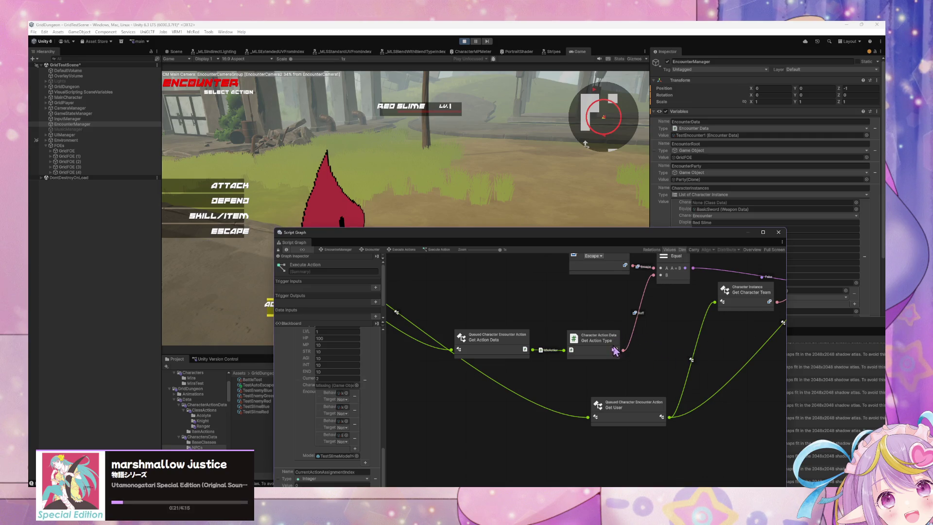
Pan the Execute Action graph past the If, Get Character, Switch and Custom Event nodes, then narrow the window
{"action": "mouse_move", "coordinate": [741, 336]}
{"action": "left_mouse_down"}
{"action": "mouse_move", "coordinate": [660, 374]}
{"action": "mouse_move", "coordinate": [610, 375]}
{"action": "mouse_move", "coordinate": [519, 408]}
{"action": "left_mouse_up"}
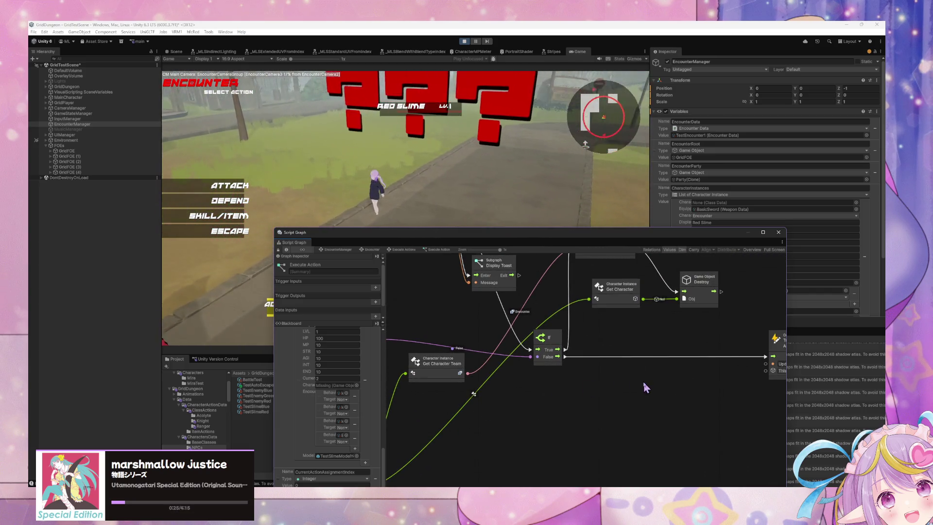
{"action": "left_click_drag", "start_coordinate": [643, 380], "coordinate": [597, 420]}
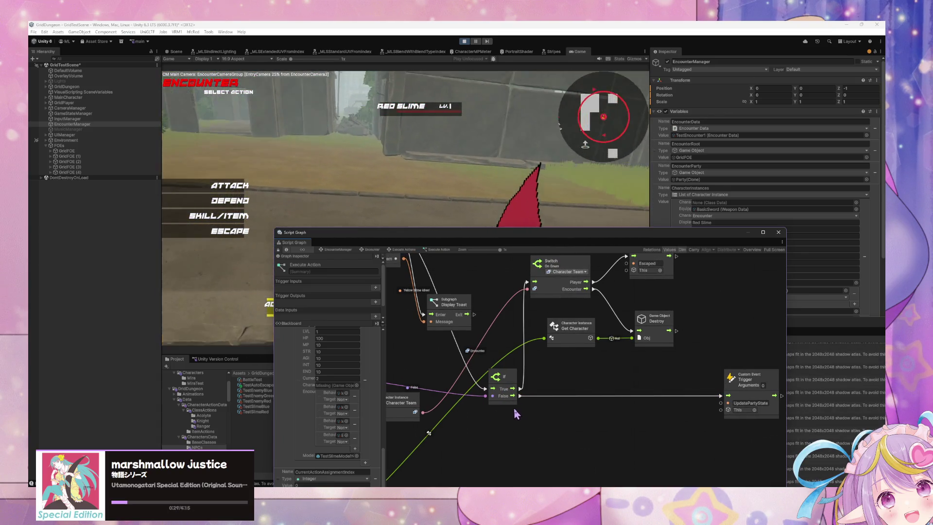
{"action": "left_click_drag", "start_coordinate": [489, 412], "coordinate": [529, 405]}
{"action": "scroll", "coordinate": [482, 422], "scroll_direction": "left", "scroll_amount": 10}
{"action": "scroll", "coordinate": [482, 422], "scroll_direction": "down", "scroll_amount": 5}
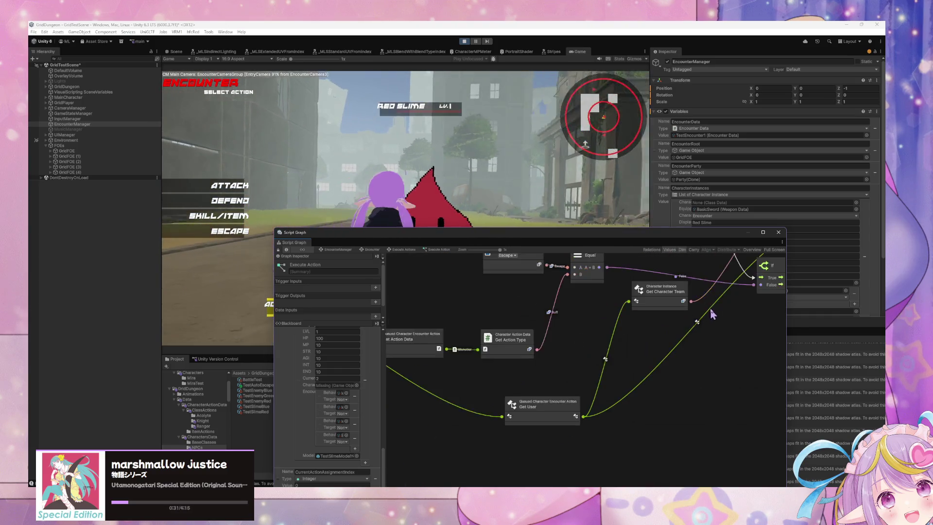
{"action": "scroll", "coordinate": [327, 426], "scroll_direction": "up", "scroll_amount": 3}
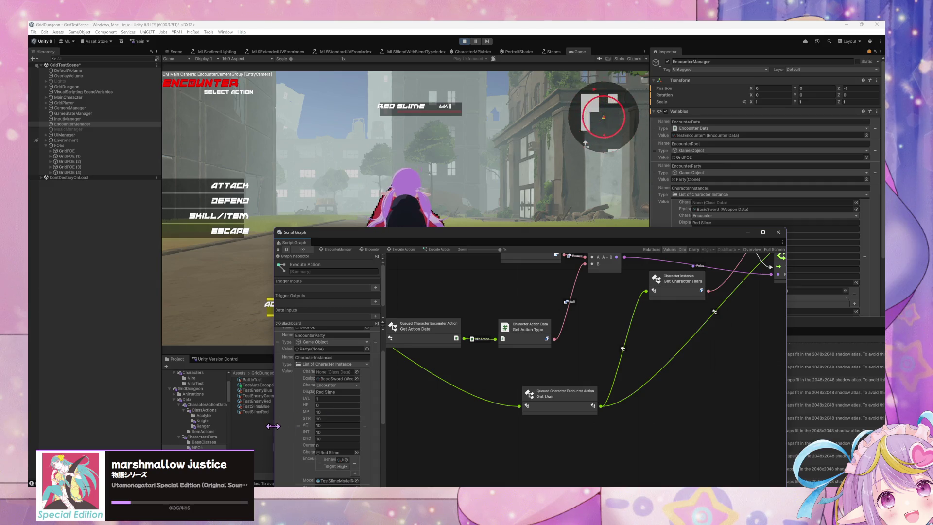
{"action": "left_click_drag", "start_coordinate": [273, 427], "coordinate": [650, 399]}
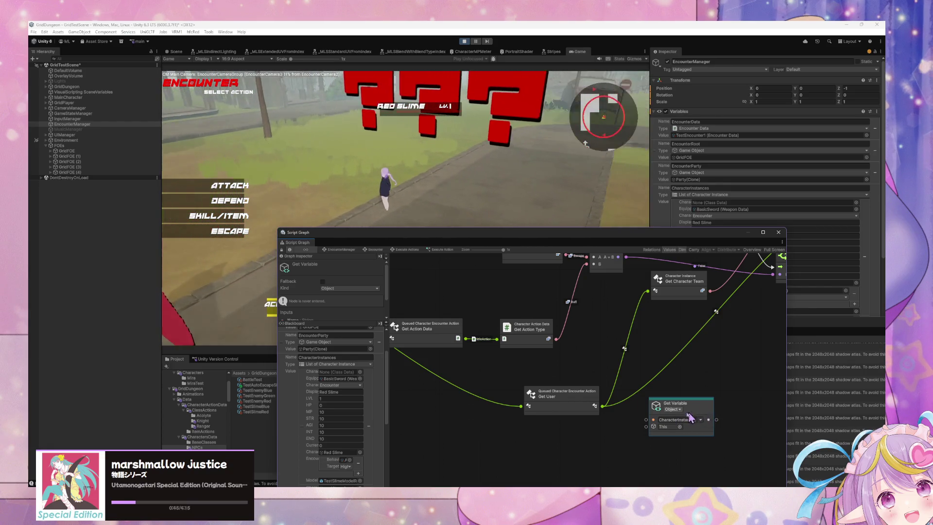
Drop the CharacterInstances variable below Get User and search nodes for 'remove from list'
{"action": "left_click_drag", "start_coordinate": [681, 405], "coordinate": [599, 423]}
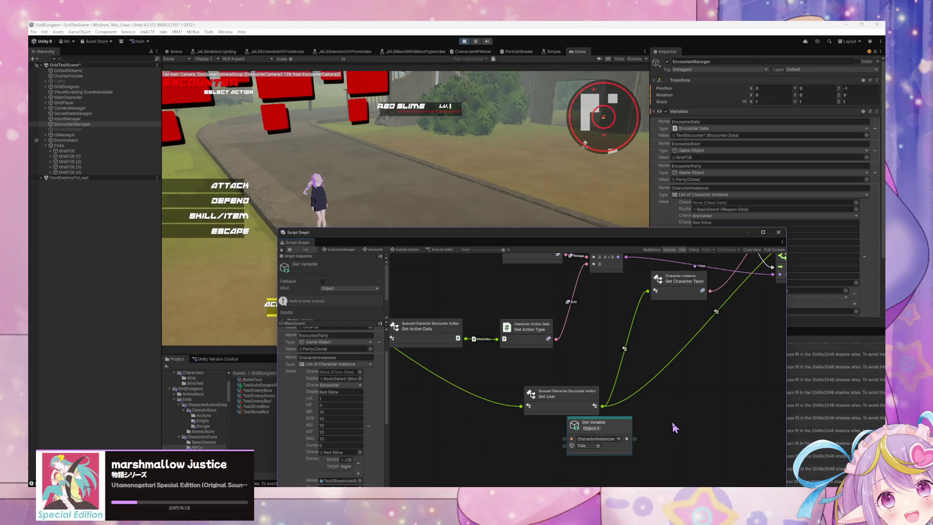
{"action": "right_click", "coordinate": [672, 422]}
{"action": "left_click", "coordinate": [687, 427]}
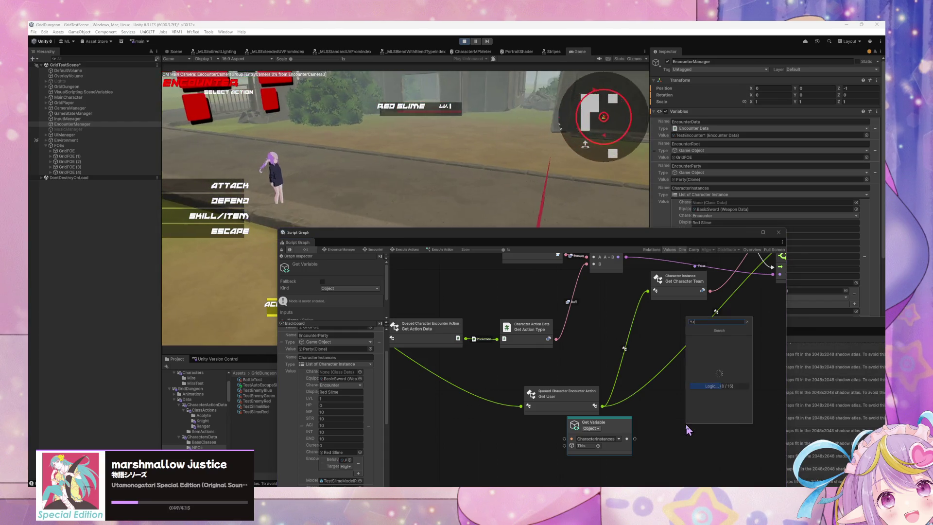
{"action": "type", "text": "remove from list"}
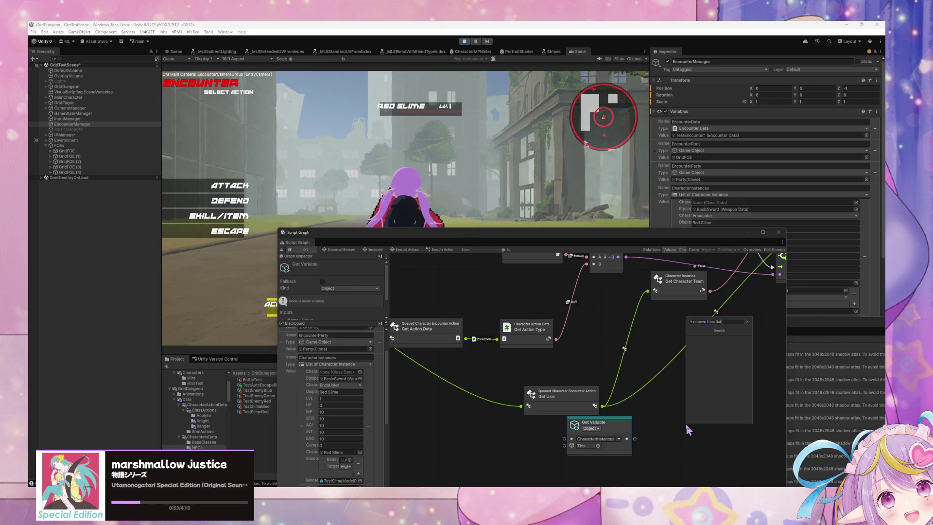
Browse Collections > Lists in the node search and add the Remove List Item node
{"action": "key", "text": "BackSpace"}
{"action": "key", "text": "BackSpace"}
{"action": "key", "text": "BackSpace"}
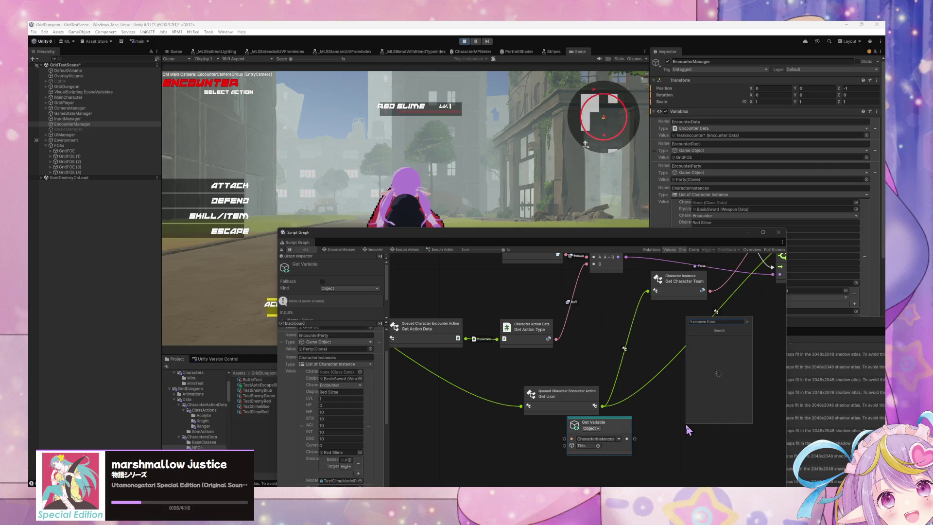
{"action": "key", "text": "BackSpace"}
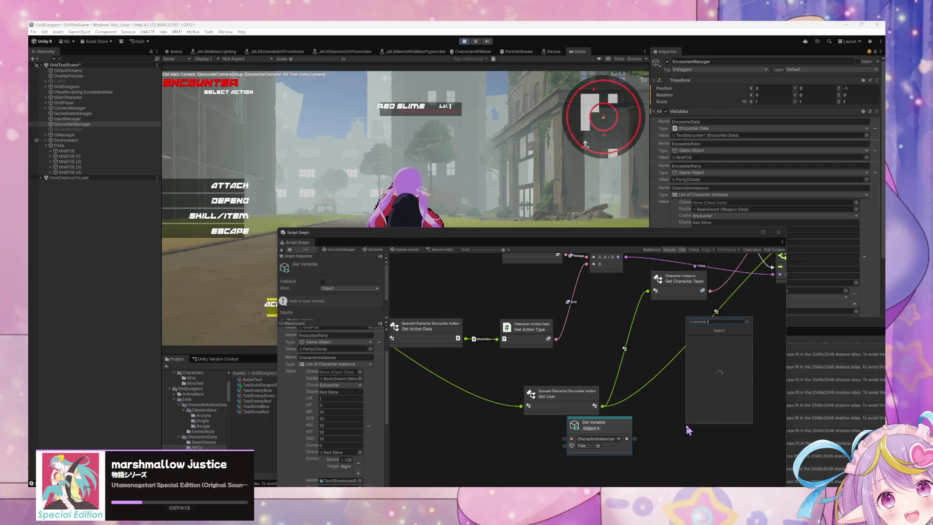
{"action": "key", "text": "BackSpace"}
{"action": "key", "text": "BackSpace"}
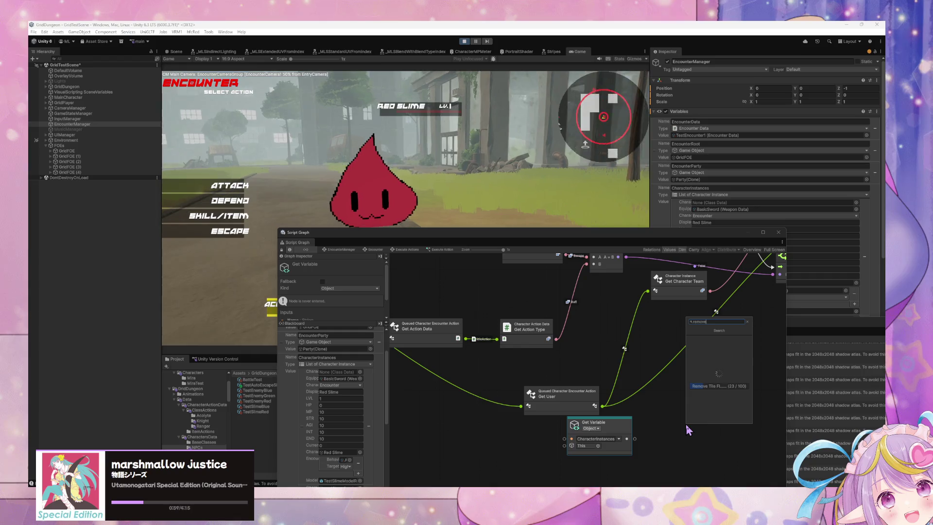
{"action": "key", "text": "BackSpace"}
{"action": "key", "text": "BackSpace"}
{"action": "key", "text": "BackSpace"}
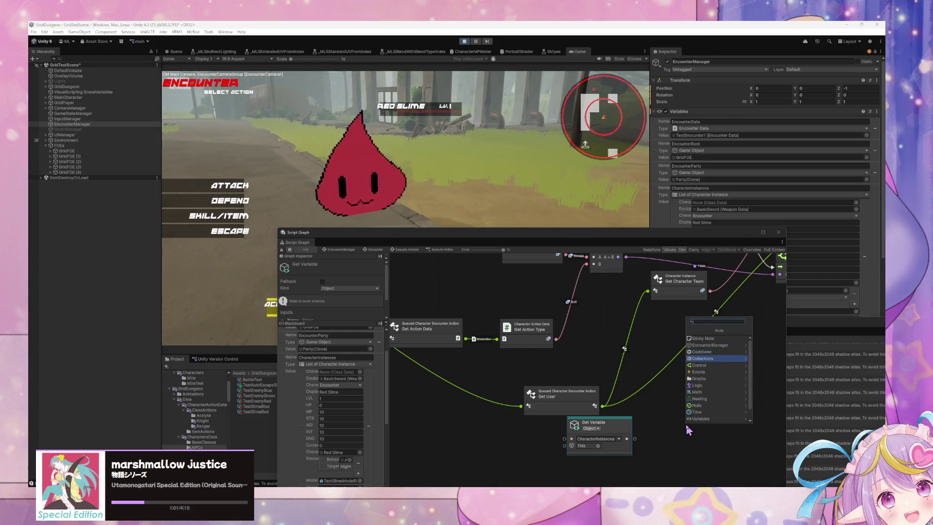
{"action": "key", "text": "Return"}
{"action": "key", "text": "Down"}
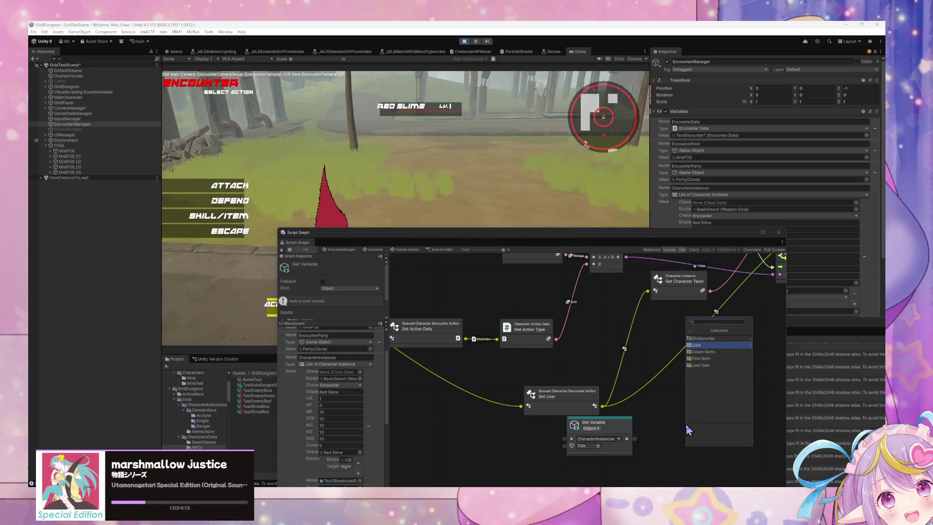
{"action": "key", "text": "Return"}
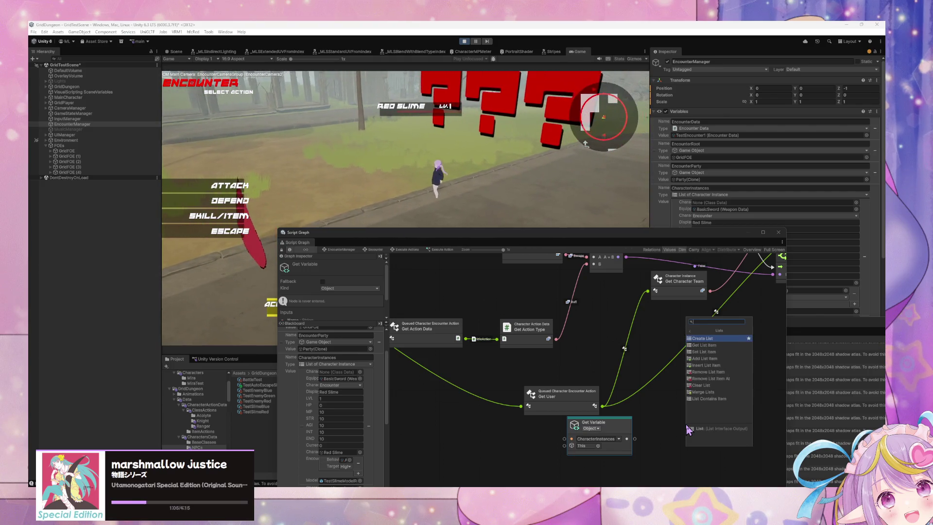
{"action": "key", "text": "Down"}
{"action": "key", "text": "Down"}
{"action": "key", "text": "Down"}
{"action": "key", "text": "Escape"}
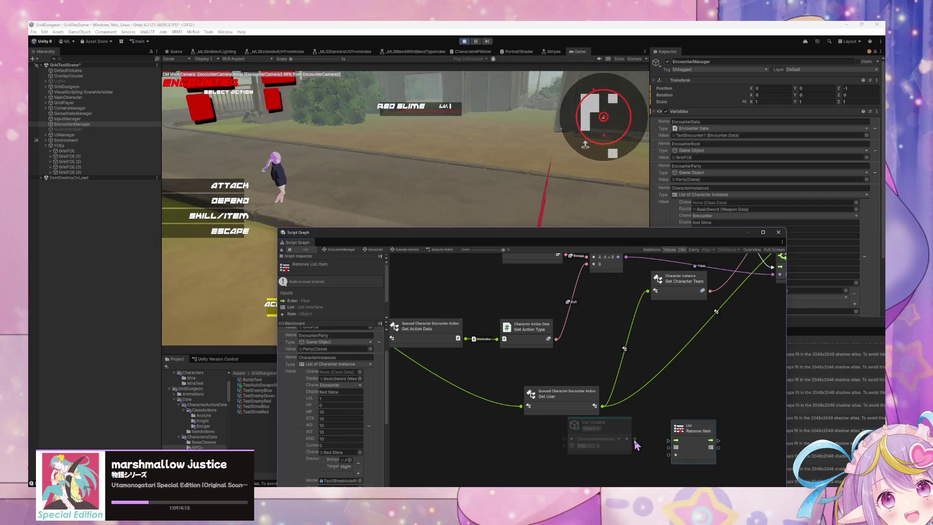
Wire the CharacterInstances list into Remove Item and connect a flow wire into it
{"action": "left_click_drag", "start_coordinate": [635, 439], "coordinate": [672, 448]}
{"action": "scroll", "coordinate": [645, 399], "scroll_direction": "left", "scroll_amount": 5}
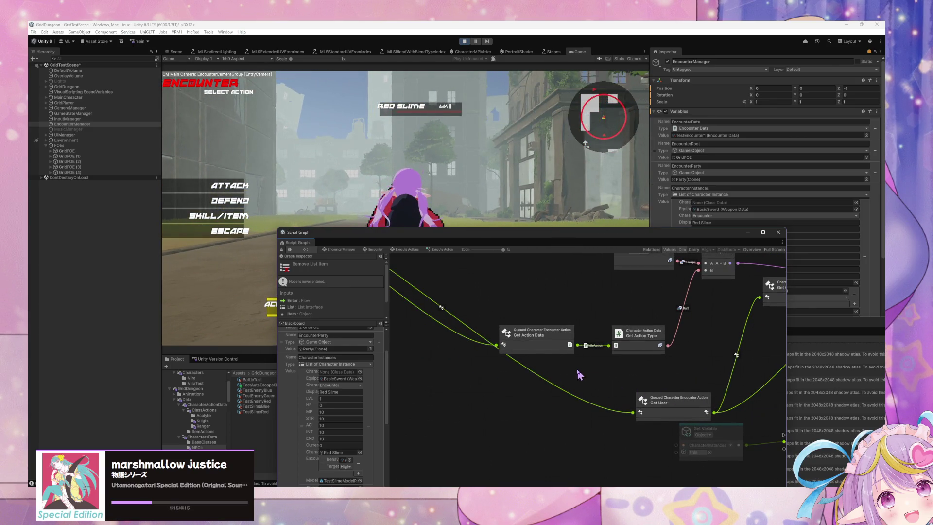
{"action": "scroll", "coordinate": [580, 375], "scroll_direction": "down", "scroll_amount": 3}
{"action": "mouse_move", "coordinate": [712, 400]}
{"action": "left_mouse_down"}
{"action": "mouse_move", "coordinate": [646, 365]}
{"action": "mouse_move", "coordinate": [540, 364]}
{"action": "mouse_move", "coordinate": [569, 381]}
{"action": "mouse_move", "coordinate": [593, 374]}
{"action": "left_mouse_up"}
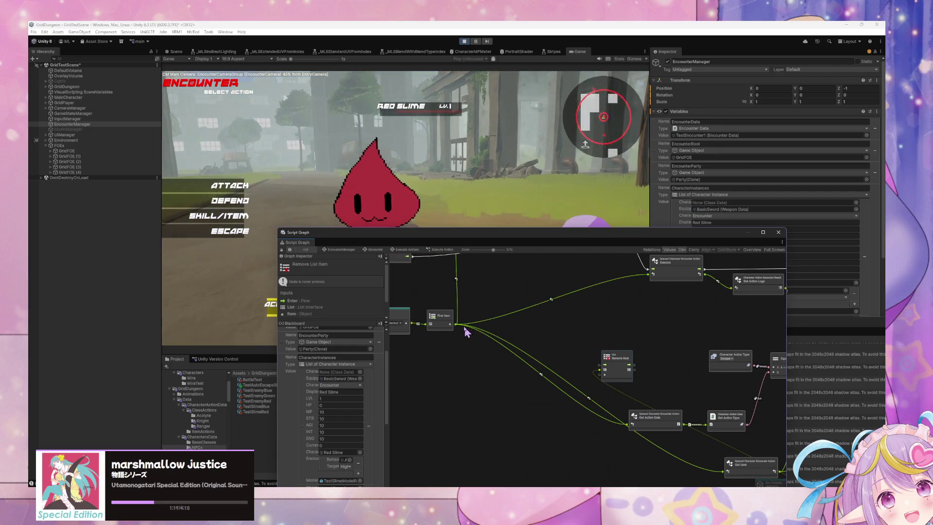
{"action": "mouse_move", "coordinate": [451, 324]}
{"action": "left_mouse_down"}
{"action": "mouse_move", "coordinate": [545, 348]}
{"action": "mouse_move", "coordinate": [606, 380]}
{"action": "mouse_move", "coordinate": [702, 396]}
{"action": "mouse_move", "coordinate": [743, 390]}
{"action": "mouse_move", "coordinate": [681, 381]}
{"action": "mouse_move", "coordinate": [678, 359]}
{"action": "left_mouse_up"}
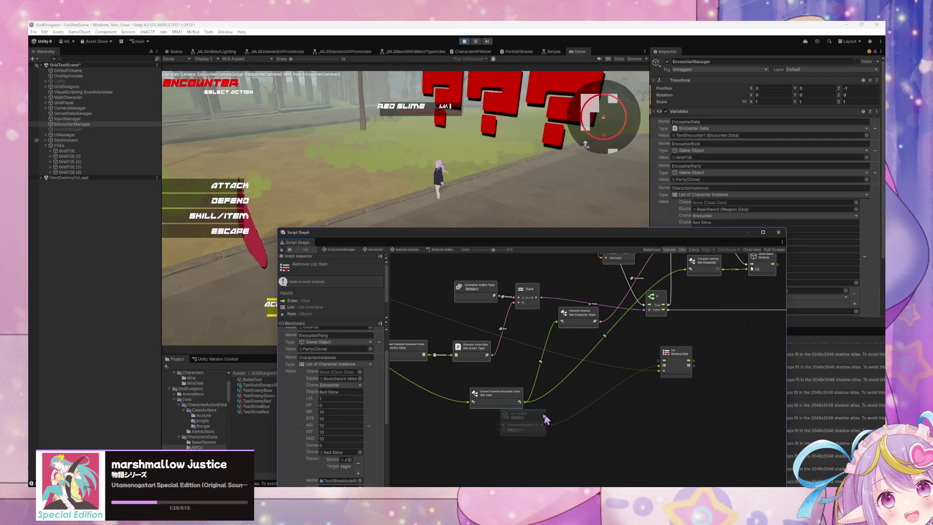
Place Remove List Item after Destroy, with CharacterInstances Get Variable beside it feeding its List port
{"action": "left_click_drag", "start_coordinate": [520, 414], "coordinate": [622, 399]}
{"action": "scroll", "coordinate": [725, 433], "scroll_direction": "up", "scroll_amount": 5}
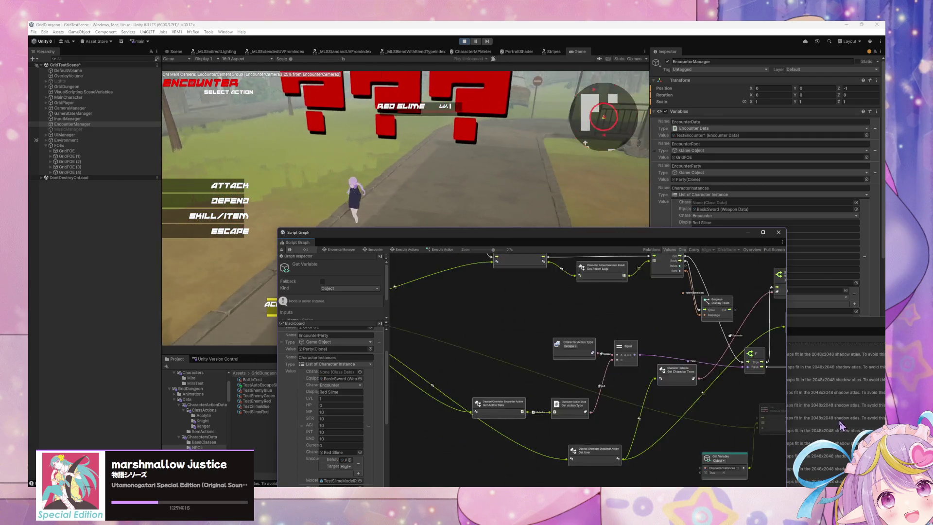
{"action": "scroll", "coordinate": [673, 431], "scroll_direction": "right", "scroll_amount": 5}
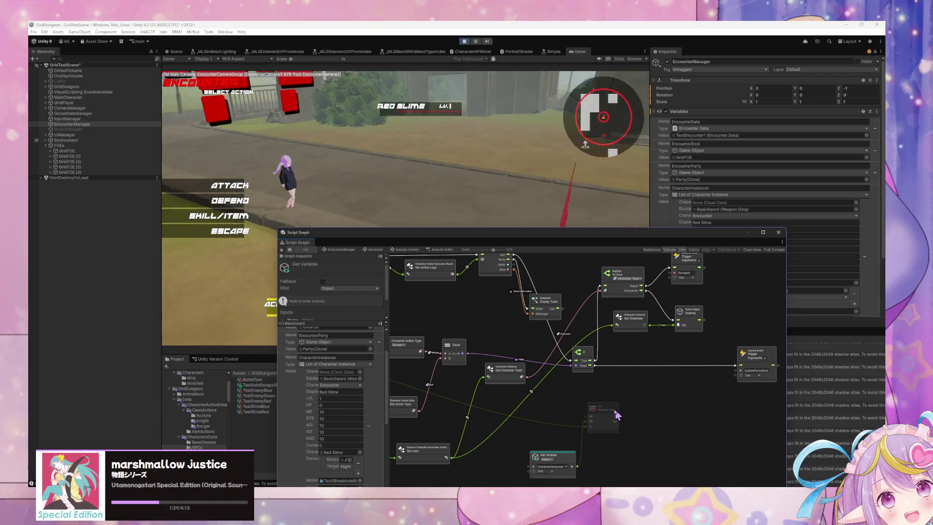
{"action": "mouse_move", "coordinate": [606, 403]}
{"action": "left_mouse_down"}
{"action": "mouse_move", "coordinate": [746, 312]}
{"action": "mouse_move", "coordinate": [734, 305]}
{"action": "left_mouse_up"}
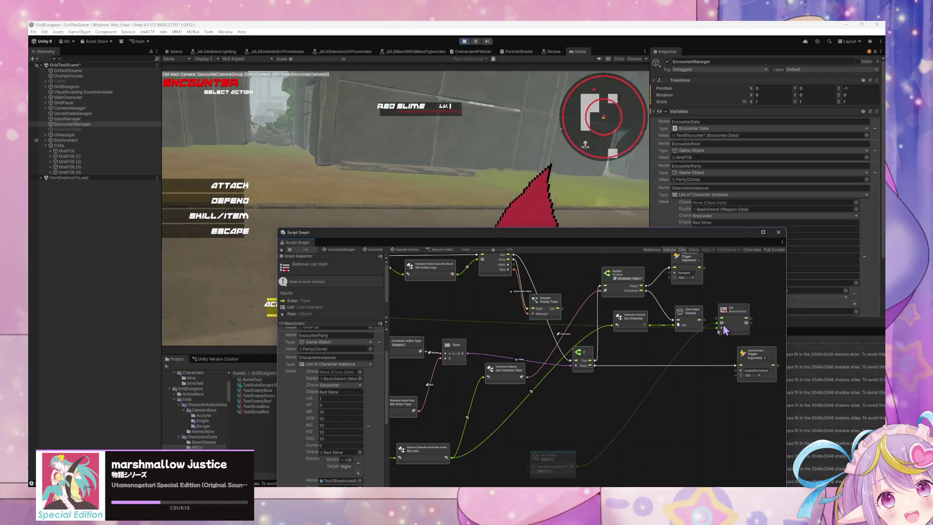
{"action": "left_click_drag", "start_coordinate": [571, 464], "coordinate": [674, 355]}
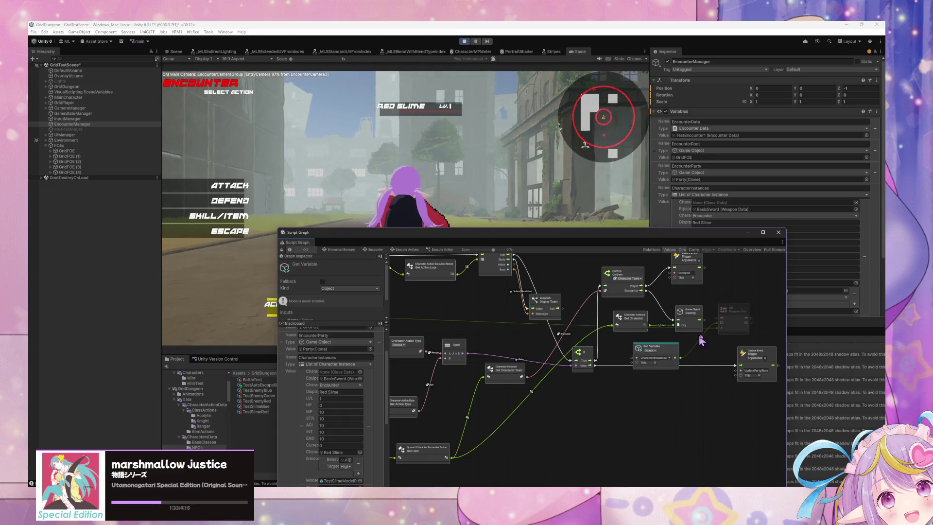
{"action": "left_click_drag", "start_coordinate": [723, 323], "coordinate": [722, 325]}
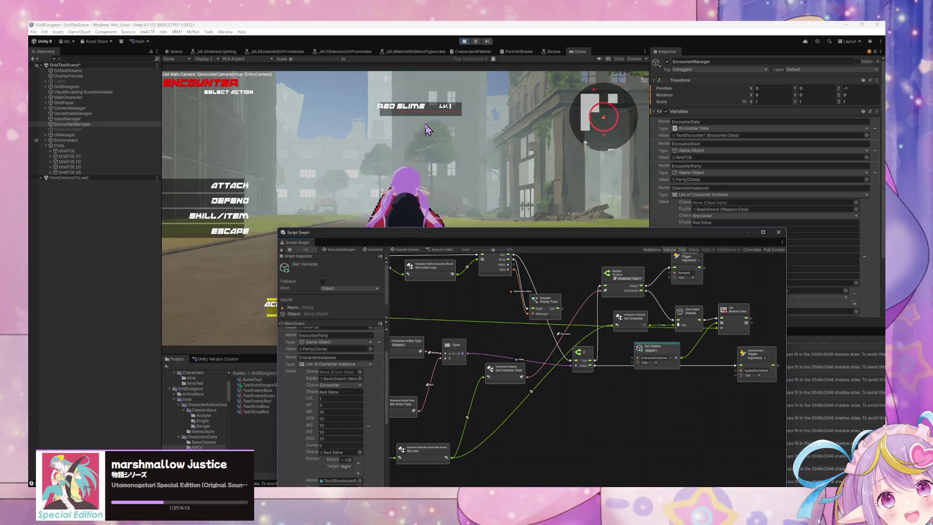
Enter Play mode and walk into a test encounter against two Battle Test enemies
{"action": "left_click", "coordinate": [464, 42]}
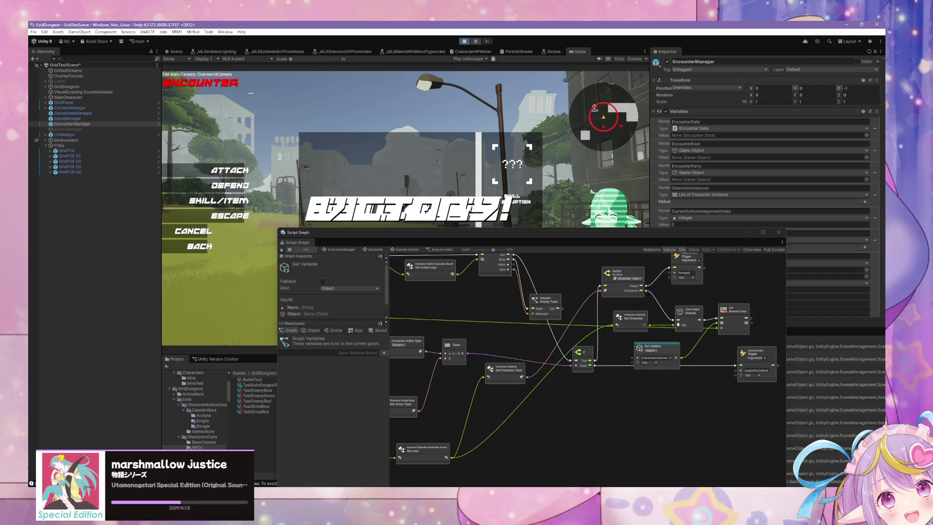
{"action": "key", "text": "ctrl+p"}
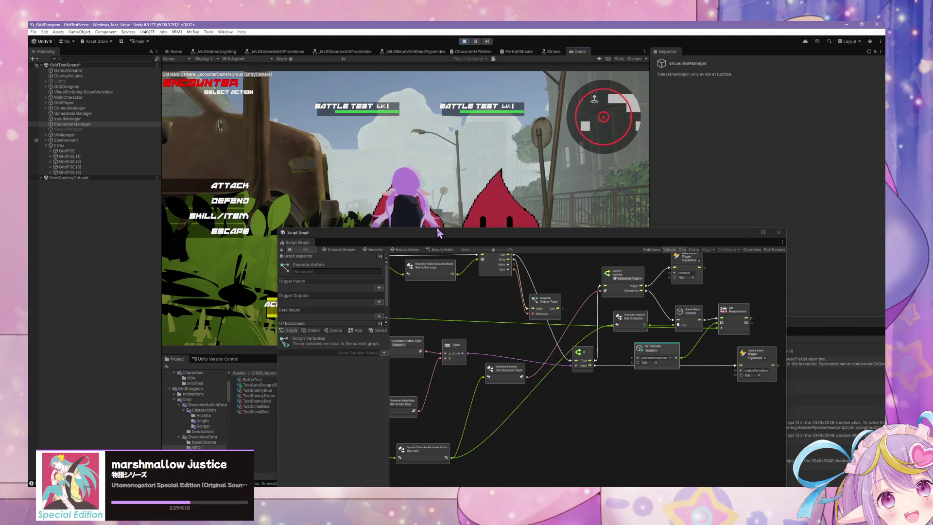
Try escaping, then defend this turn while moving and shrinking the graph window off the Game view
{"action": "left_click", "coordinate": [232, 225]}
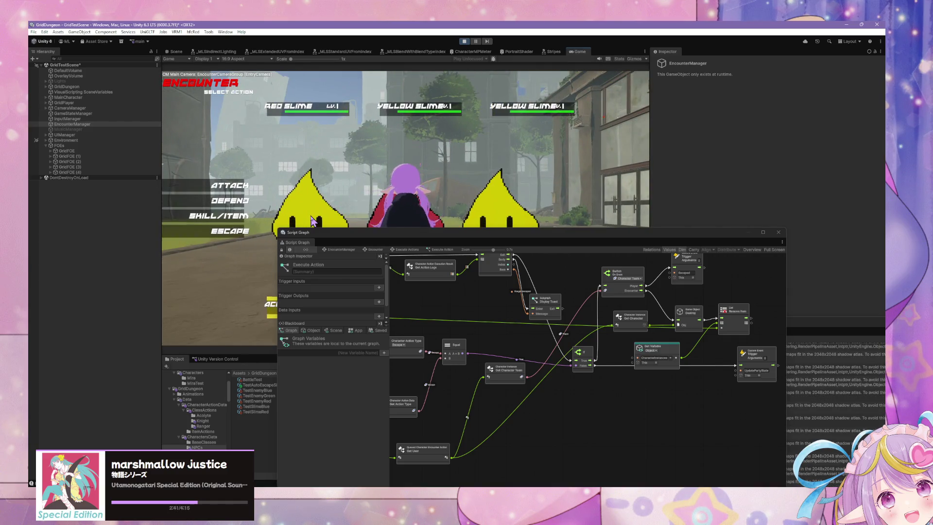
{"action": "left_click_drag", "start_coordinate": [389, 240], "coordinate": [598, 294]}
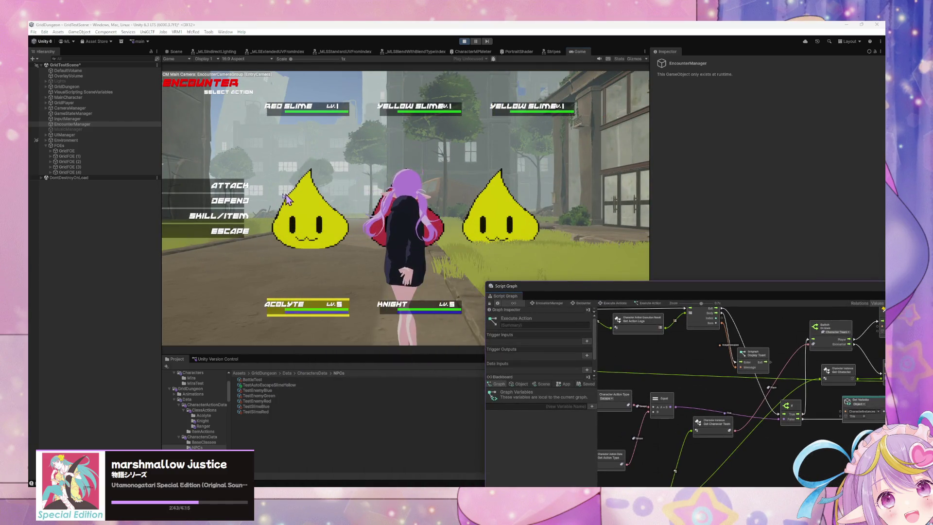
{"action": "left_click", "coordinate": [409, 189]}
{"action": "key", "text": "Escape"}
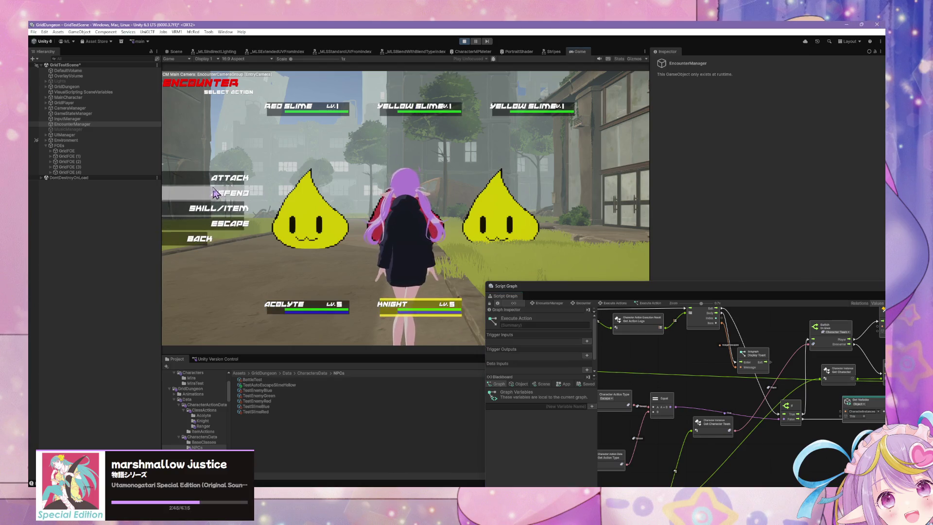
{"action": "key", "text": "Return"}
{"action": "key", "text": "Escape"}
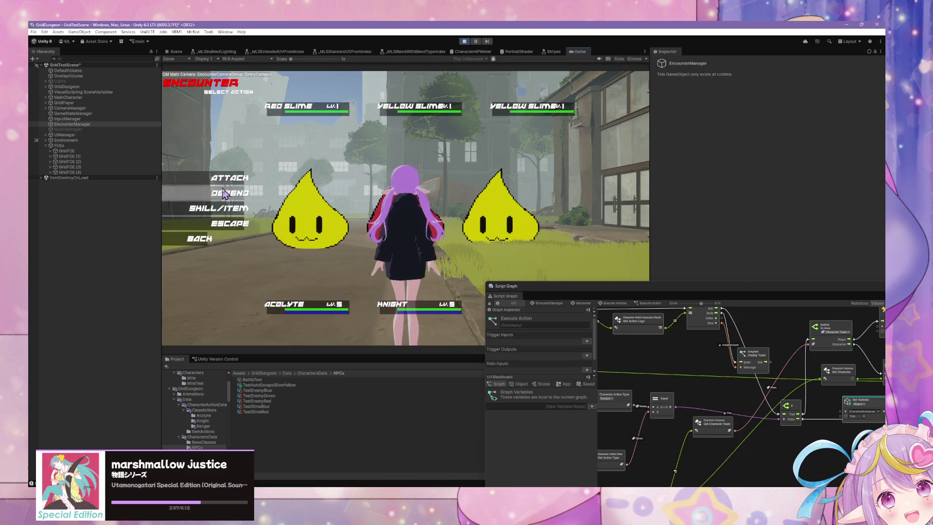
{"action": "key", "text": "Down"}
{"action": "key", "text": "Return"}
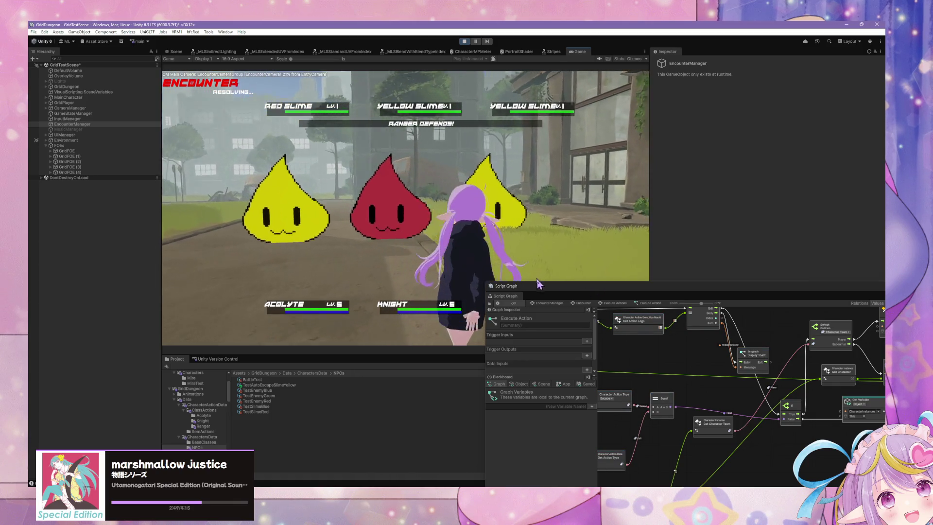
{"action": "left_click_drag", "start_coordinate": [603, 287], "coordinate": [602, 318]}
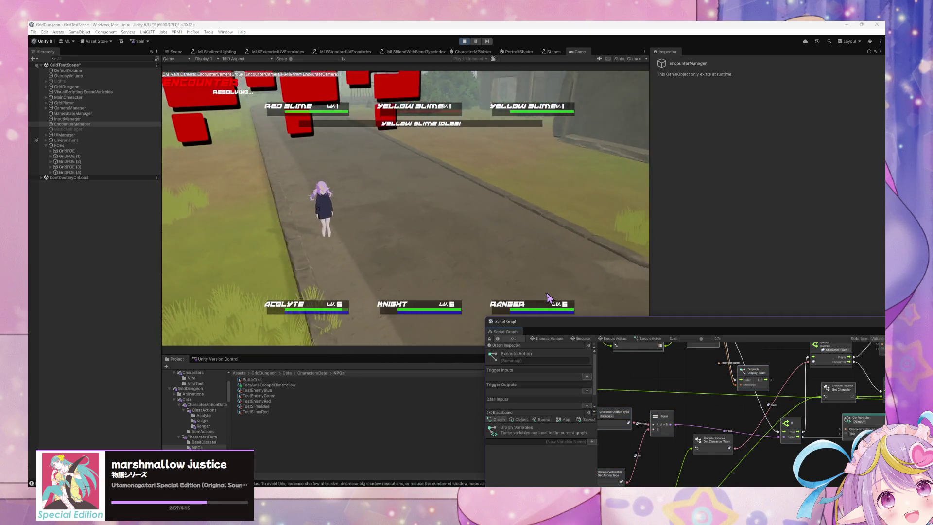
Pick battle actions for the Acolyte, Knight and Ranger across two turns so each round resolves
{"action": "left_click", "coordinate": [236, 202]}
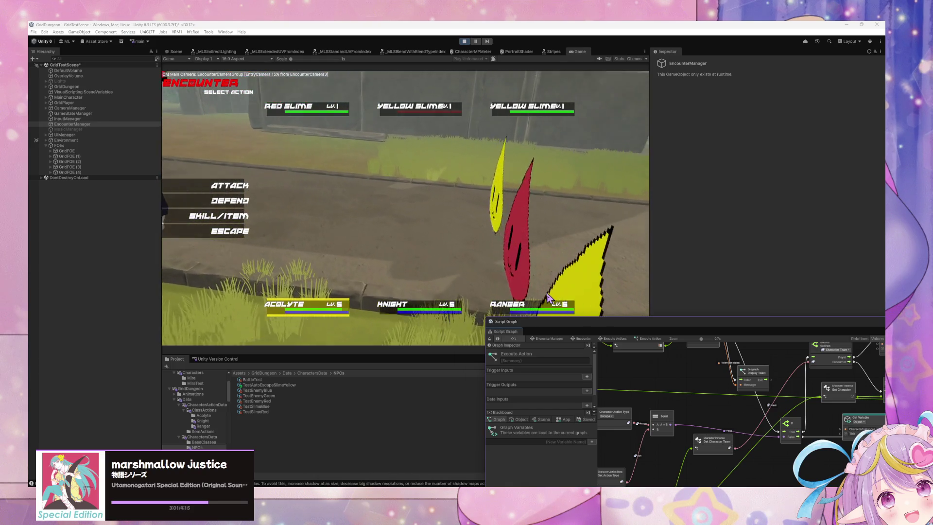
{"action": "left_click", "coordinate": [234, 193]}
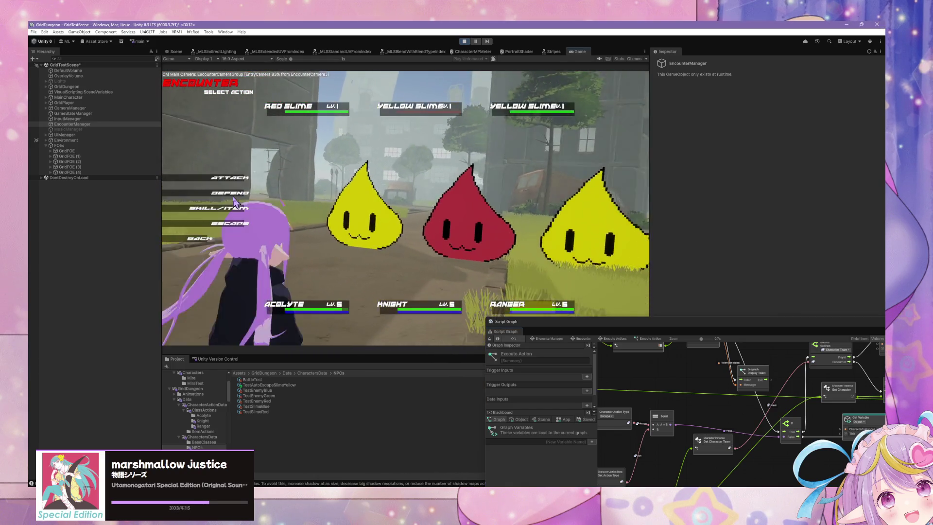
{"action": "left_click", "coordinate": [233, 193]}
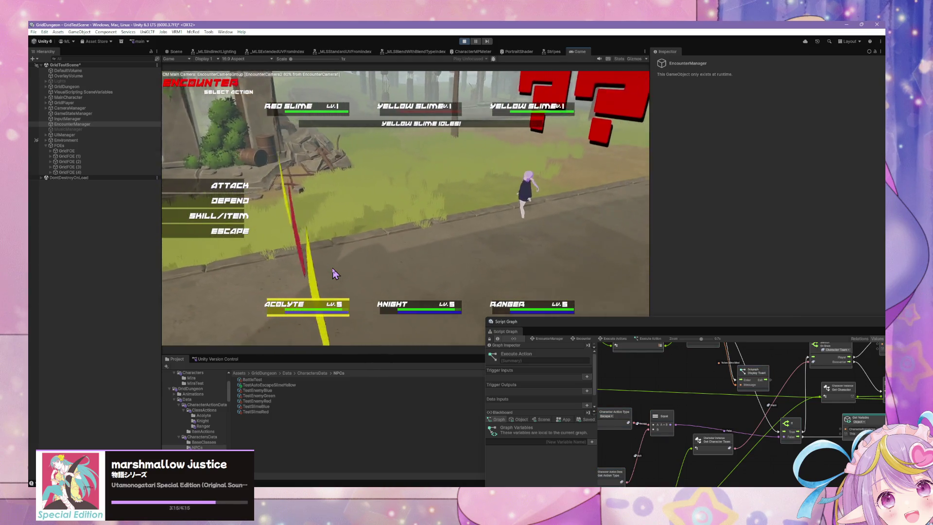
{"action": "left_click", "coordinate": [218, 206]}
{"action": "left_click", "coordinate": [223, 197]}
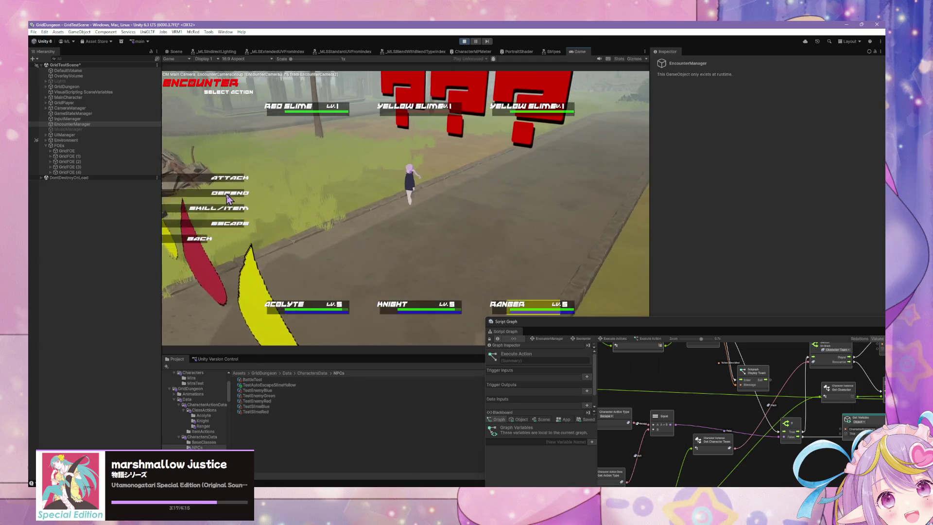
{"action": "left_click", "coordinate": [229, 199]}
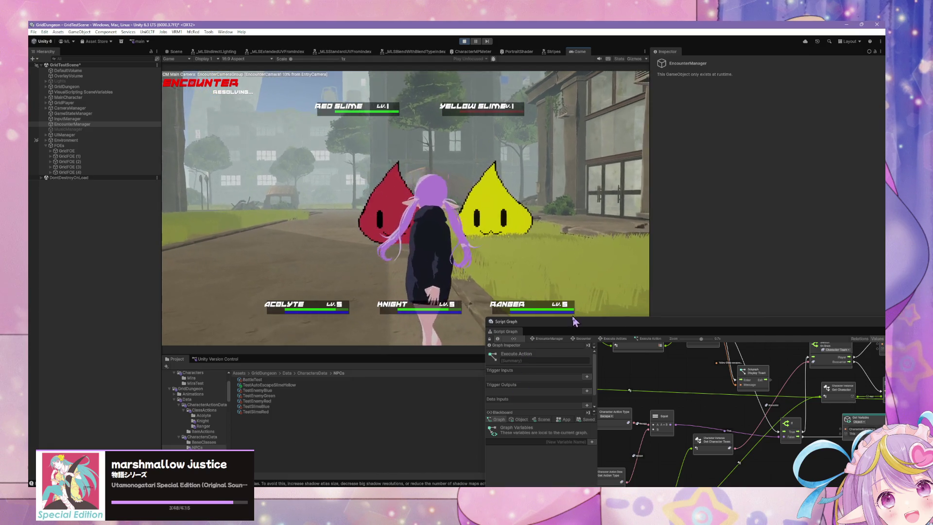
Raise the graph window, scroll through the Red and Yellow Slime object variables, then stop Play mode
{"action": "mouse_move", "coordinate": [541, 354]}
{"action": "left_mouse_down"}
{"action": "mouse_move", "coordinate": [482, 208]}
{"action": "mouse_move", "coordinate": [571, 141]}
{"action": "left_mouse_up"}
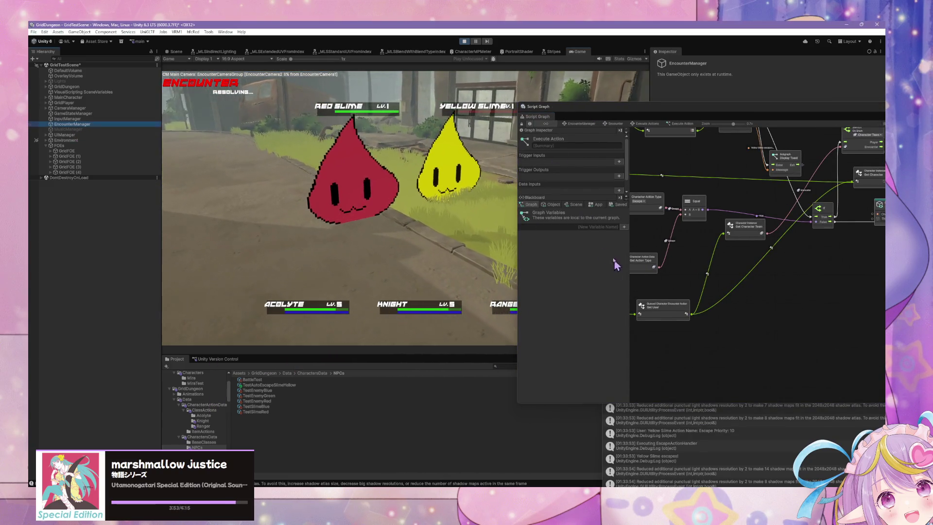
{"action": "left_click", "coordinate": [551, 204]}
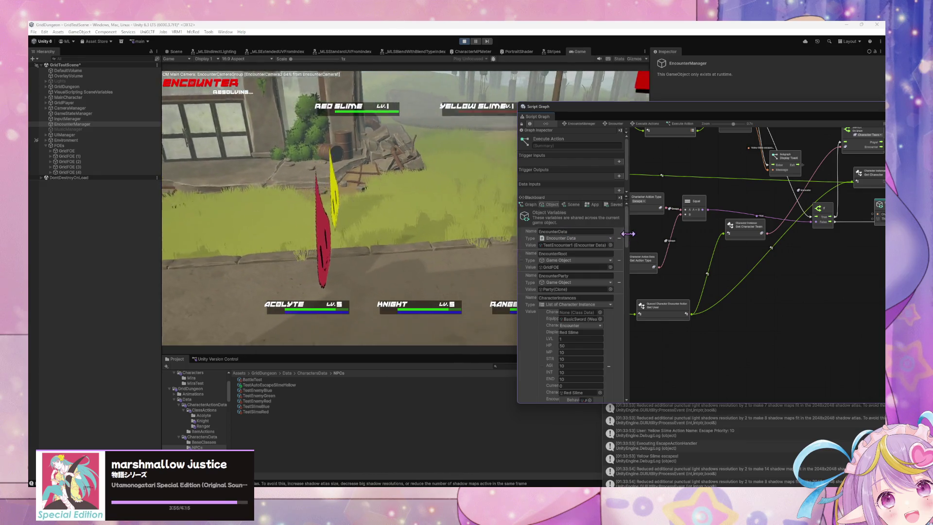
{"action": "left_click_drag", "start_coordinate": [626, 228], "coordinate": [631, 298]}
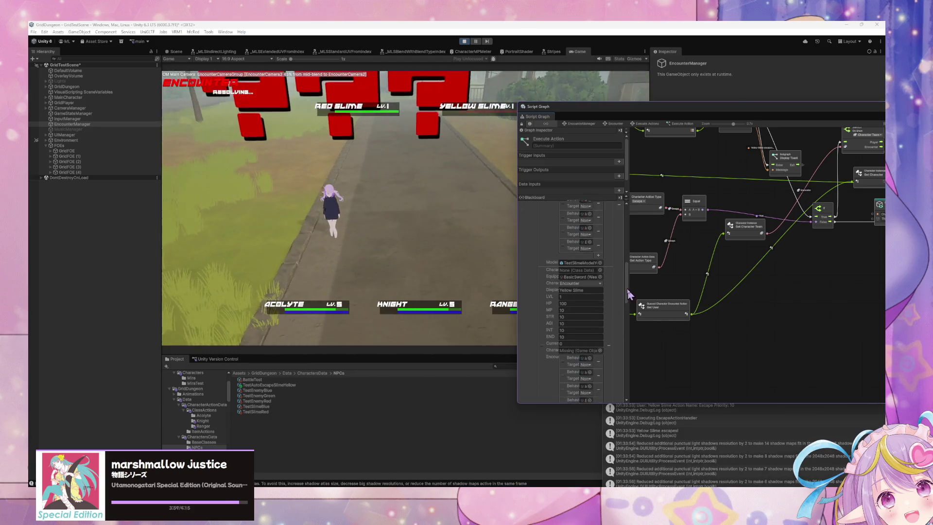
{"action": "scroll", "coordinate": [608, 253], "scroll_direction": "up", "scroll_amount": 10}
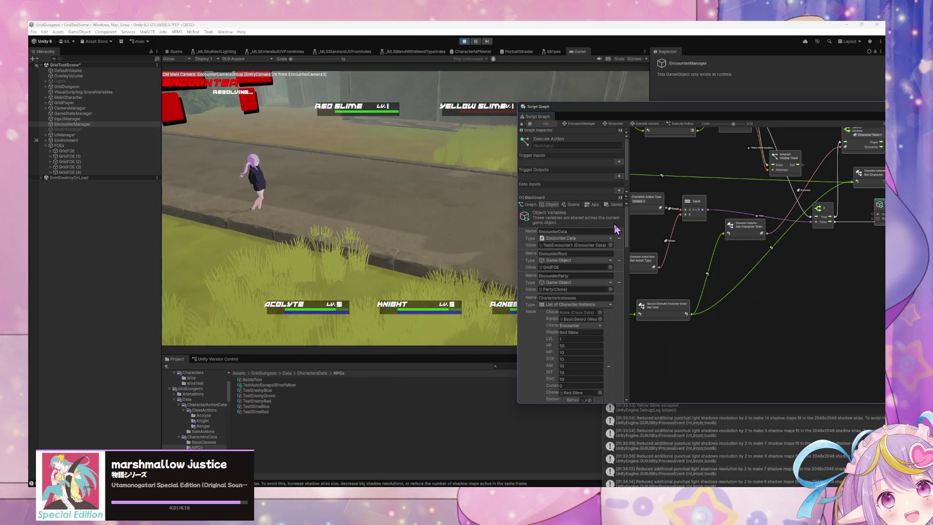
{"action": "scroll", "coordinate": [620, 292], "scroll_direction": "down", "scroll_amount": 10}
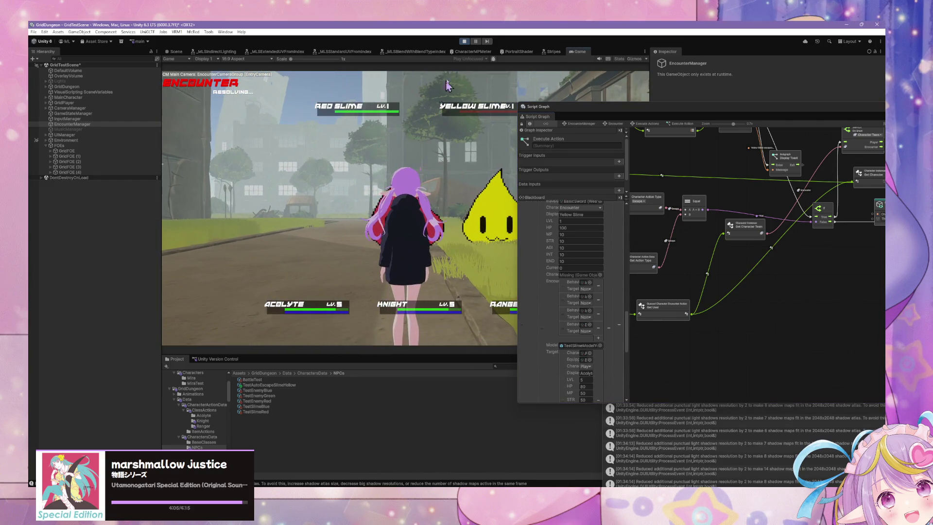
{"action": "left_click", "coordinate": [466, 42]}
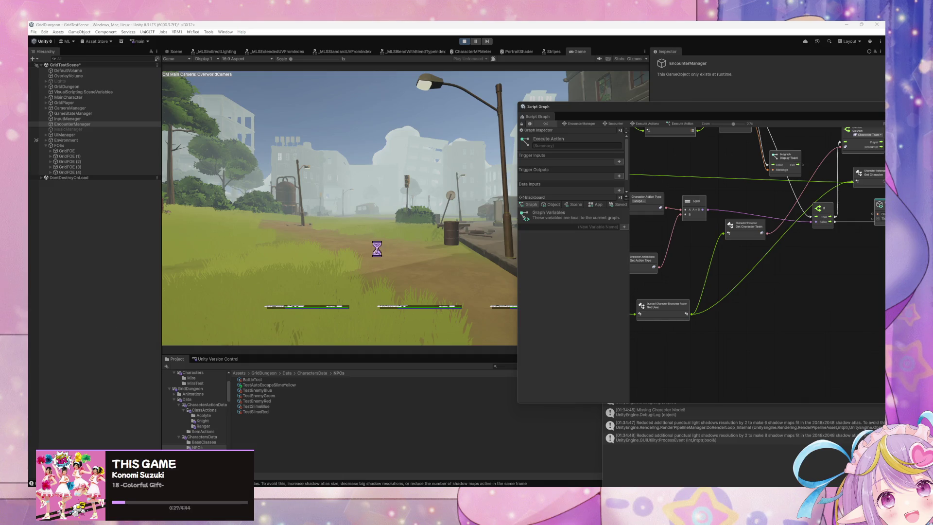
Move the graph window off the Game view and give the party their first-turn commands
{"action": "left_click", "coordinate": [377, 248]}
{"action": "left_click", "coordinate": [648, 142]}
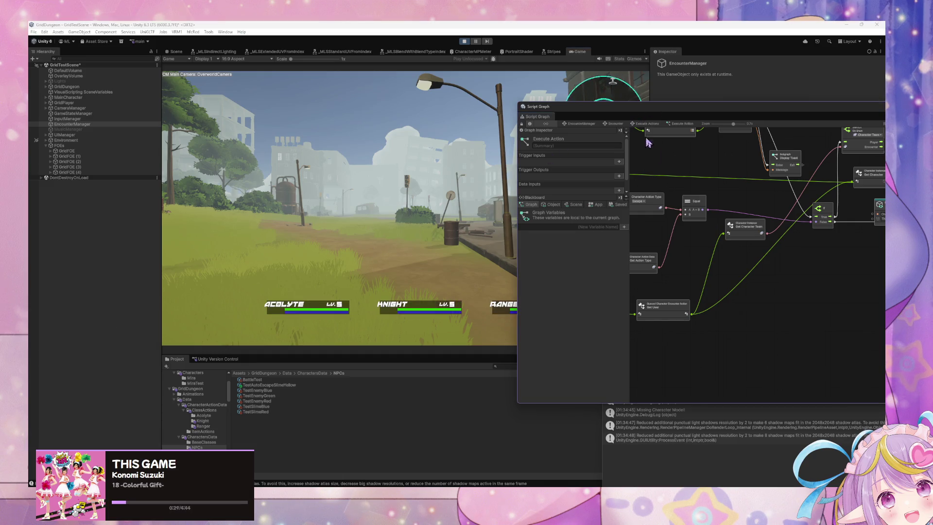
{"action": "mouse_move", "coordinate": [588, 118]}
{"action": "left_mouse_down"}
{"action": "mouse_move", "coordinate": [717, 224]}
{"action": "mouse_move", "coordinate": [705, 224]}
{"action": "left_mouse_up"}
{"action": "left_click", "coordinate": [529, 168]}
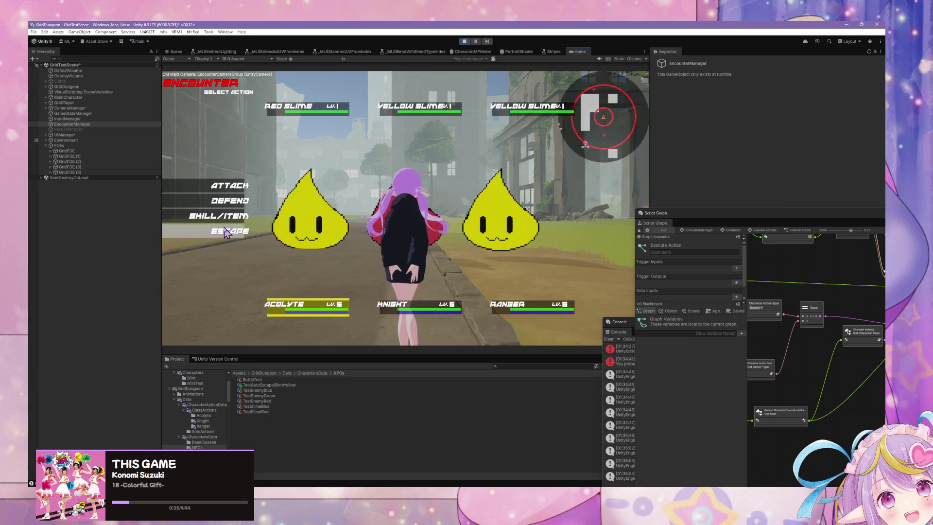
{"action": "left_click", "coordinate": [232, 229]}
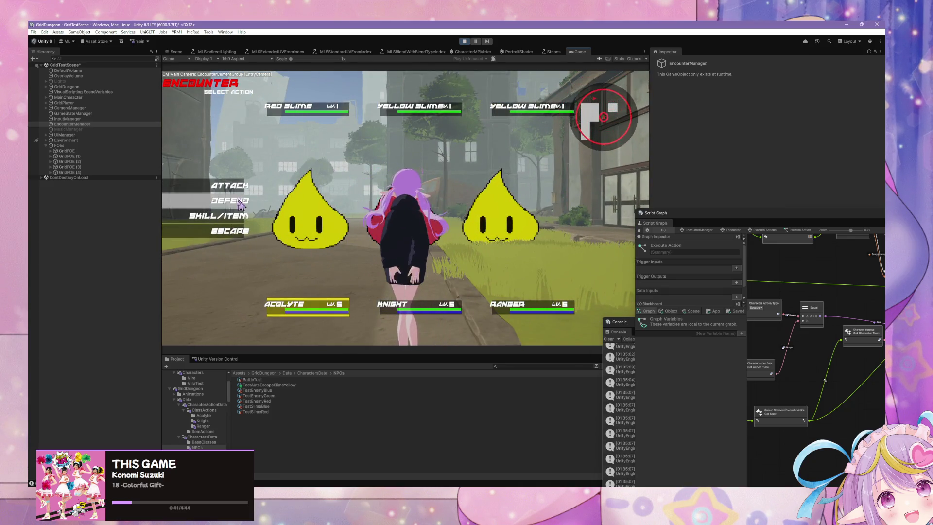
{"action": "left_click", "coordinate": [238, 200]}
{"action": "left_click", "coordinate": [240, 200]}
{"action": "left_click", "coordinate": [239, 199]}
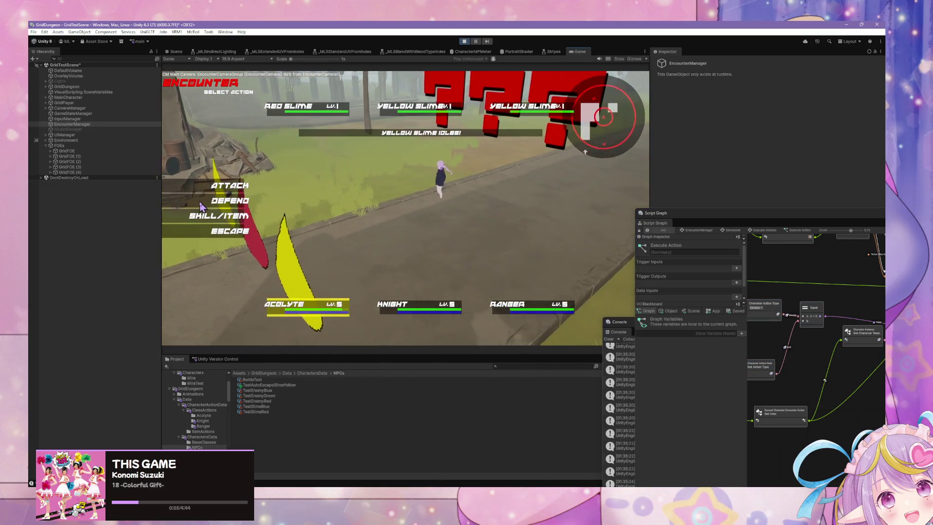
Have the Acolyte, Knight and Ranger defend, then choose their actions for the next turn
{"action": "left_click", "coordinate": [201, 205]}
{"action": "left_click", "coordinate": [200, 204]}
{"action": "left_click", "coordinate": [201, 204]}
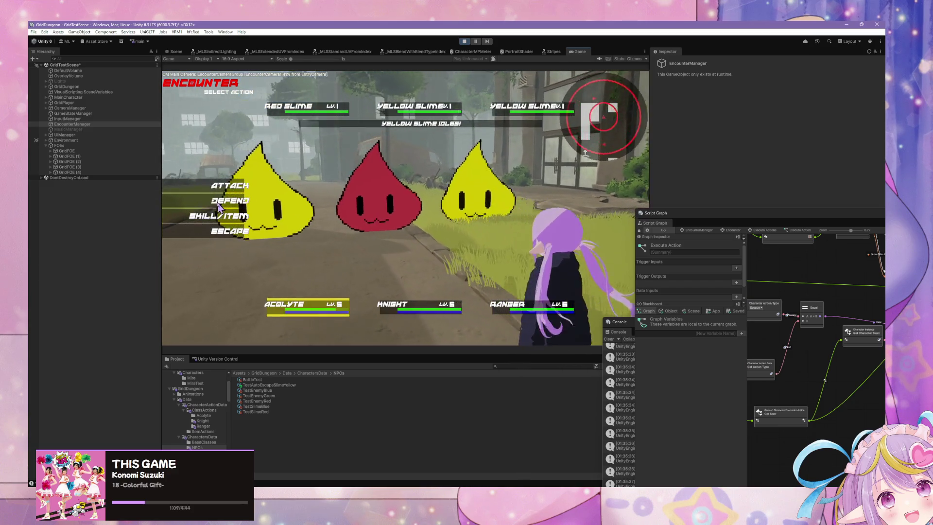
{"action": "left_click", "coordinate": [221, 202]}
{"action": "left_click", "coordinate": [223, 200]}
{"action": "left_click", "coordinate": [225, 199]}
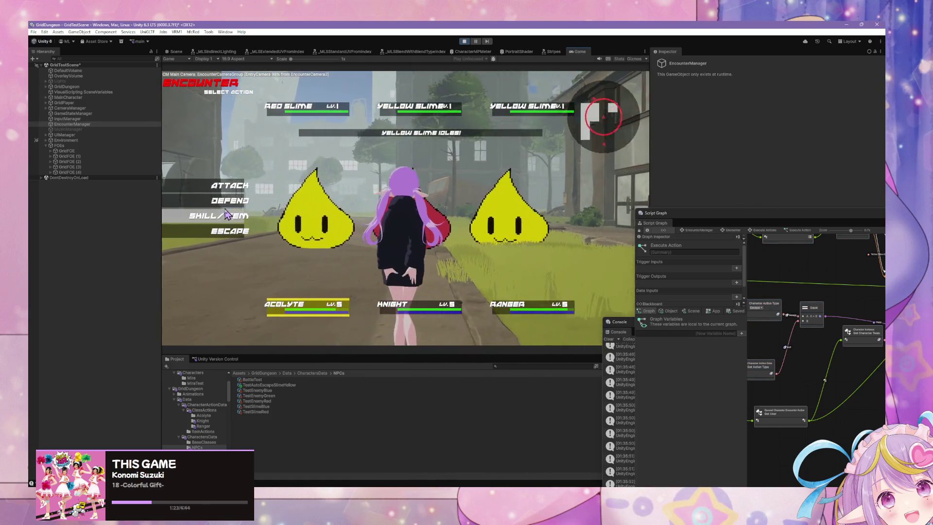
Give the Acolyte an action, cancel the Knight's skill list, and have Knight and Ranger defend
{"action": "left_click", "coordinate": [230, 200]}
{"action": "left_click", "coordinate": [231, 204]}
{"action": "left_click", "coordinate": [210, 208]}
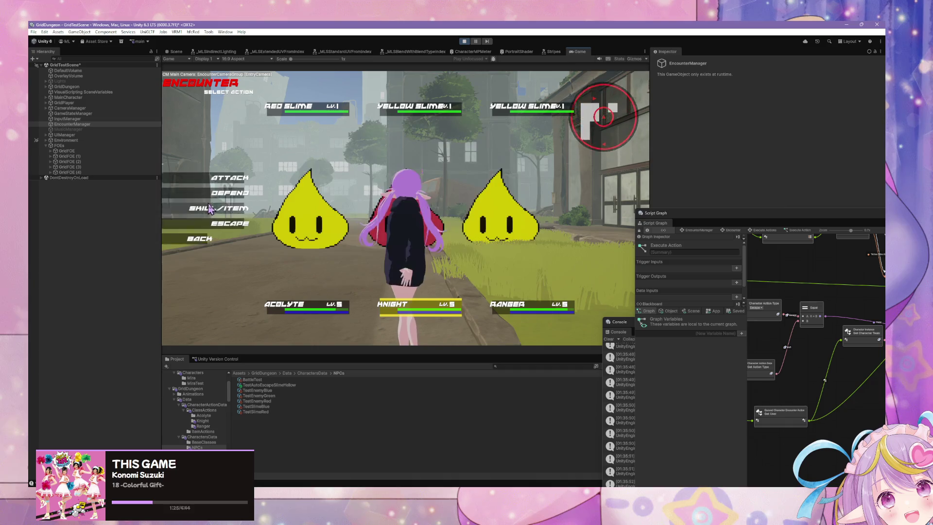
{"action": "left_click", "coordinate": [230, 194]}
{"action": "left_click", "coordinate": [230, 195]}
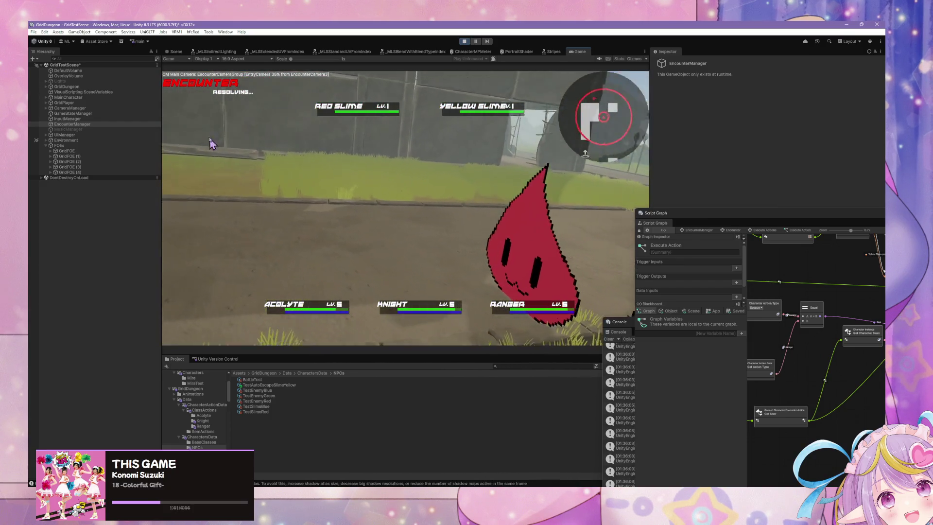
Show EncounterManager's object variables in the Blackboard and enlarge the Console to read the battle log
{"action": "mouse_move", "coordinate": [751, 213]}
{"action": "left_mouse_down"}
{"action": "mouse_move", "coordinate": [715, 160]}
{"action": "mouse_move", "coordinate": [573, 146]}
{"action": "left_mouse_up"}
{"action": "left_click", "coordinate": [524, 223]}
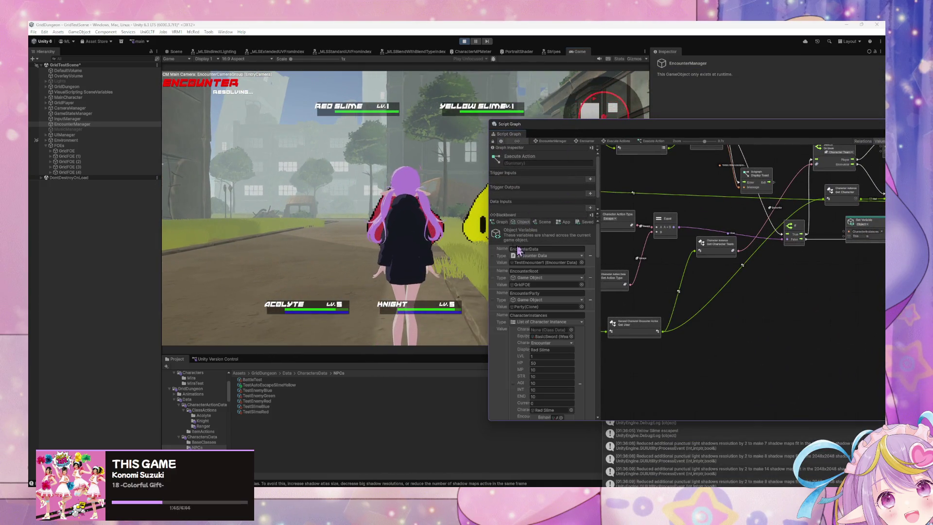
{"action": "left_click", "coordinate": [98, 124]}
{"action": "left_click_drag", "start_coordinate": [600, 252], "coordinate": [600, 259]}
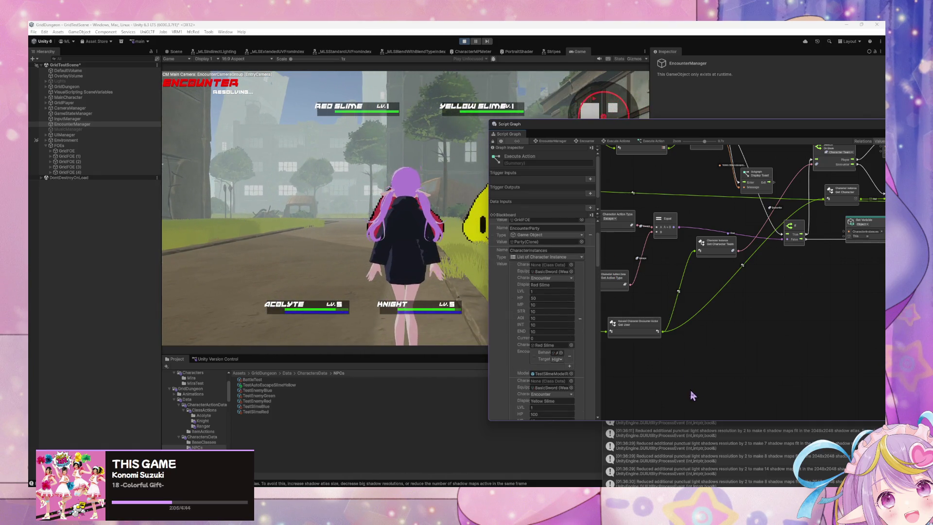
{"action": "left_click", "coordinate": [681, 431]}
{"action": "mouse_move", "coordinate": [684, 335]}
{"action": "left_mouse_down"}
{"action": "mouse_move", "coordinate": [666, 319]}
{"action": "mouse_move", "coordinate": [477, 284]}
{"action": "left_mouse_up"}
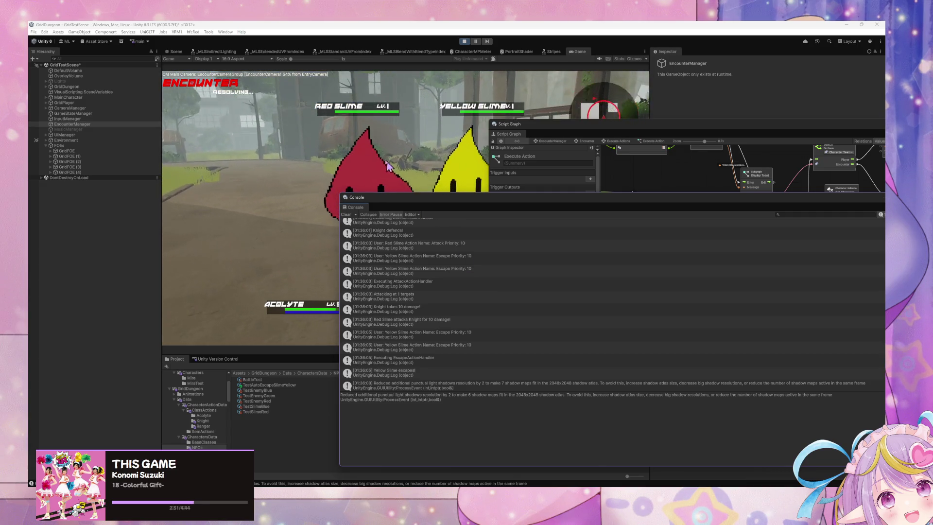
Rearrange the floating Console and Script Graph windows to uncover the Game view
{"action": "left_click_drag", "start_coordinate": [420, 200], "coordinate": [647, 200]}
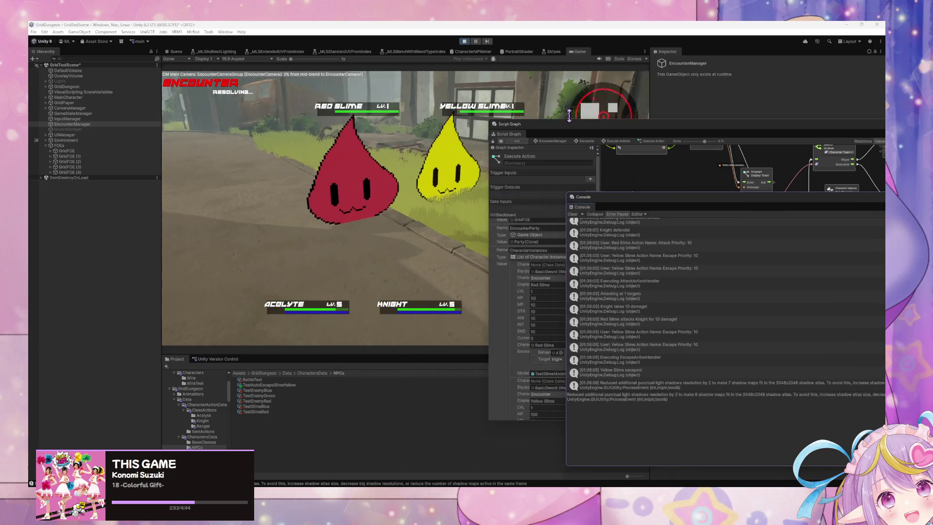
{"action": "left_click_drag", "start_coordinate": [569, 115], "coordinate": [632, 243]}
{"action": "left_click", "coordinate": [628, 208]}
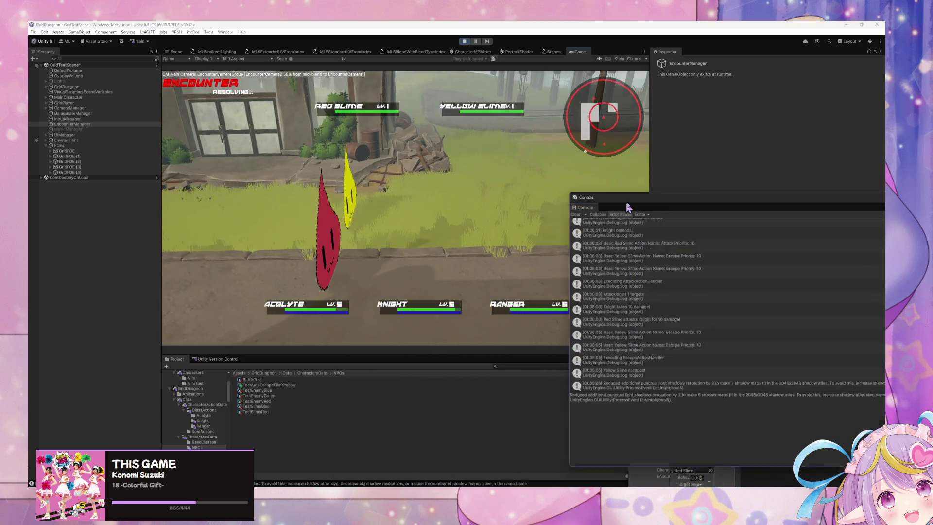
{"action": "left_click_drag", "start_coordinate": [628, 208], "coordinate": [434, 150]}
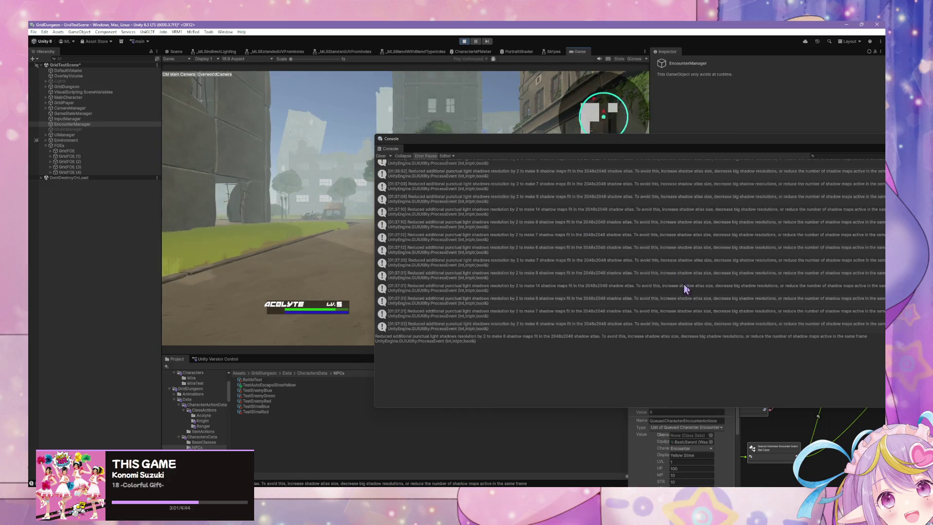
{"action": "left_click", "coordinate": [758, 423]}
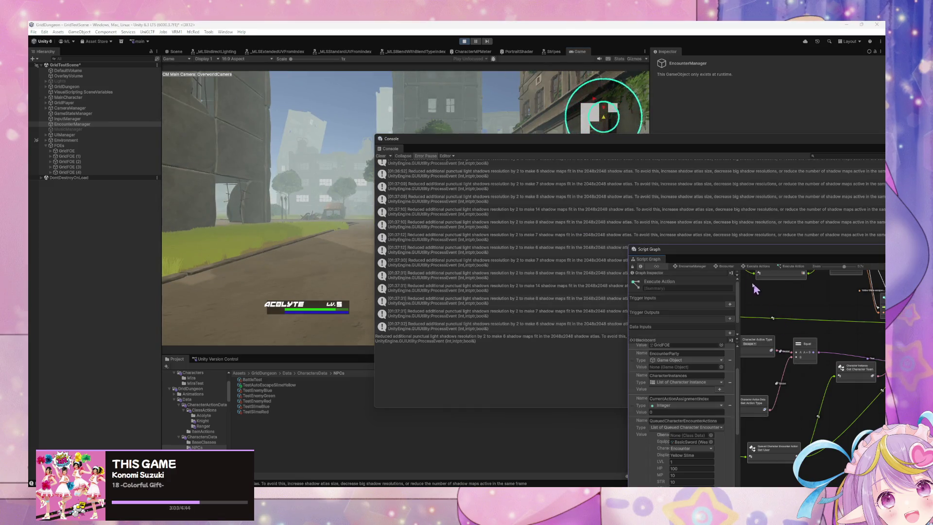
{"action": "mouse_move", "coordinate": [631, 246]}
{"action": "left_mouse_down"}
{"action": "mouse_move", "coordinate": [378, 184]}
{"action": "mouse_move", "coordinate": [387, 200]}
{"action": "left_mouse_up"}
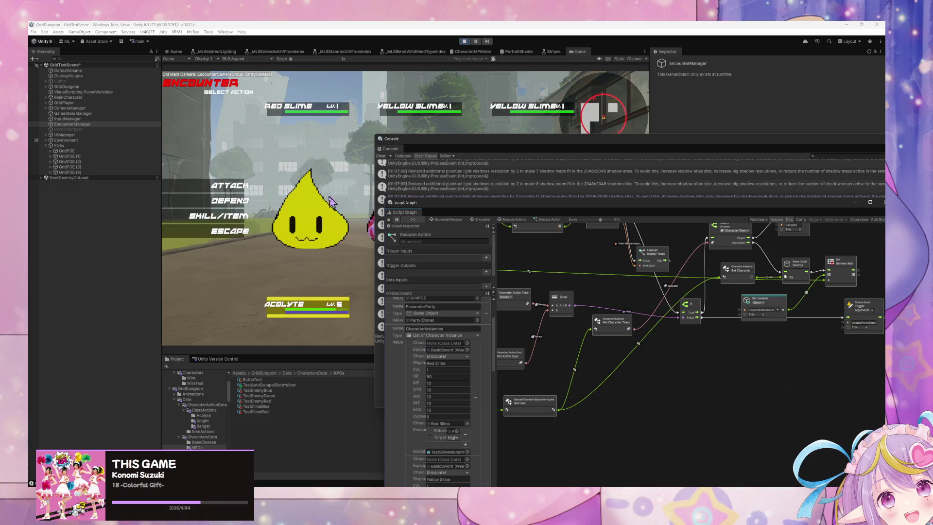
{"action": "left_click", "coordinate": [310, 210]}
{"action": "left_click_drag", "start_coordinate": [455, 151], "coordinate": [559, 290]}
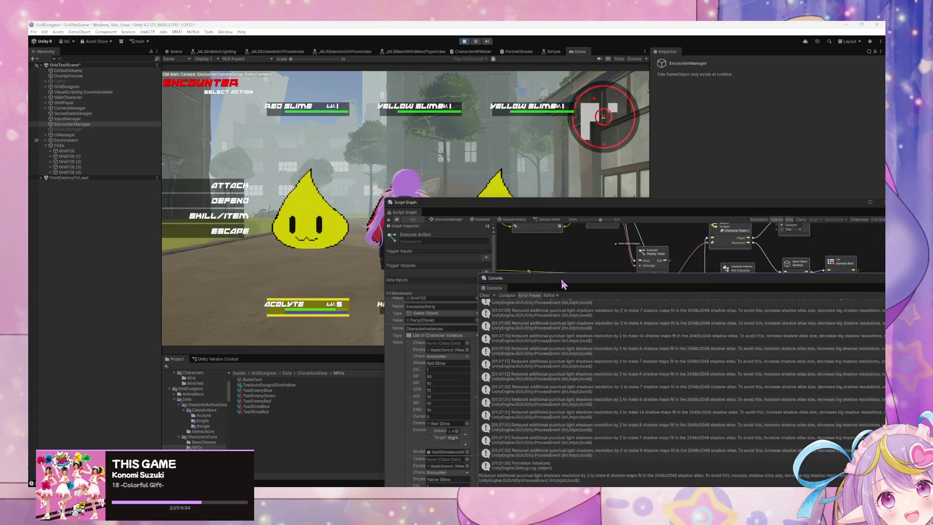
{"action": "left_click_drag", "start_coordinate": [437, 203], "coordinate": [505, 315]}
Have two party members defend, then open the TestAutoEscapeSlimeYellow character data
{"action": "left_click", "coordinate": [206, 194]}
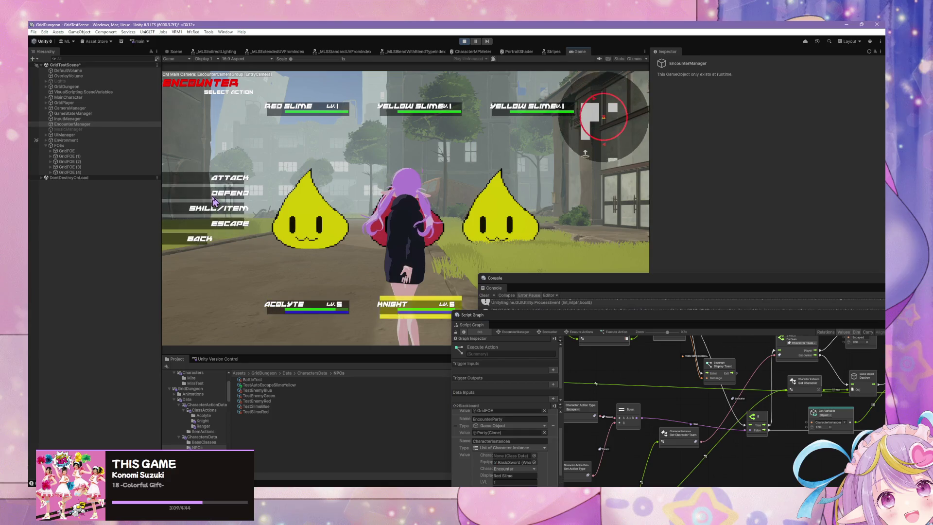
{"action": "left_click", "coordinate": [215, 198]}
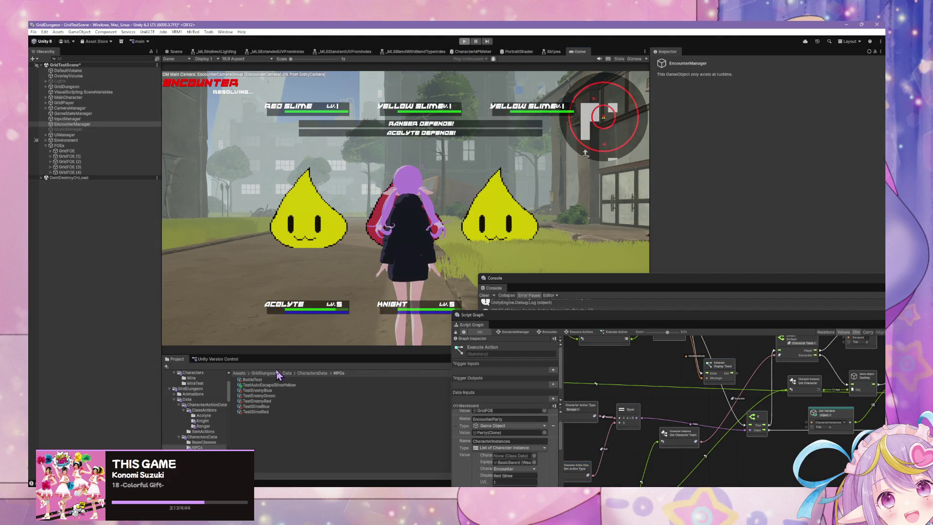
{"action": "left_click", "coordinate": [279, 384]}
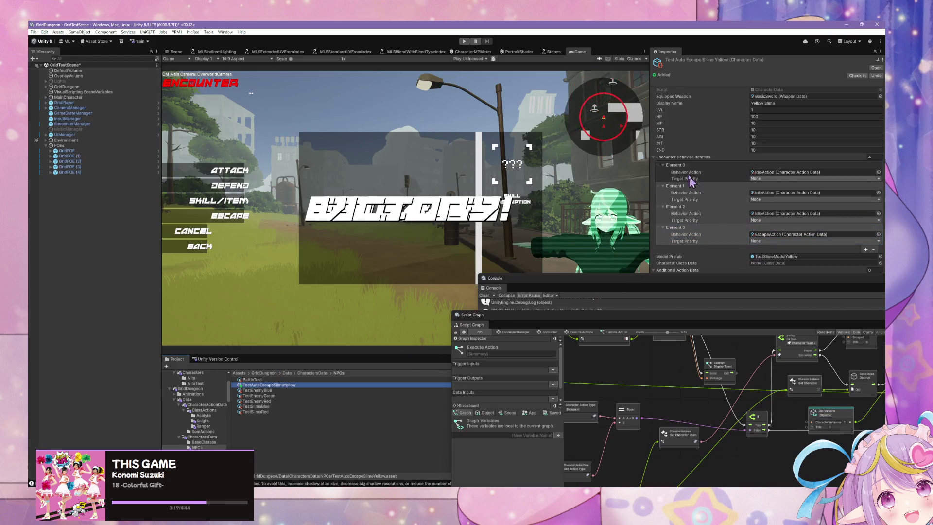
Delete rotation Elements 3 and 2, set Element 0 to IdleAction, and press Play
{"action": "left_click", "coordinate": [675, 165]}
{"action": "left_click", "coordinate": [681, 214]}
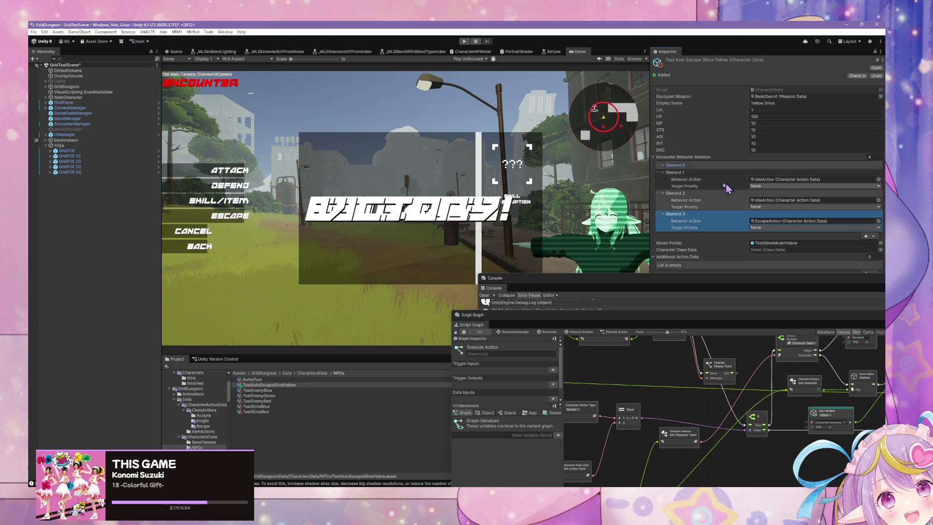
{"action": "left_click", "coordinate": [873, 237]}
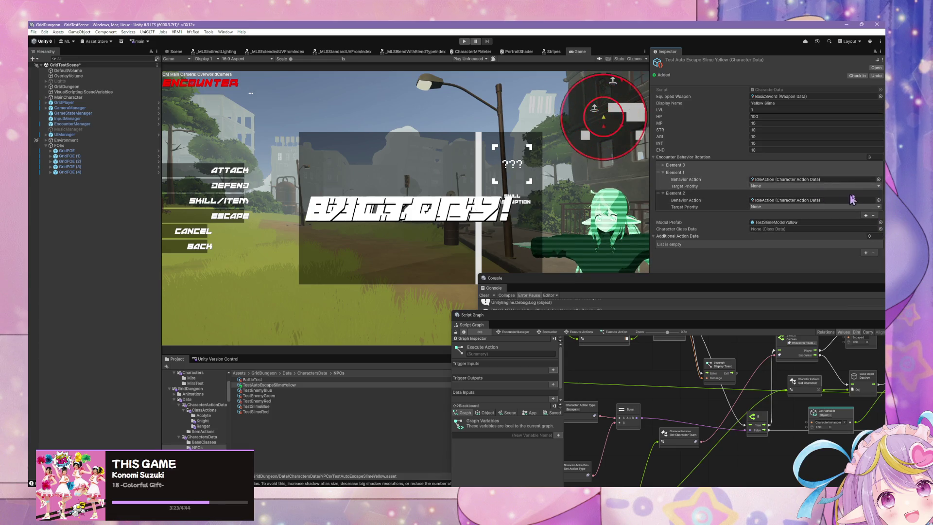
{"action": "left_click", "coordinate": [873, 216]}
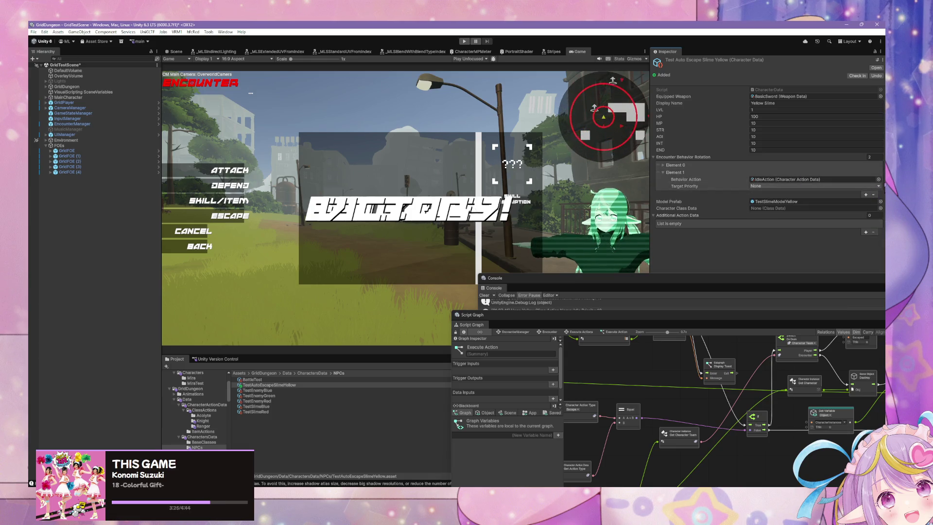
{"action": "left_click", "coordinate": [878, 180]}
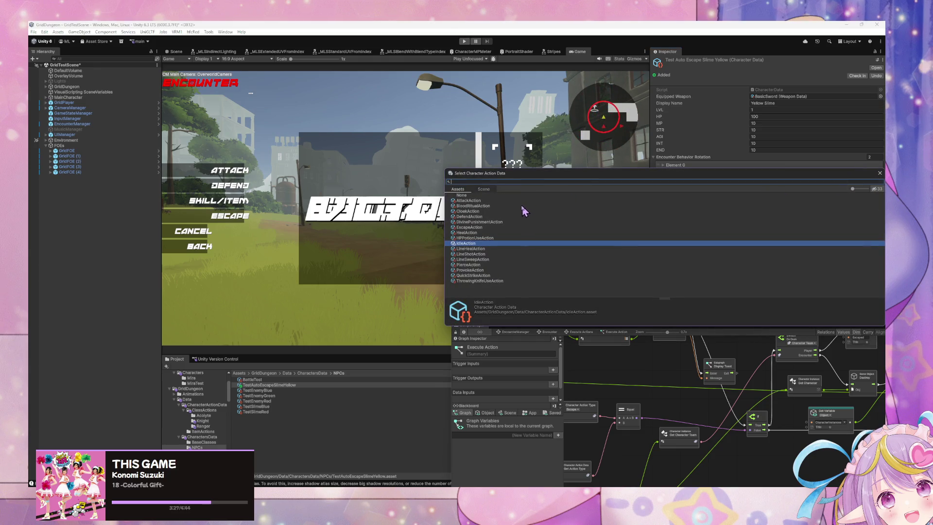
{"action": "double_click", "coordinate": [501, 243]}
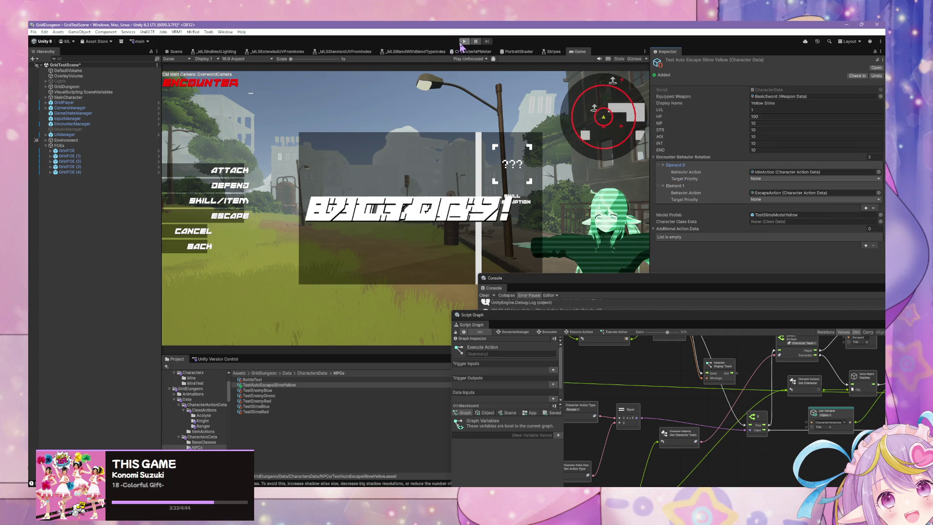
{"action": "left_click", "coordinate": [463, 41]}
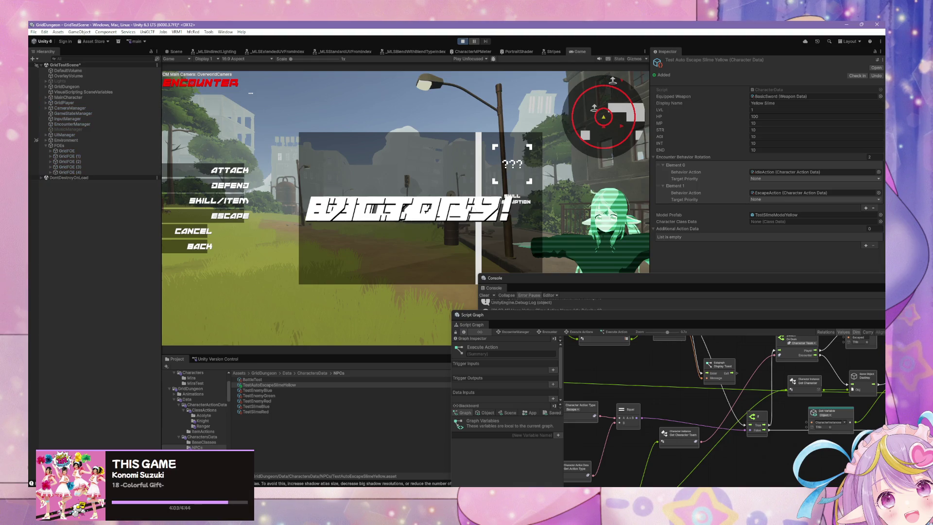
Start playing the Wildest Flower Radio mix from Spotify's Home page
{"action": "key", "text": "alt+Tab"}
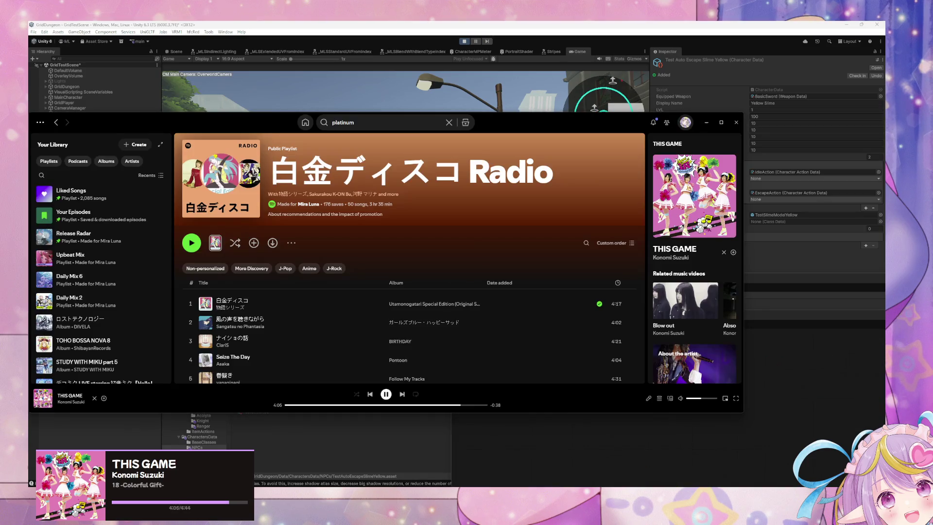
{"action": "left_click", "coordinate": [299, 128]}
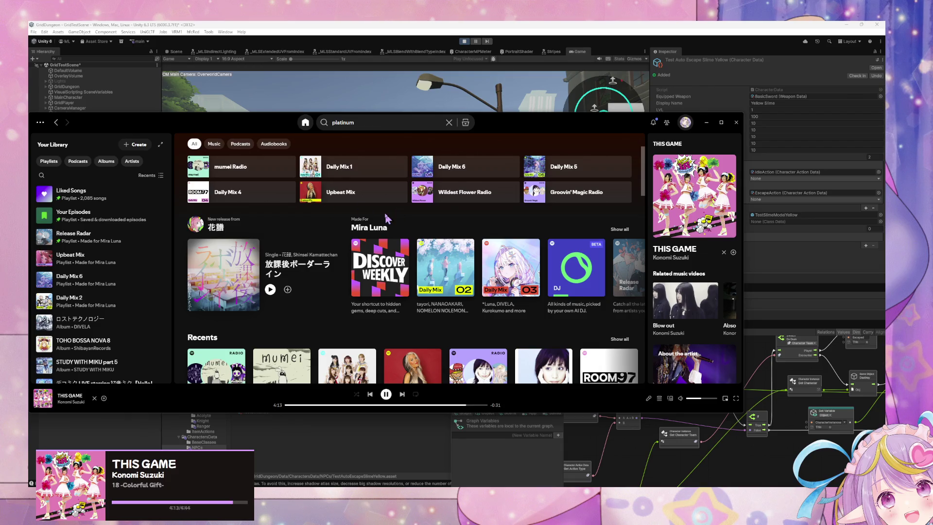
{"action": "mouse_move", "coordinate": [510, 195]}
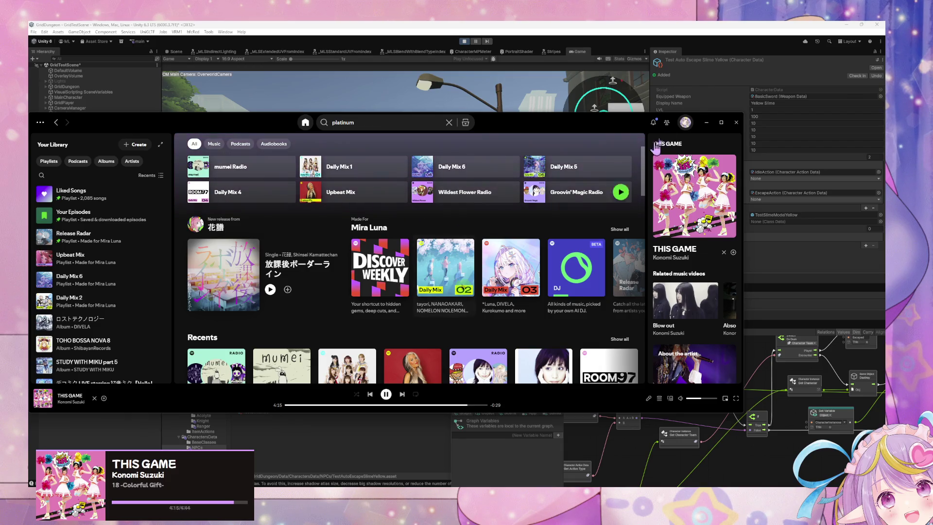
{"action": "left_click", "coordinate": [706, 122]}
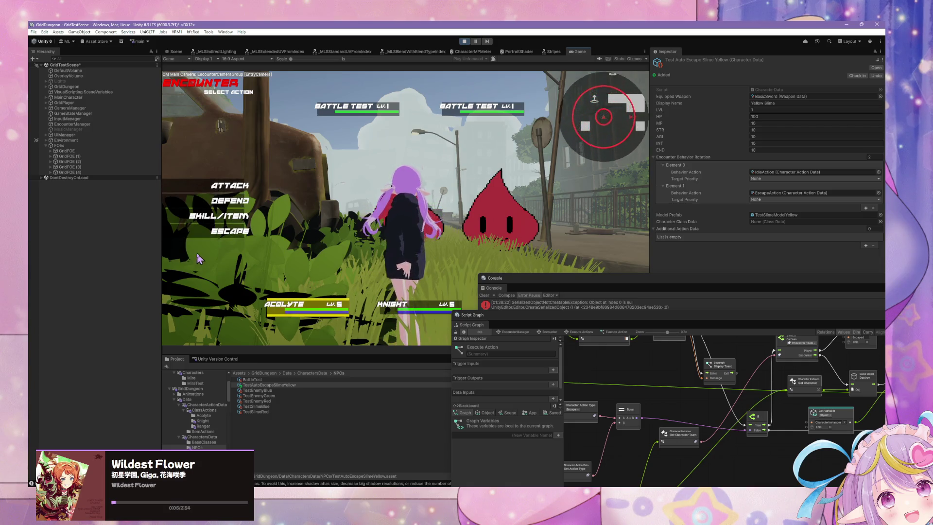
Play the encounter's turns: choose Escape, then Defend for the next party members
{"action": "left_click", "coordinate": [230, 231]}
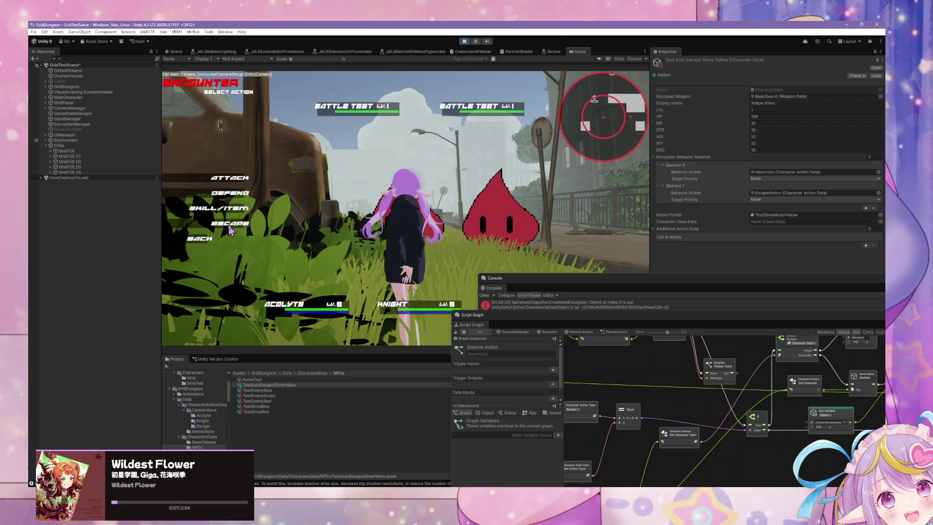
{"action": "left_click", "coordinate": [230, 227]}
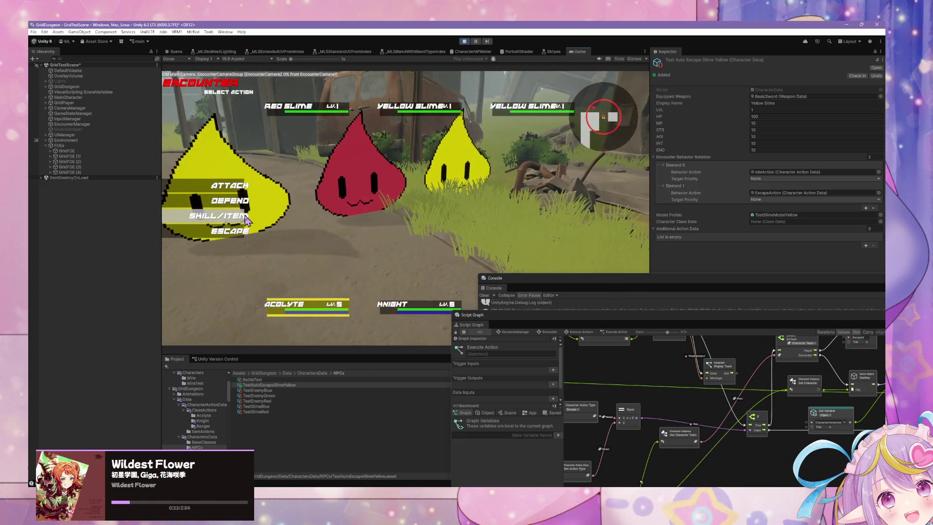
{"action": "left_click", "coordinate": [244, 186]}
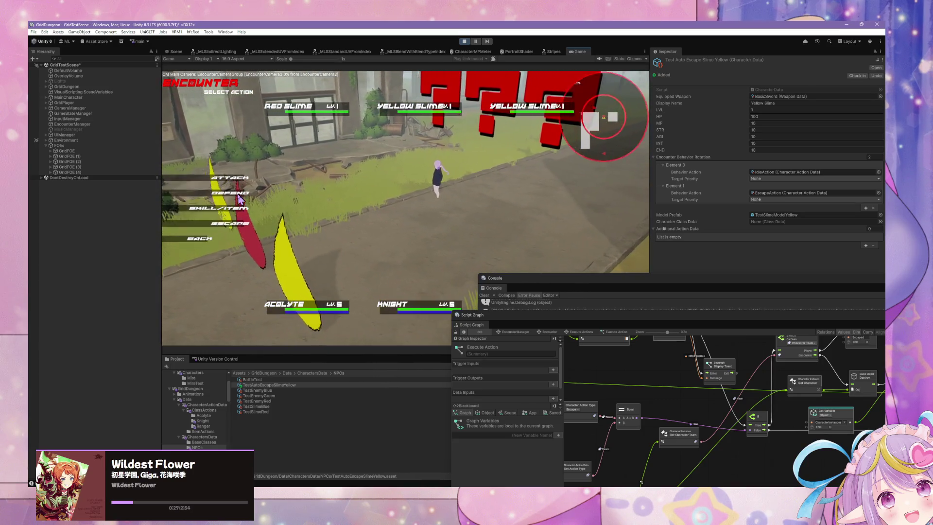
{"action": "left_click", "coordinate": [240, 196]}
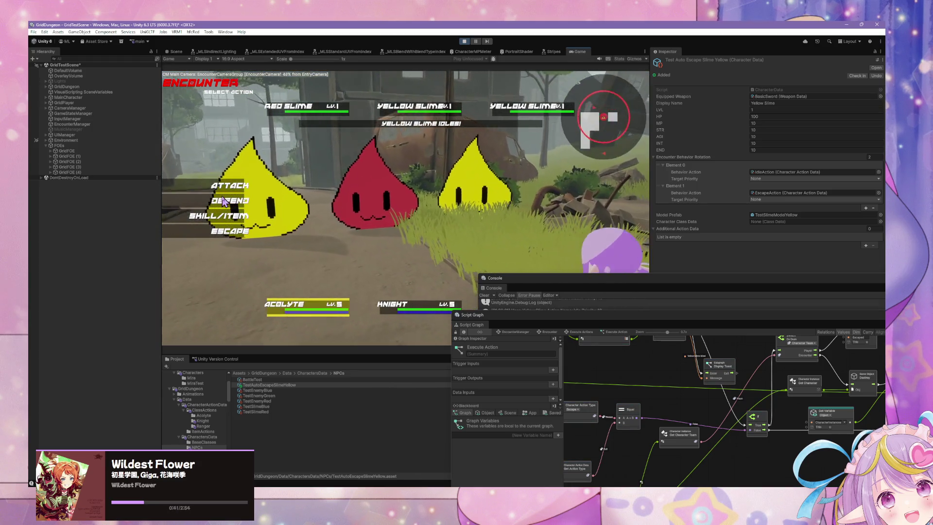
{"action": "left_click", "coordinate": [236, 197]}
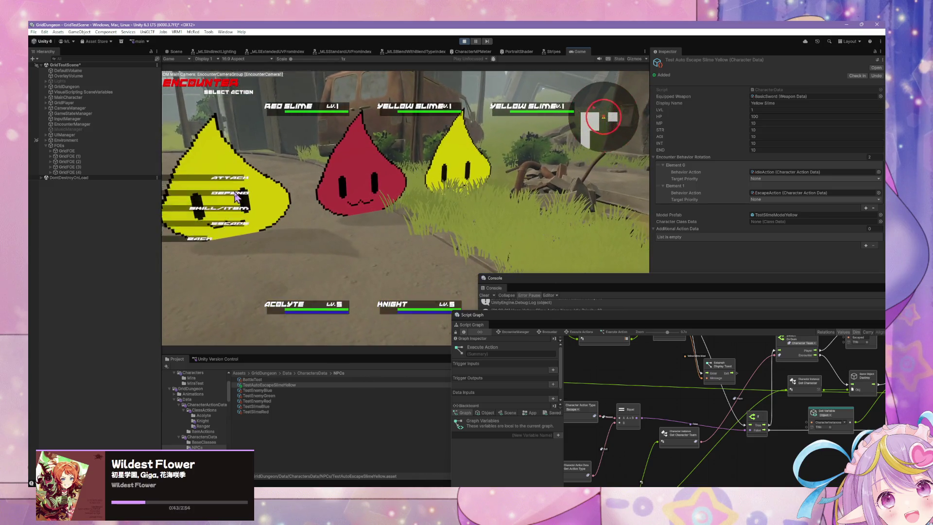
{"action": "left_click", "coordinate": [237, 197]}
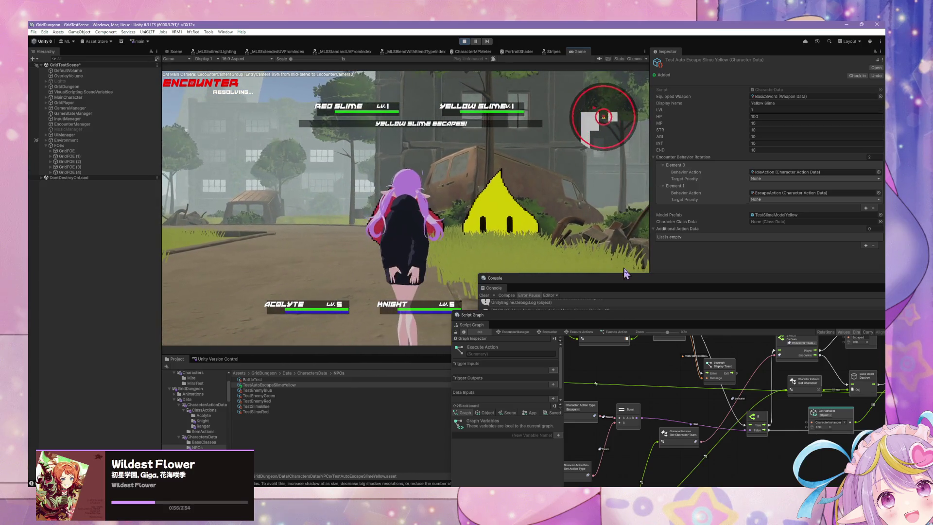
Enlarge the Console over the game view and show the Script Graph's object variables
{"action": "mouse_move", "coordinate": [605, 279]}
{"action": "left_mouse_down"}
{"action": "mouse_move", "coordinate": [573, 167]}
{"action": "mouse_move", "coordinate": [499, 86]}
{"action": "left_mouse_up"}
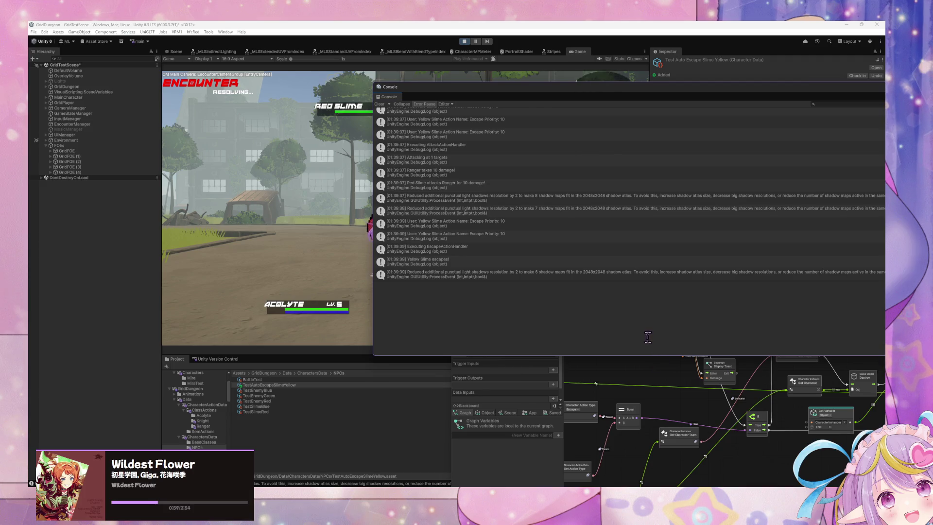
{"action": "left_click", "coordinate": [602, 393]}
{"action": "left_click", "coordinate": [487, 413]}
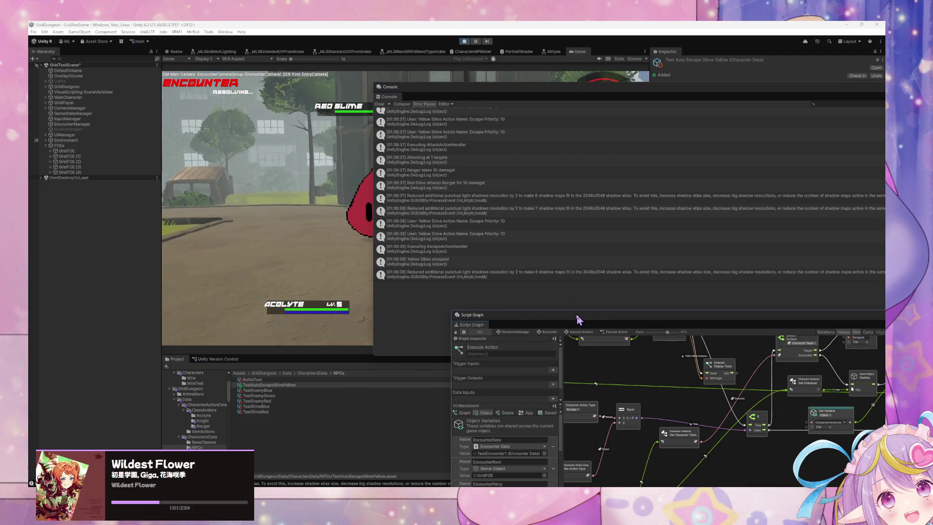
Move the Script Graph up, scroll the Yellow Slime variables, and return to the Encounter state graph
{"action": "left_click_drag", "start_coordinate": [579, 319], "coordinate": [563, 120]}
{"action": "scroll", "coordinate": [510, 291], "scroll_direction": "down", "scroll_amount": 5}
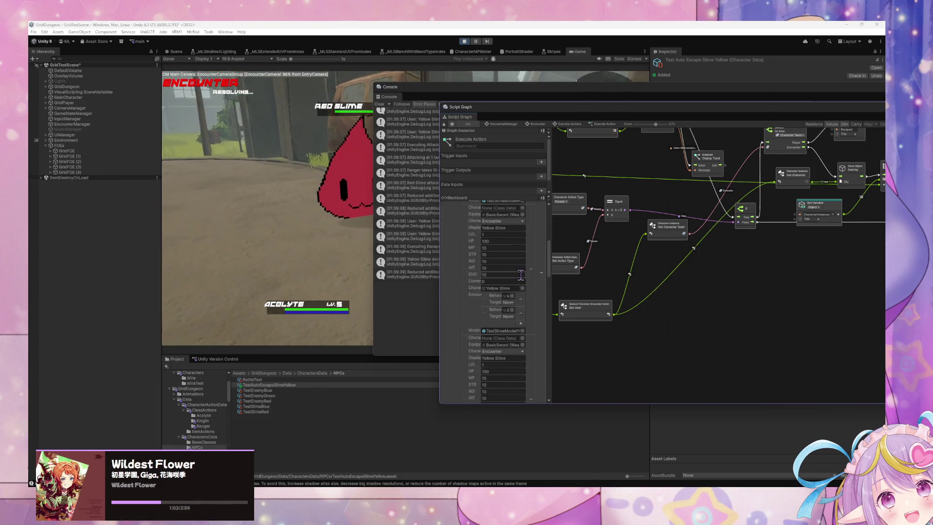
{"action": "mouse_move", "coordinate": [549, 264]}
{"action": "left_mouse_down"}
{"action": "mouse_move", "coordinate": [553, 346]}
{"action": "mouse_move", "coordinate": [552, 332]}
{"action": "left_mouse_up"}
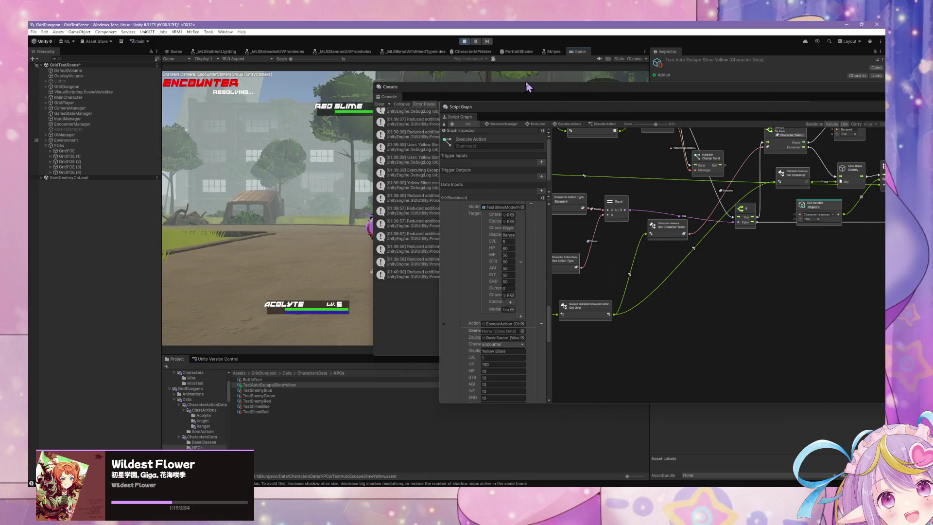
{"action": "left_click", "coordinate": [790, 249]}
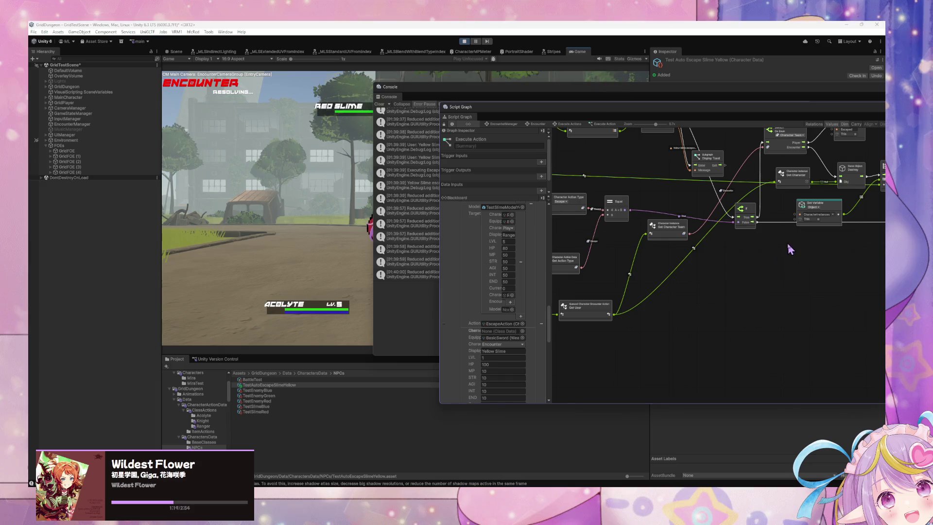
{"action": "left_click", "coordinate": [565, 125]}
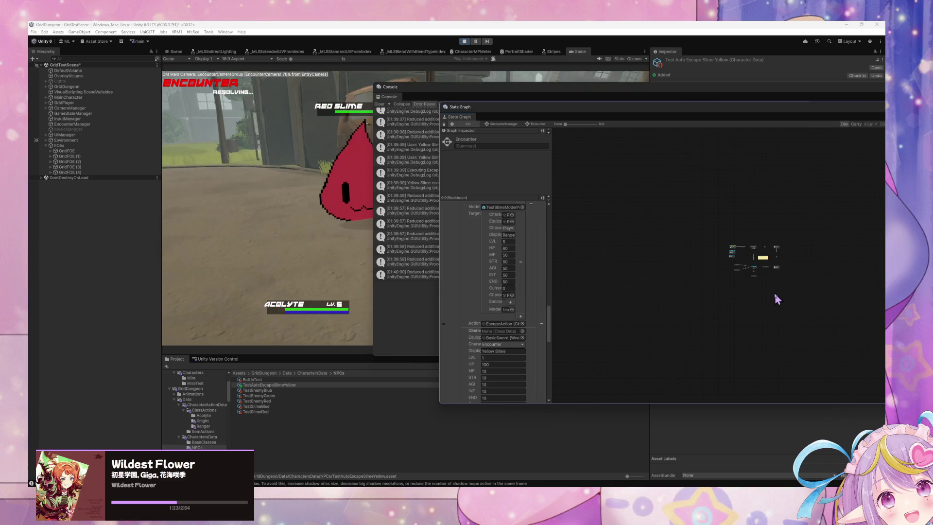
Open the Execute Action state's script graph and move the Display Toast subgraph node up
{"action": "scroll", "coordinate": [760, 287], "scroll_direction": "up", "scroll_amount": 3}
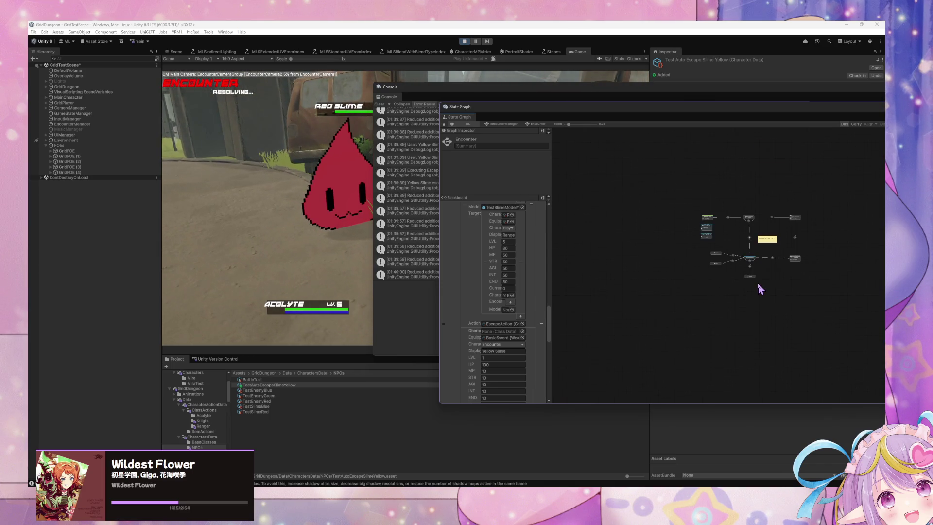
{"action": "scroll", "coordinate": [759, 289], "scroll_direction": "up", "scroll_amount": 5}
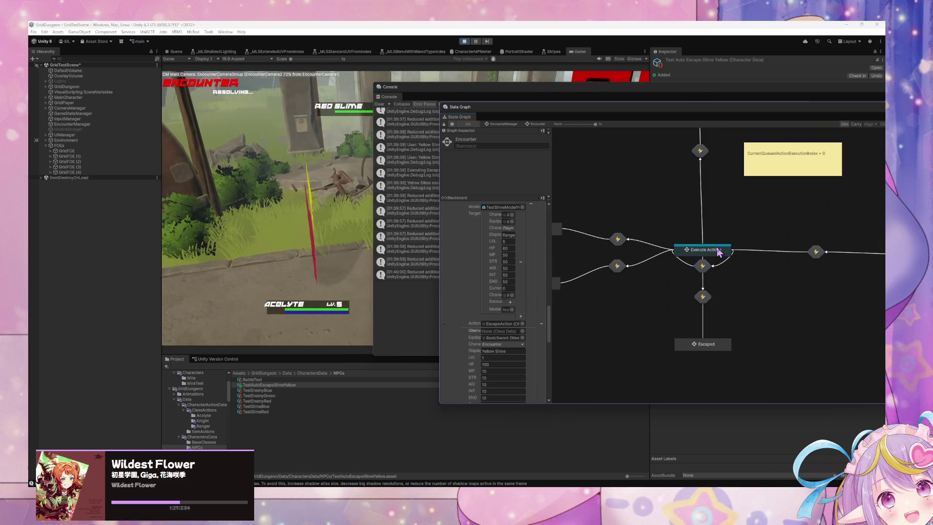
{"action": "double_click", "coordinate": [719, 252]}
{"action": "double_click", "coordinate": [677, 243]}
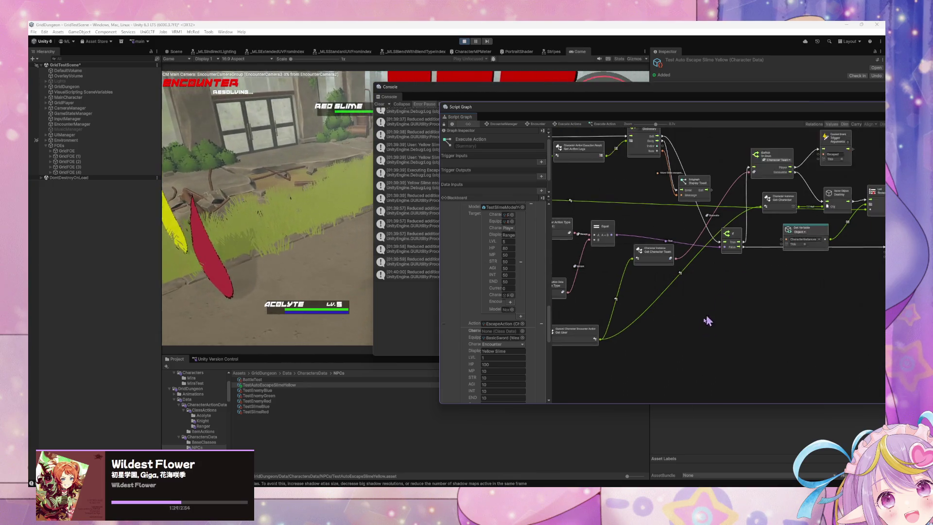
{"action": "scroll", "coordinate": [711, 281], "scroll_direction": "down", "scroll_amount": 10}
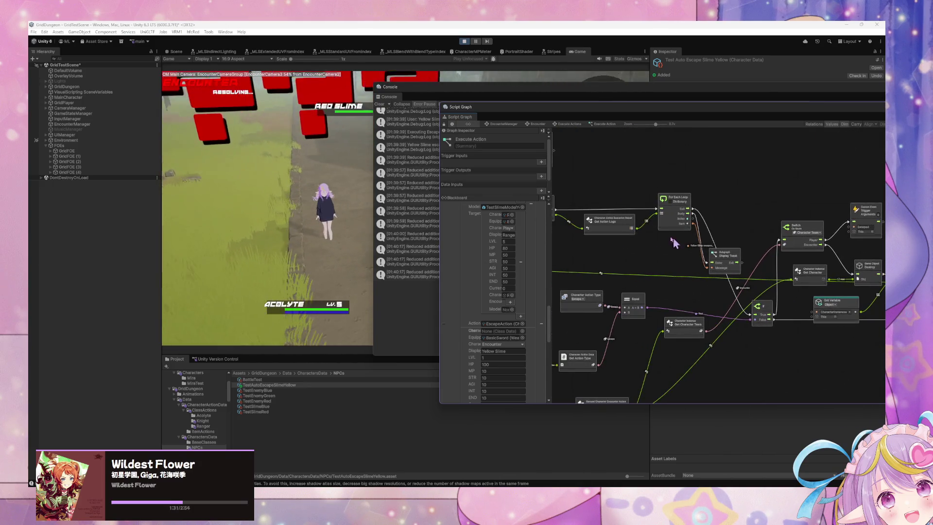
{"action": "scroll", "coordinate": [727, 204], "scroll_direction": "right", "scroll_amount": 5}
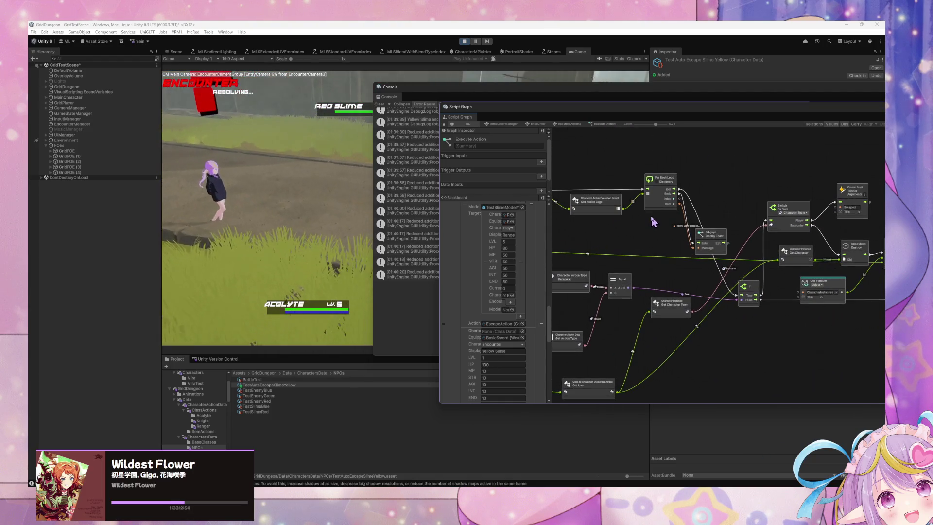
{"action": "mouse_move", "coordinate": [726, 235]}
{"action": "left_mouse_down"}
{"action": "mouse_move", "coordinate": [744, 180]}
{"action": "mouse_move", "coordinate": [734, 210]}
{"action": "left_mouse_up"}
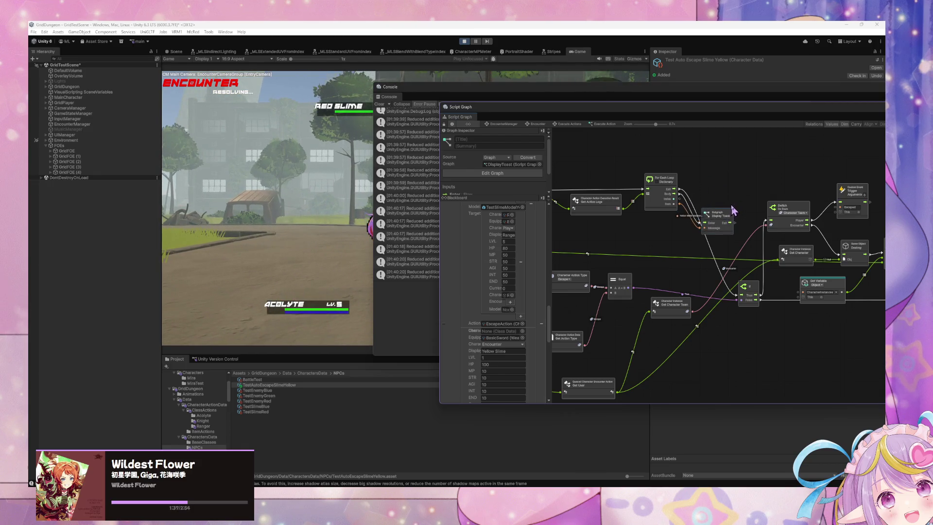
Move the UpdatePartyState trigger node right and wire Remove Item's exit into it
{"action": "scroll", "coordinate": [795, 293], "scroll_direction": "up", "scroll_amount": 1}
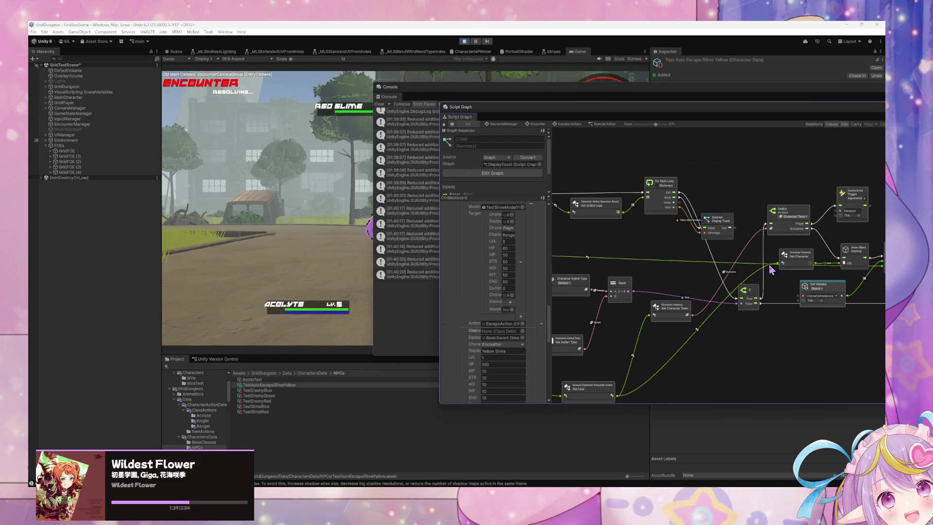
{"action": "scroll", "coordinate": [772, 270], "scroll_direction": "up", "scroll_amount": 1}
{"action": "left_click_drag", "start_coordinate": [784, 264], "coordinate": [678, 266]}
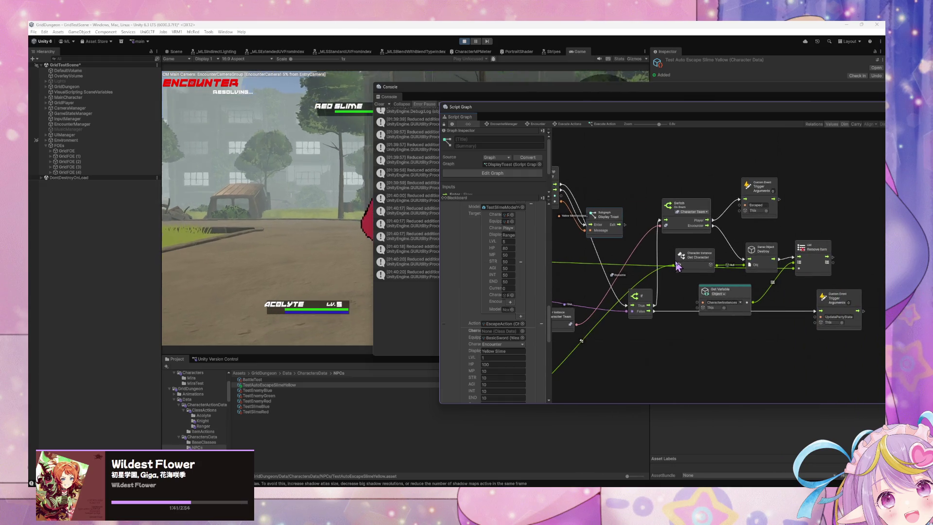
{"action": "left_click_drag", "start_coordinate": [826, 263], "coordinate": [763, 247]}
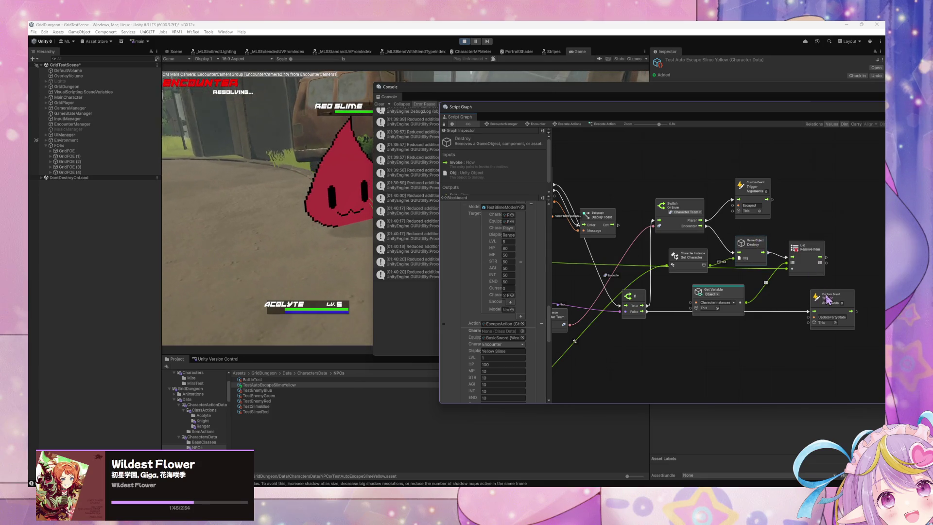
{"action": "left_click_drag", "start_coordinate": [828, 299], "coordinate": [854, 297]}
{"action": "left_click", "coordinate": [804, 251]}
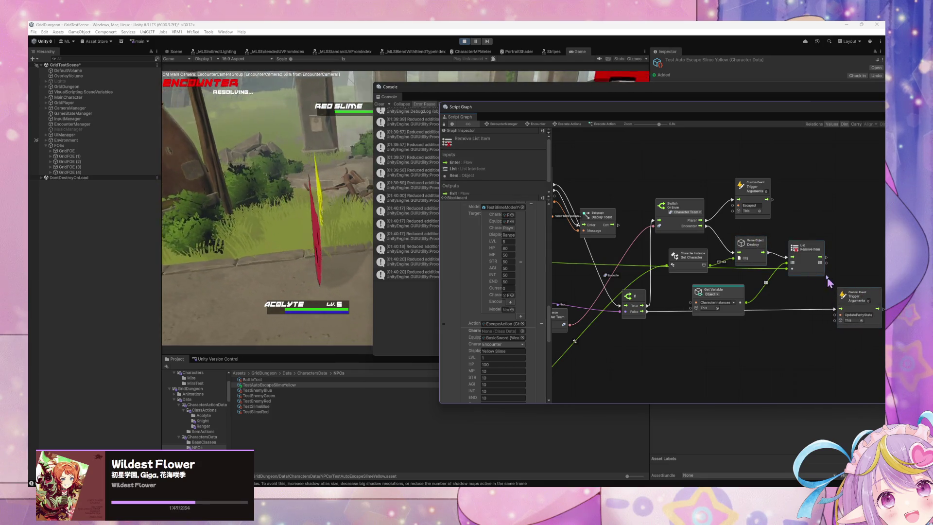
{"action": "left_click_drag", "start_coordinate": [826, 257], "coordinate": [834, 315]}
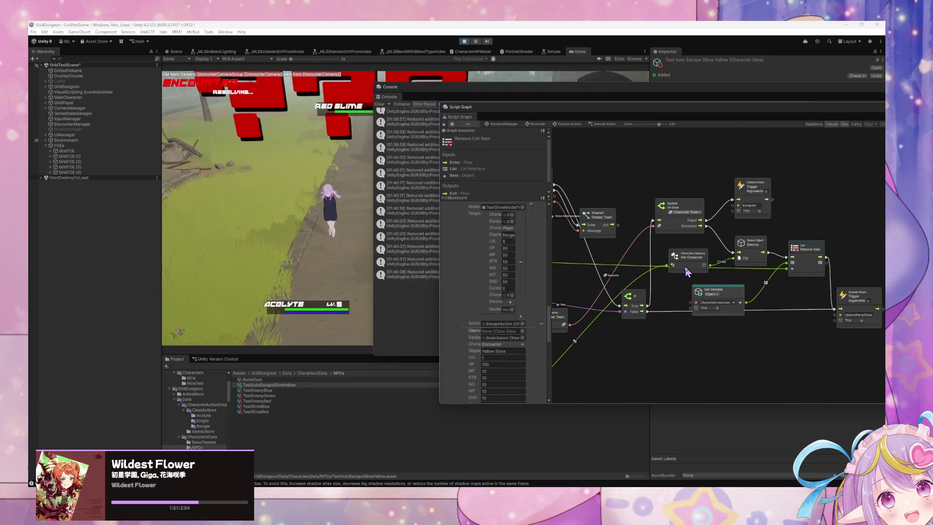
{"action": "left_click_drag", "start_coordinate": [690, 268], "coordinate": [694, 264]}
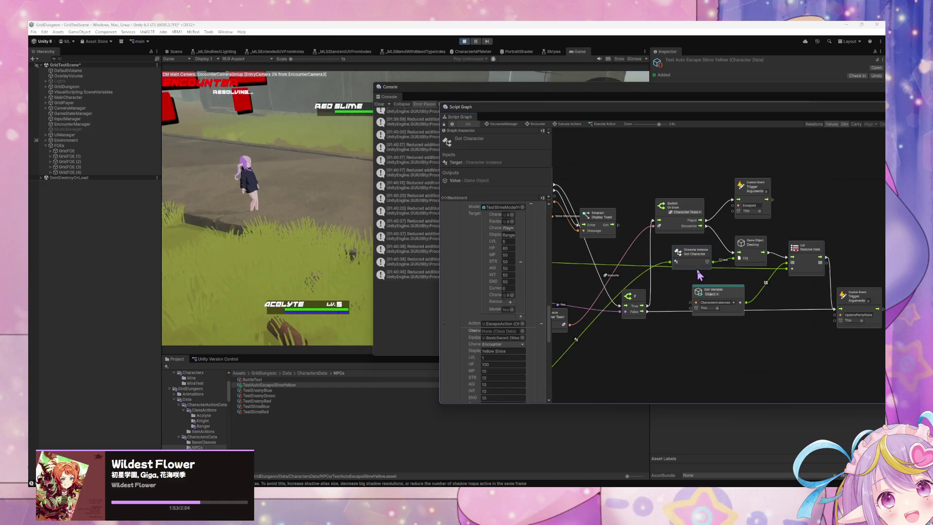
Restart play mode with the updated graph and move the Console window to the lower right
{"action": "left_click", "coordinate": [465, 42]}
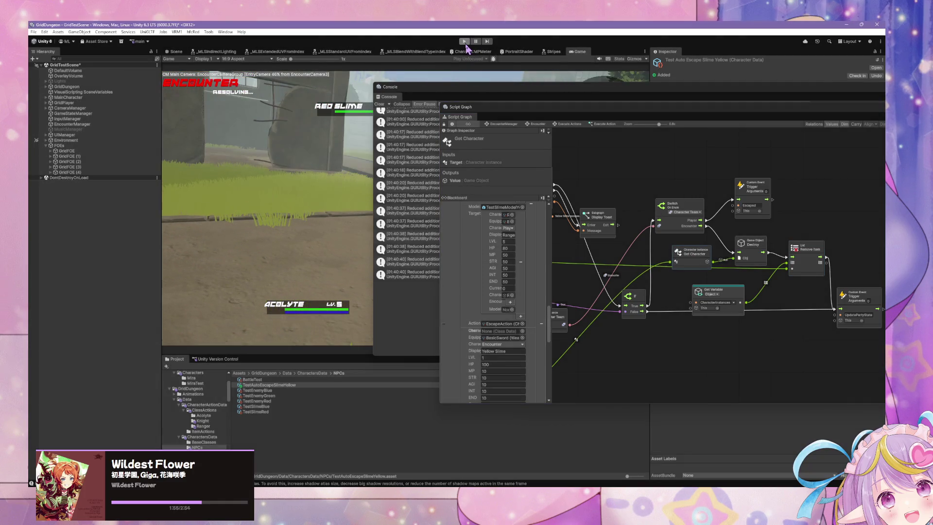
{"action": "left_click", "coordinate": [465, 42]}
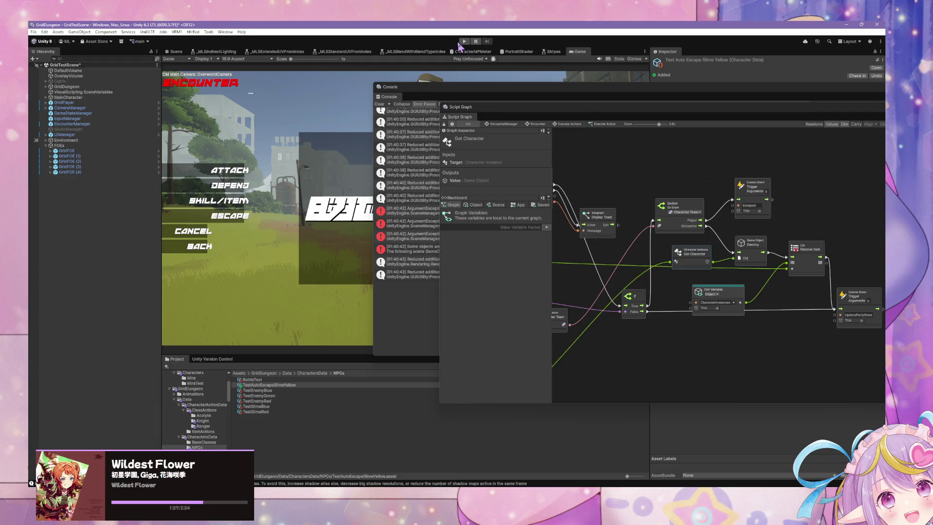
{"action": "left_click", "coordinate": [464, 42]}
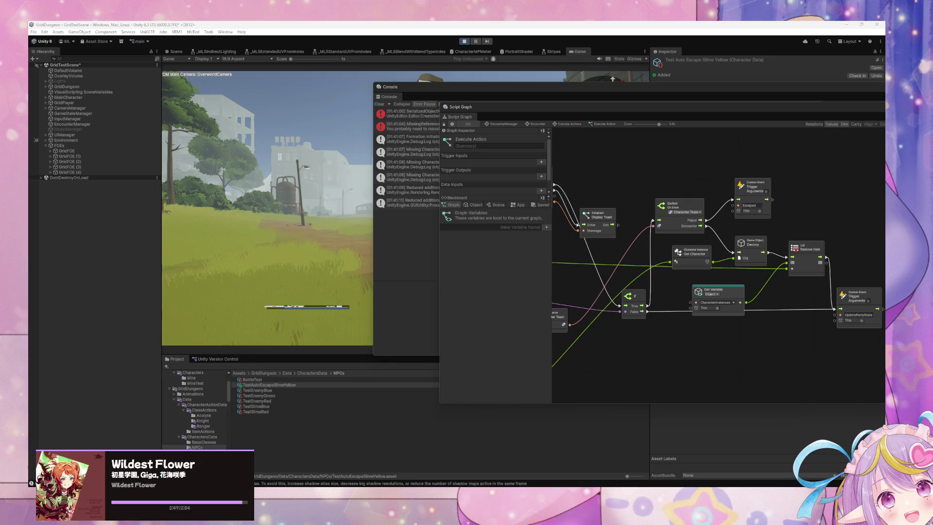
{"action": "left_click", "coordinate": [351, 195]}
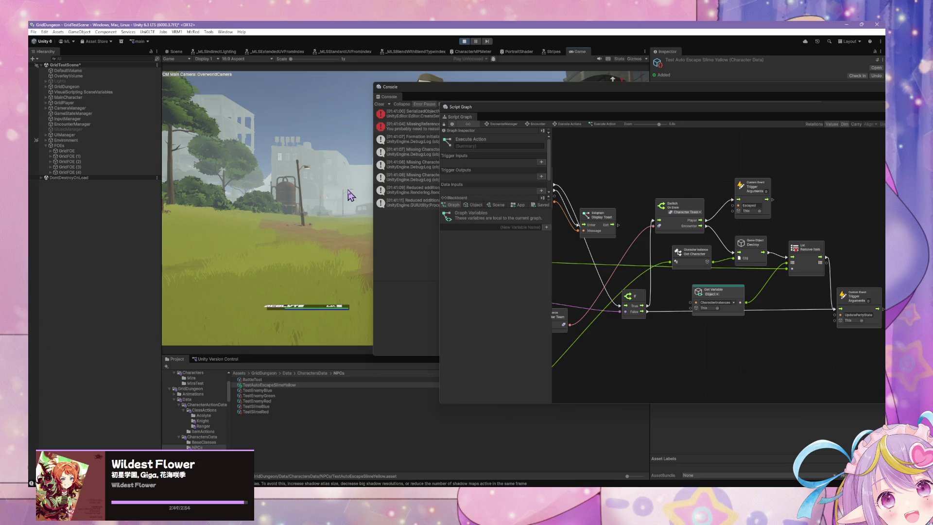
{"action": "left_click_drag", "start_coordinate": [442, 97], "coordinate": [702, 231]}
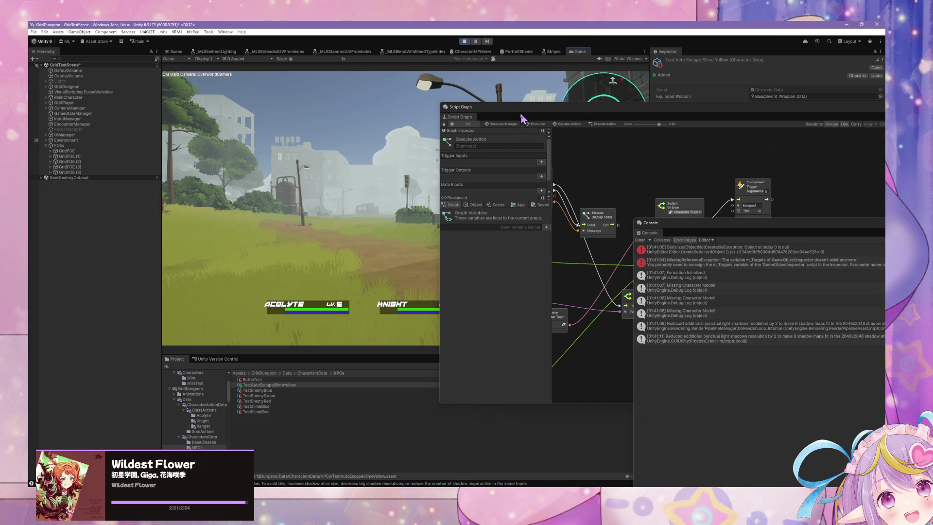
Shift the Script Graph window right and play a turn where the Ranger escapes
{"action": "left_click_drag", "start_coordinate": [522, 118], "coordinate": [747, 163]}
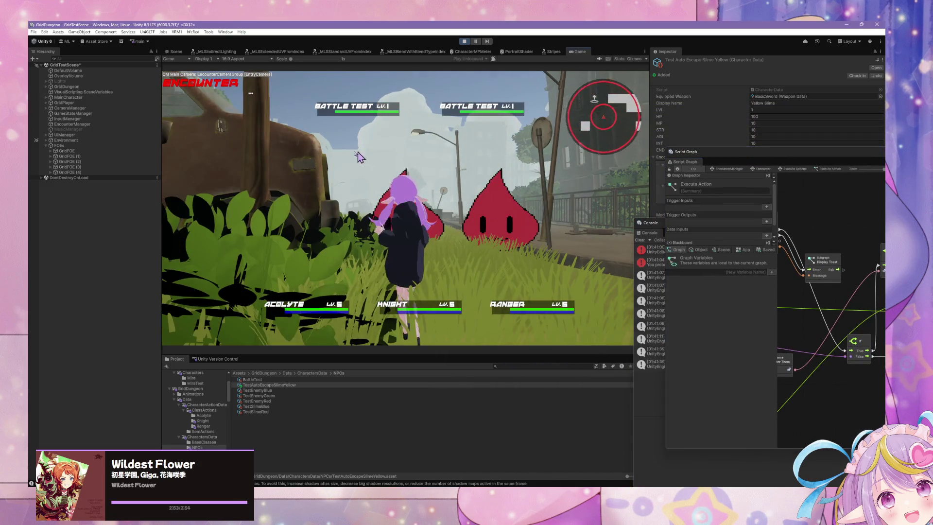
{"action": "key", "text": "Return"}
{"action": "key", "text": "Return"}
{"action": "key", "text": "Return"}
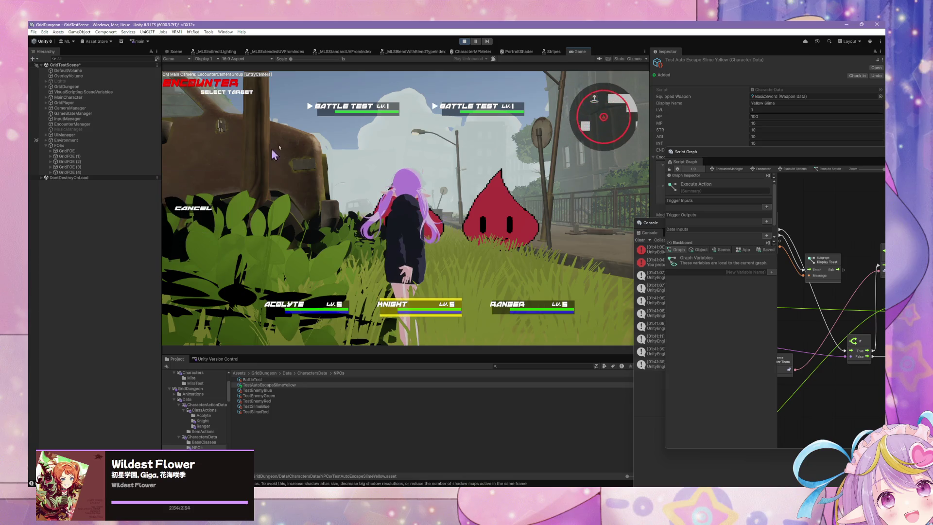
{"action": "key", "text": "Return"}
{"action": "key", "text": "Down"}
{"action": "key", "text": "Down"}
{"action": "key", "text": "Down"}
{"action": "key", "text": "Return"}
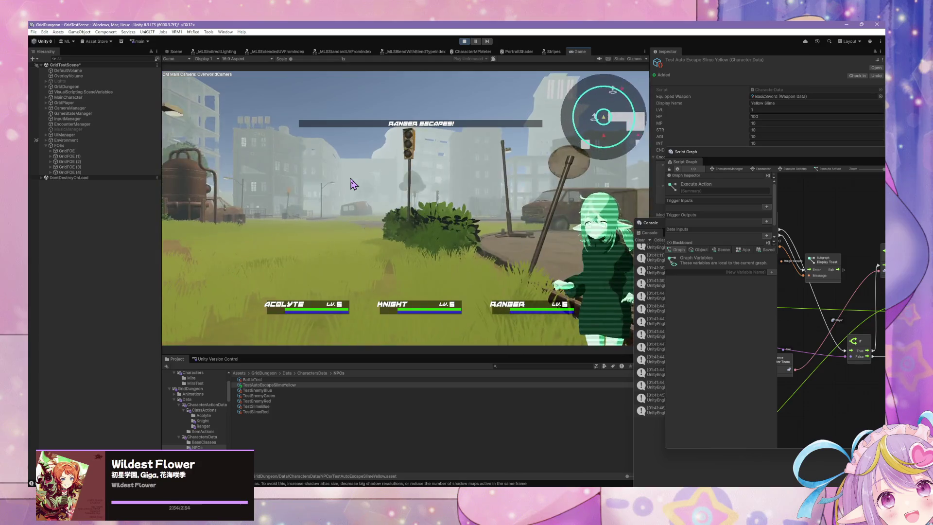
Walk into the slime encounter, give the Acolyte and Knight attacks, and have the Ranger defend
{"action": "key", "text": "Left"}
{"action": "key", "text": "Left"}
{"action": "key", "text": "Up"}
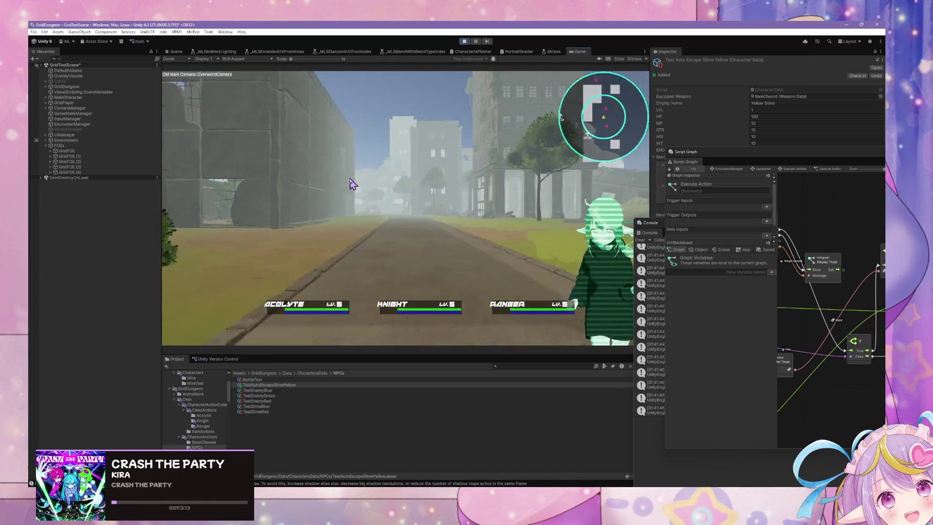
{"action": "key", "text": "Return"}
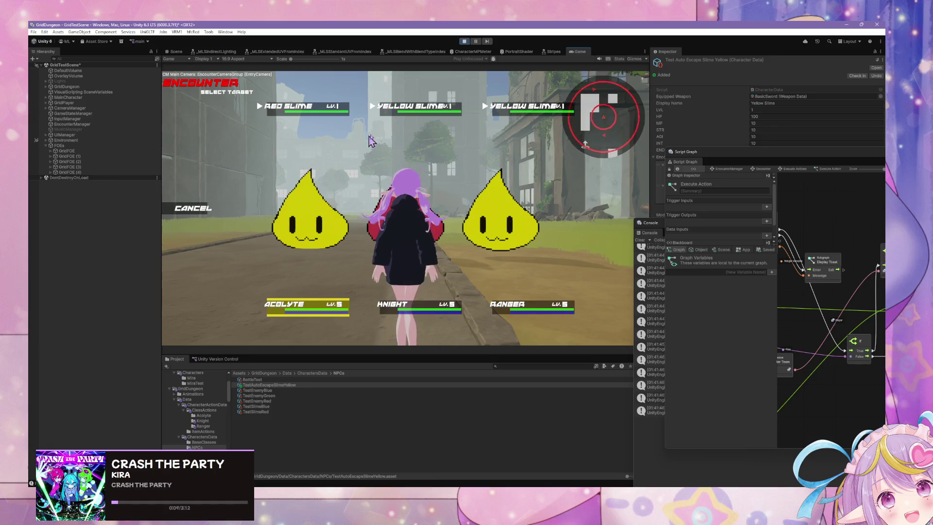
{"action": "key", "text": "Return"}
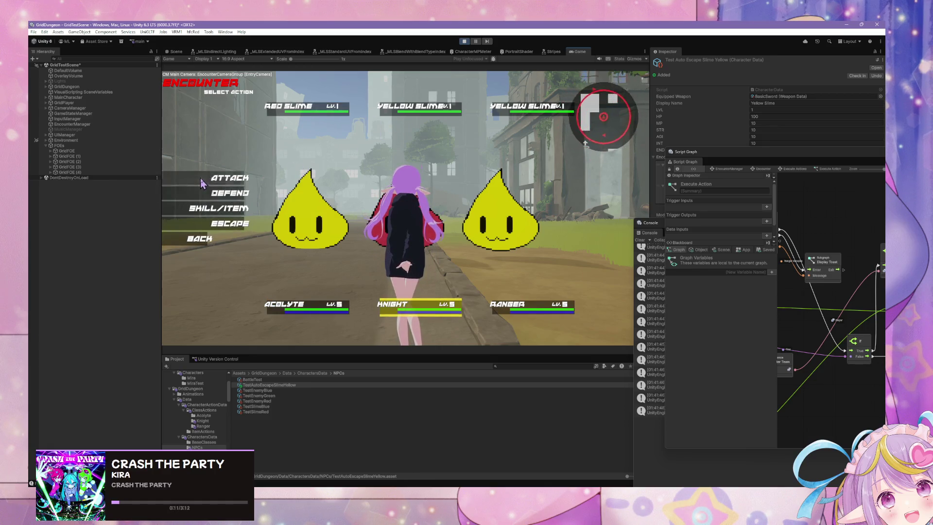
{"action": "key", "text": "Return"}
{"action": "key", "text": "Return"}
{"action": "left_click", "coordinate": [221, 194]}
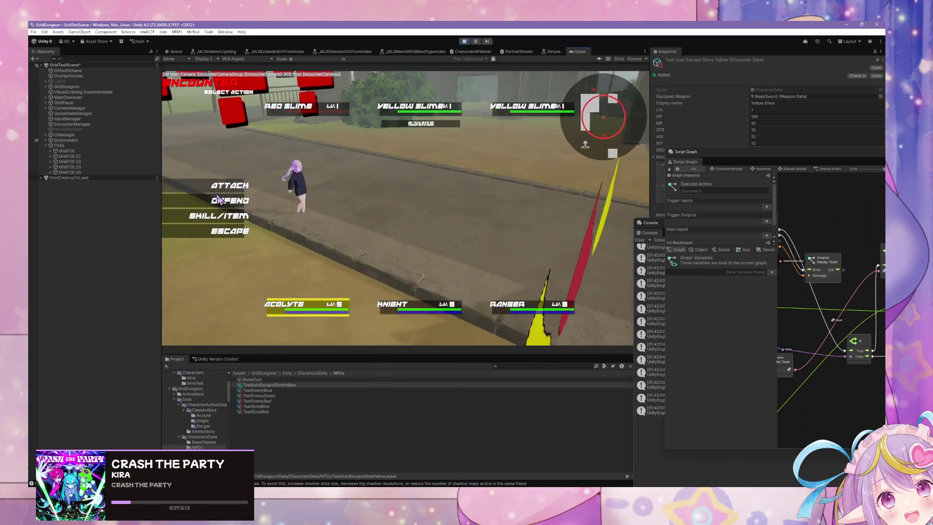
{"action": "left_click", "coordinate": [219, 200]}
{"action": "left_click", "coordinate": [222, 200]}
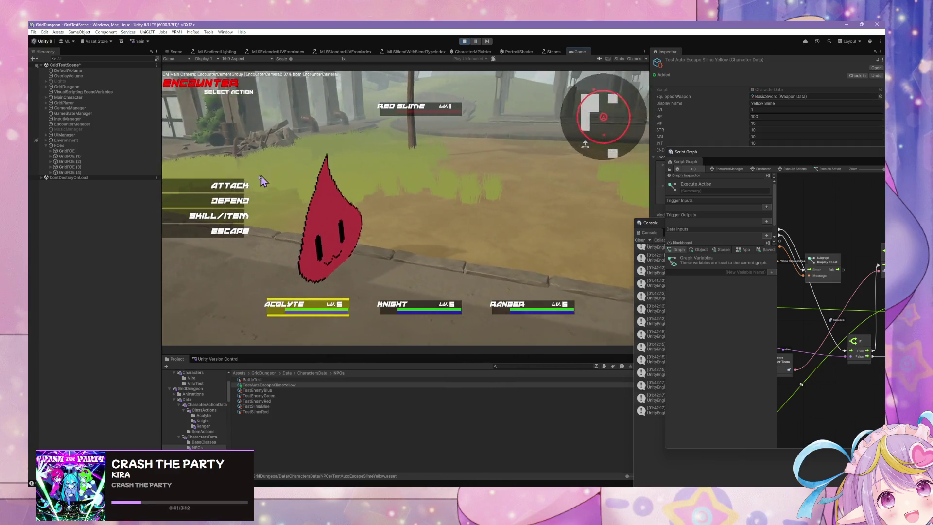
Try Attack and the Acolyte's healing skill, then settle on Defend for the Acolyte
{"action": "left_click", "coordinate": [241, 185]}
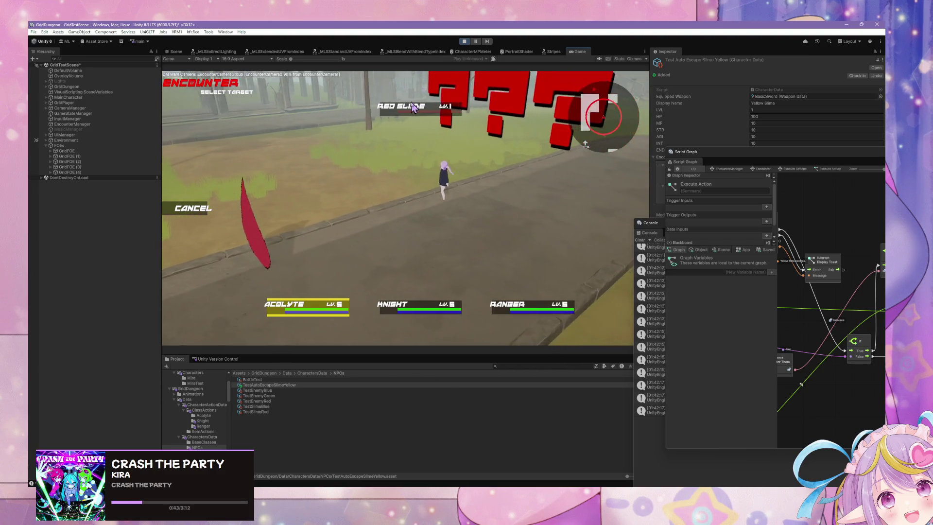
{"action": "left_click", "coordinate": [202, 209]}
{"action": "left_click", "coordinate": [219, 216]}
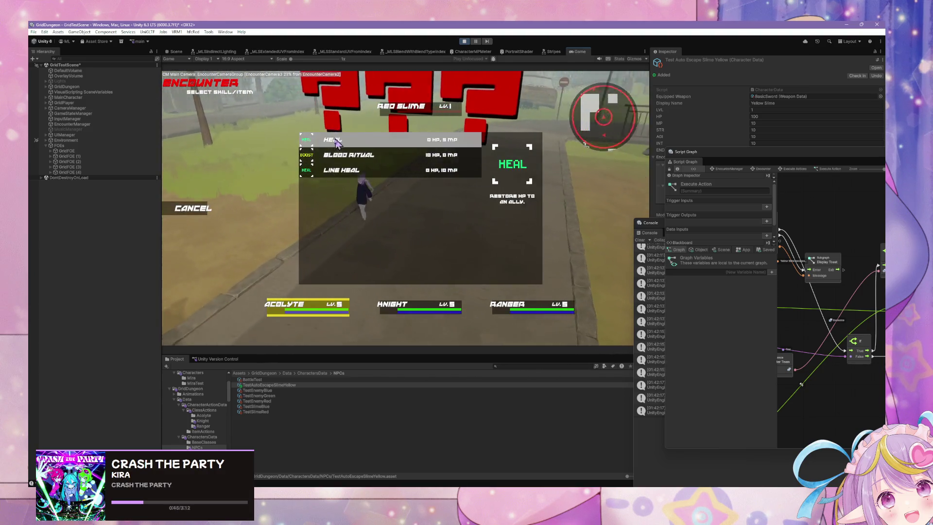
{"action": "left_click", "coordinate": [319, 179]}
{"action": "left_click", "coordinate": [194, 208]}
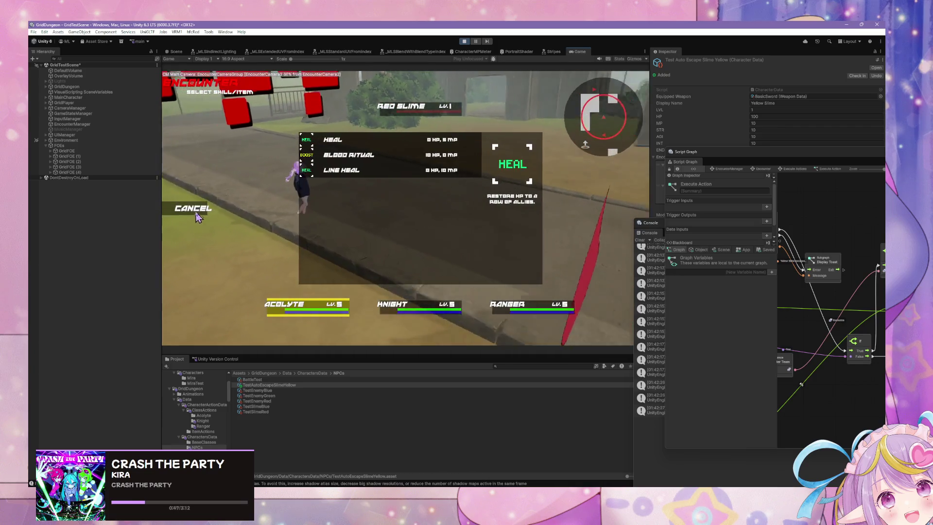
{"action": "left_click", "coordinate": [202, 207]}
{"action": "left_click", "coordinate": [206, 201]}
Choose Quick Strike for the Knight and Defend for the Ranger
{"action": "left_click", "coordinate": [214, 208]}
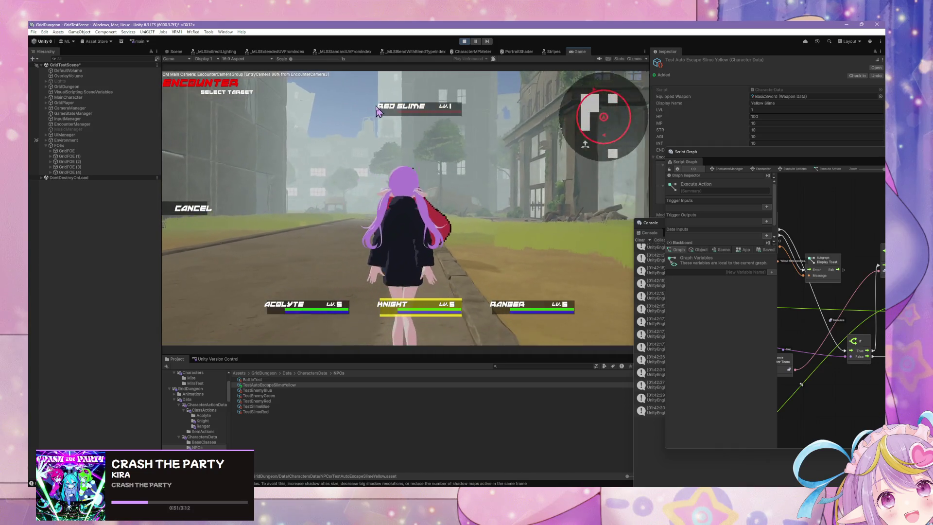
{"action": "left_click", "coordinate": [326, 188]}
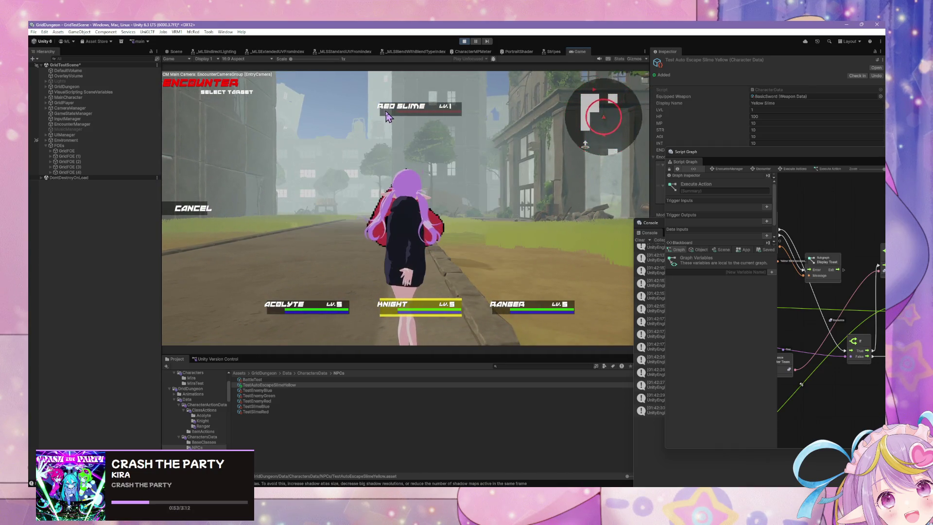
{"action": "key", "text": "Escape"}
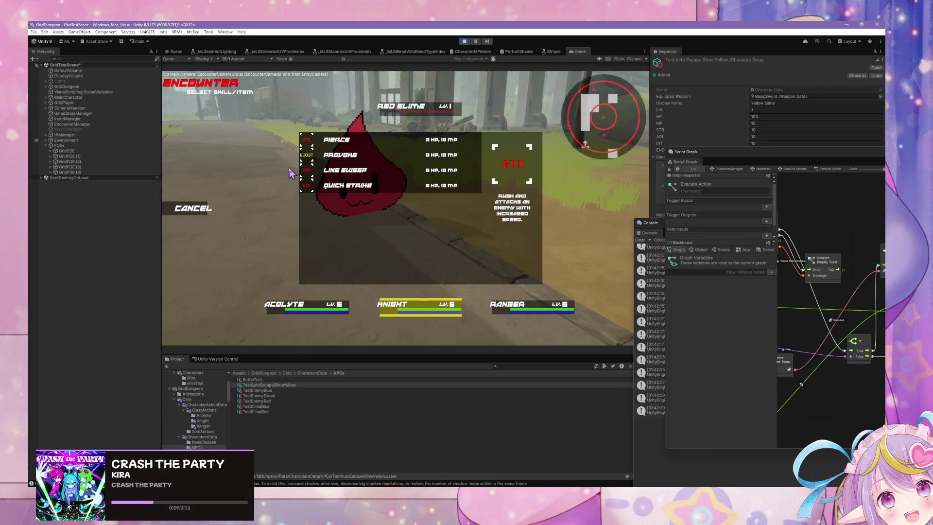
{"action": "left_click", "coordinate": [207, 213]}
{"action": "left_click", "coordinate": [209, 199]}
{"action": "left_click", "coordinate": [209, 199]}
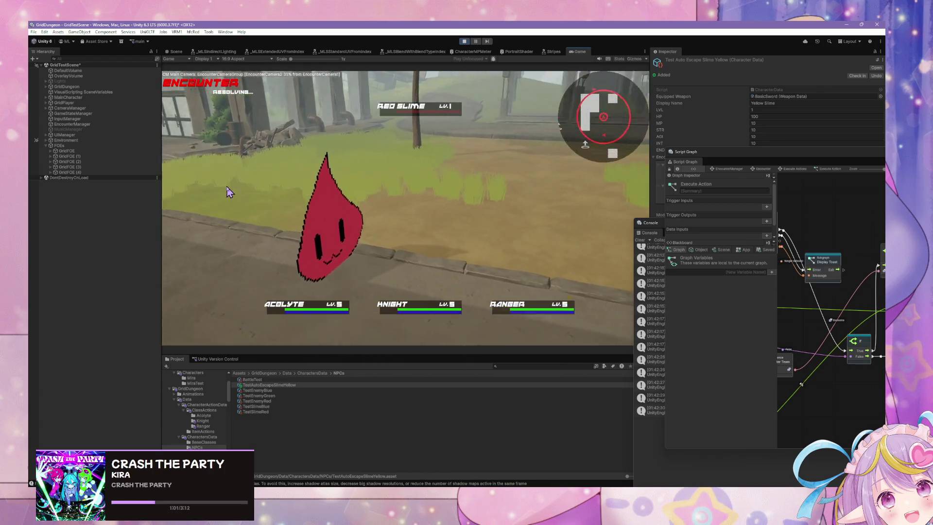
Enlarge the Script Graph window and browse the Blackboard's object variables
{"action": "left_click_drag", "start_coordinate": [667, 149], "coordinate": [448, 136]}
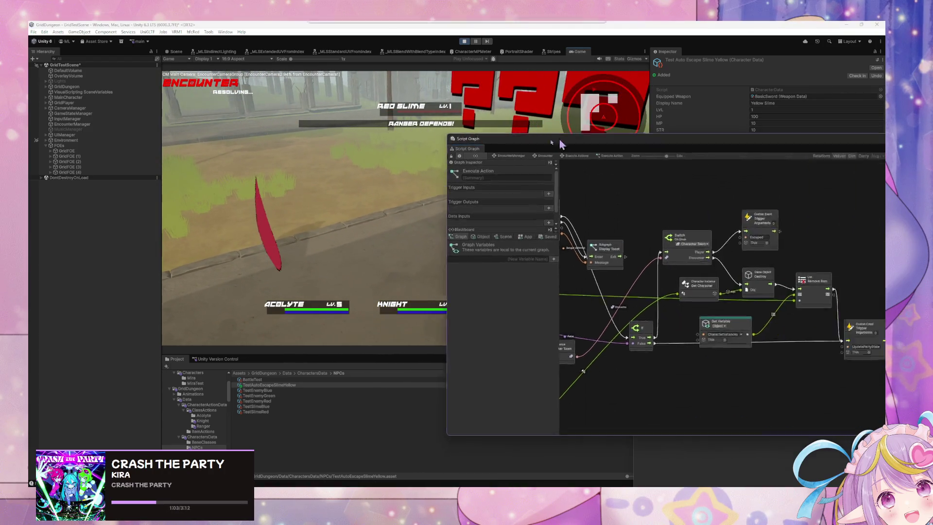
{"action": "left_click_drag", "start_coordinate": [730, 149], "coordinate": [679, 204]}
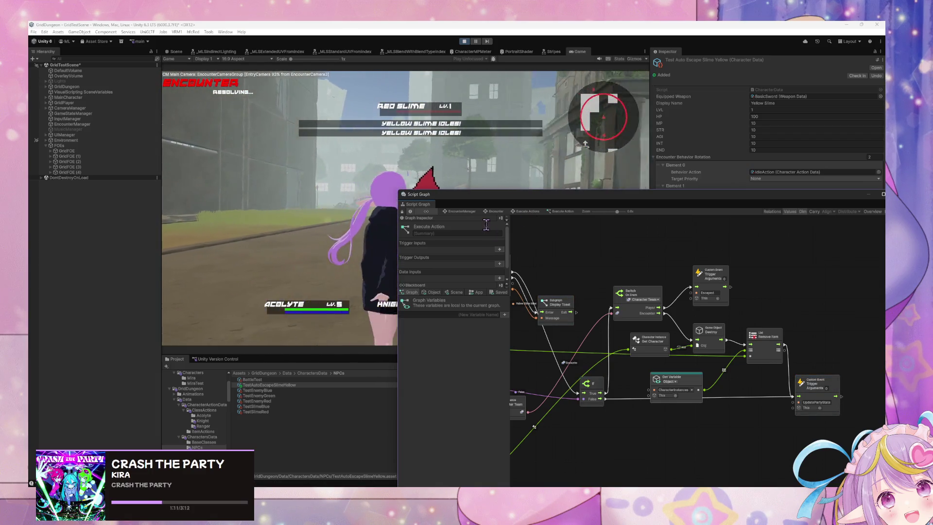
{"action": "left_click", "coordinate": [432, 292]}
{"action": "scroll", "coordinate": [479, 325], "scroll_direction": "down", "scroll_amount": 5}
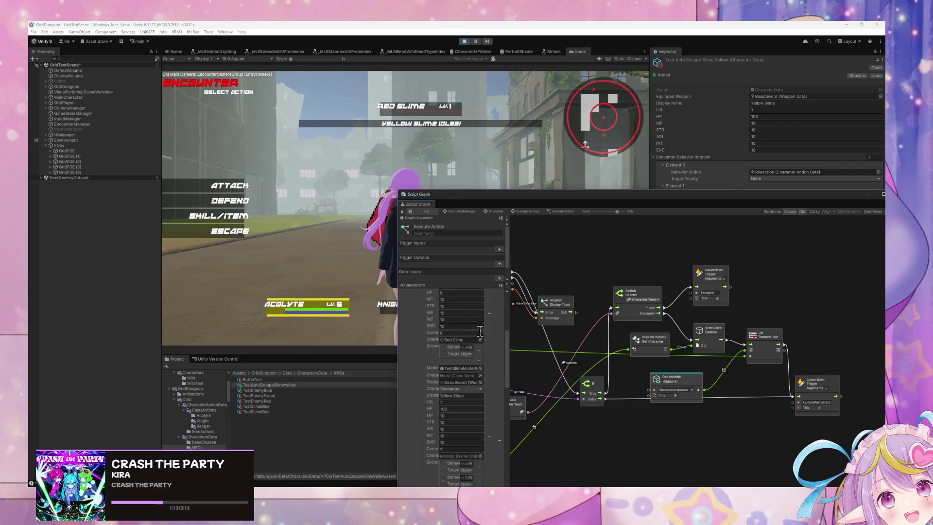
{"action": "scroll", "coordinate": [482, 331], "scroll_direction": "down", "scroll_amount": 3}
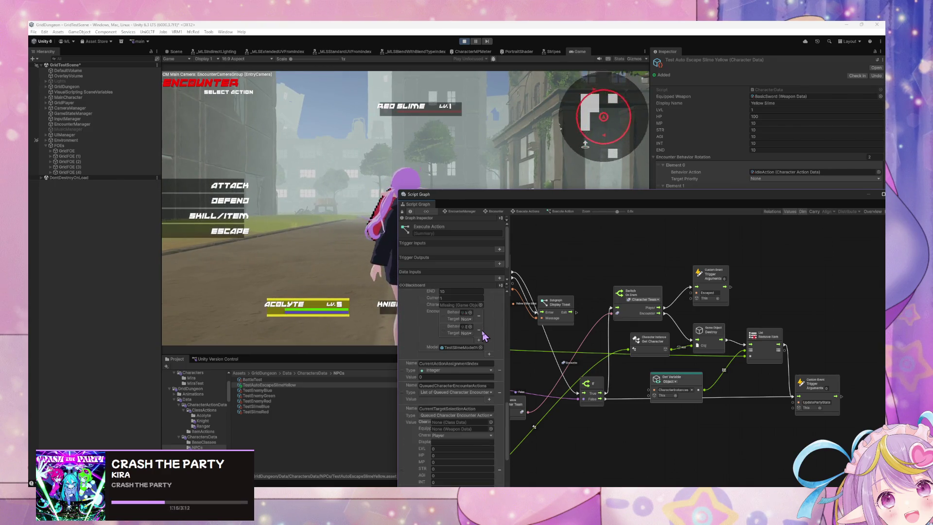
{"action": "scroll", "coordinate": [482, 330], "scroll_direction": "up", "scroll_amount": 2}
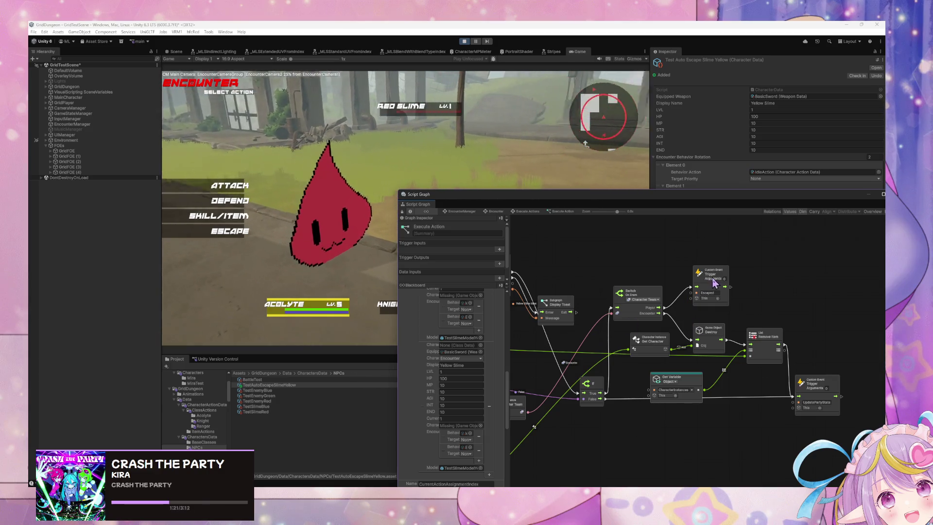
Move the Trigger Custom Event node up-right and the Get Variable node slightly left
{"action": "left_click_drag", "start_coordinate": [722, 268], "coordinate": [729, 253]}
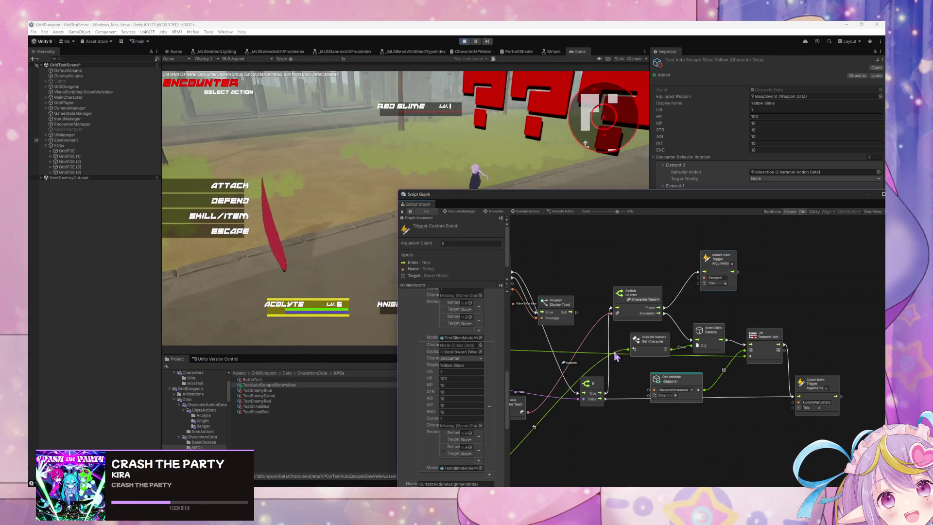
{"action": "left_click_drag", "start_coordinate": [614, 351], "coordinate": [671, 307]}
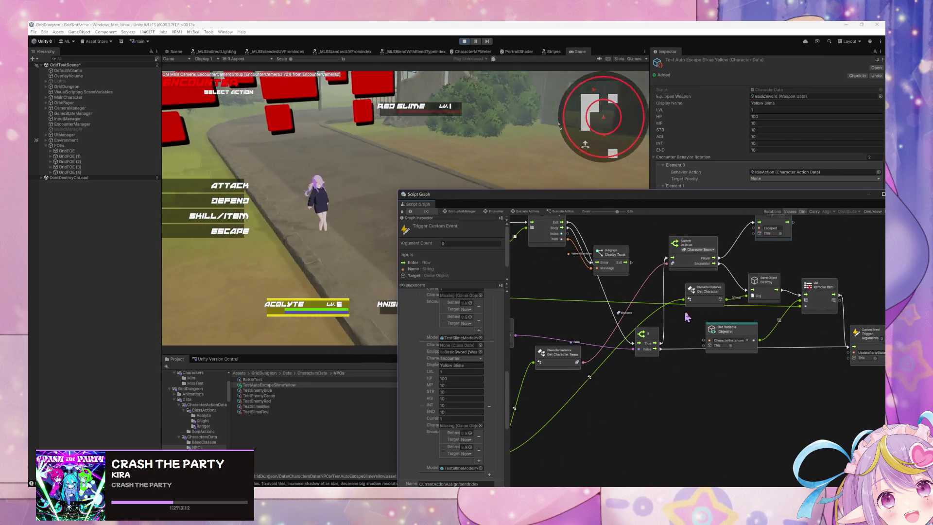
{"action": "left_click_drag", "start_coordinate": [746, 331], "coordinate": [723, 325]}
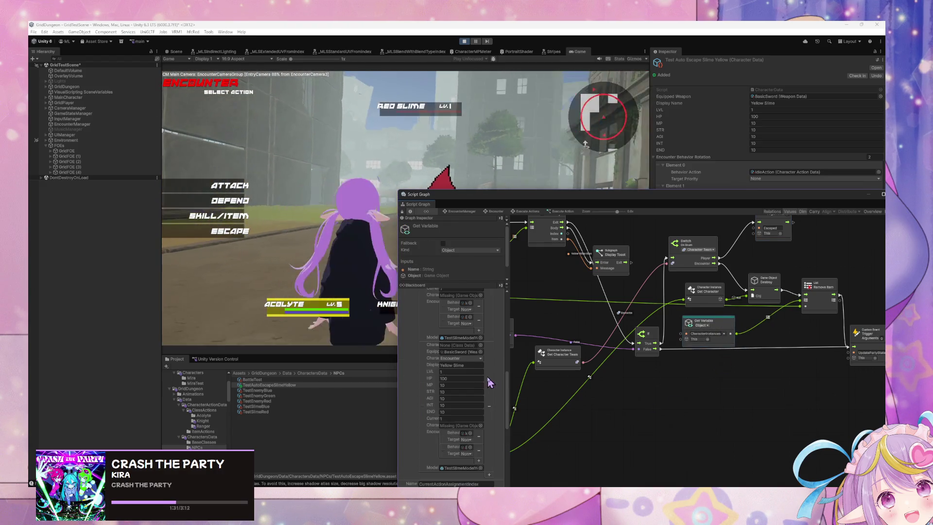
{"action": "scroll", "coordinate": [491, 381], "scroll_direction": "up", "scroll_amount": 2}
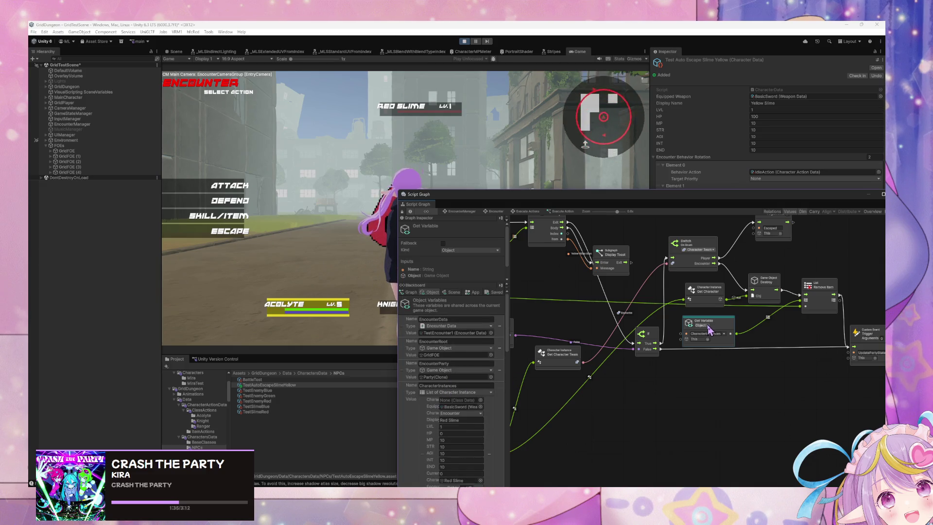
{"action": "mouse_move", "coordinate": [598, 330]}
{"action": "left_mouse_down"}
{"action": "mouse_move", "coordinate": [796, 339]}
{"action": "mouse_move", "coordinate": [659, 309]}
{"action": "mouse_move", "coordinate": [548, 326]}
{"action": "left_mouse_up"}
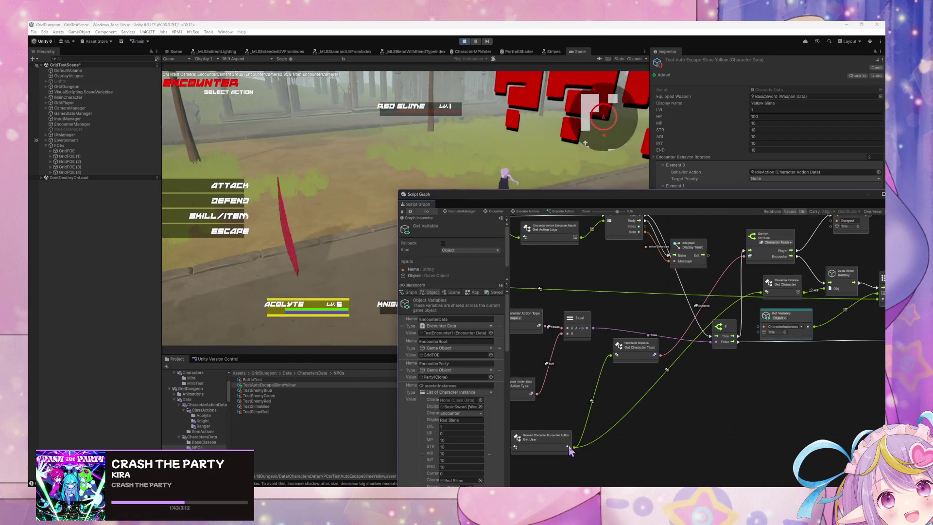
Pull a wire from the queued encounter action output and nudge the Remove List Item node down-left
{"action": "mouse_move", "coordinate": [575, 452]}
{"action": "left_mouse_down"}
{"action": "mouse_move", "coordinate": [833, 351]}
{"action": "mouse_move", "coordinate": [854, 322]}
{"action": "mouse_move", "coordinate": [723, 365]}
{"action": "mouse_move", "coordinate": [676, 322]}
{"action": "mouse_move", "coordinate": [787, 329]}
{"action": "mouse_move", "coordinate": [752, 344]}
{"action": "mouse_move", "coordinate": [770, 335]}
{"action": "mouse_move", "coordinate": [832, 348]}
{"action": "mouse_move", "coordinate": [618, 326]}
{"action": "left_mouse_up"}
{"action": "scroll", "coordinate": [627, 323], "scroll_direction": "right", "scroll_amount": 2}
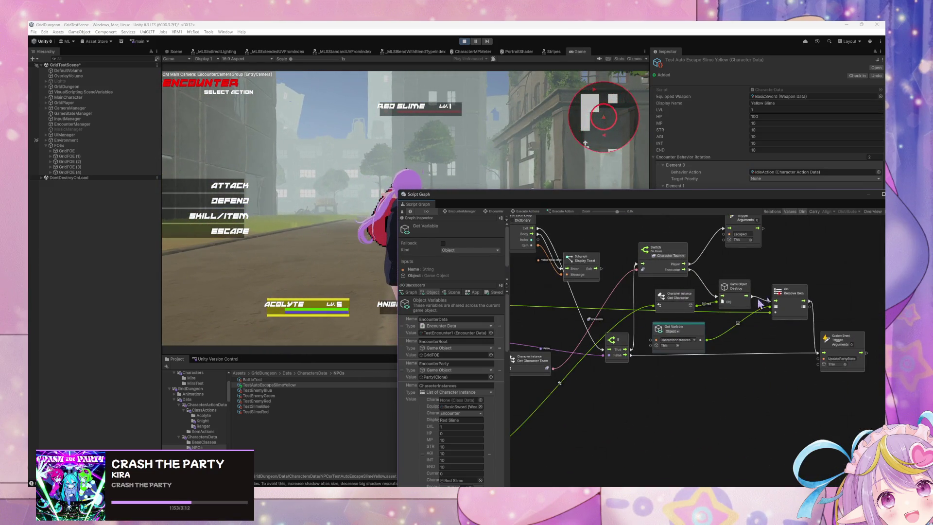
{"action": "left_click_drag", "start_coordinate": [797, 299], "coordinate": [784, 301]}
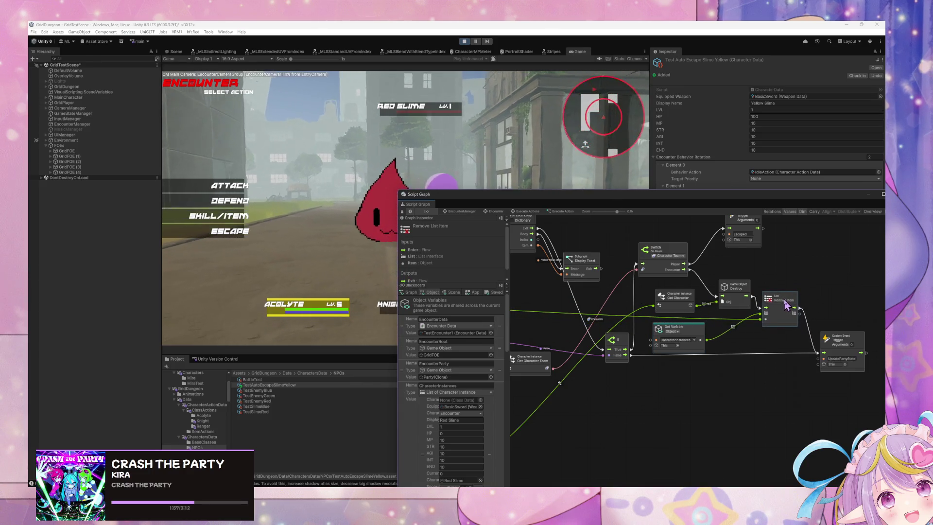
{"action": "scroll", "coordinate": [661, 323], "scroll_direction": "left", "scroll_amount": 2}
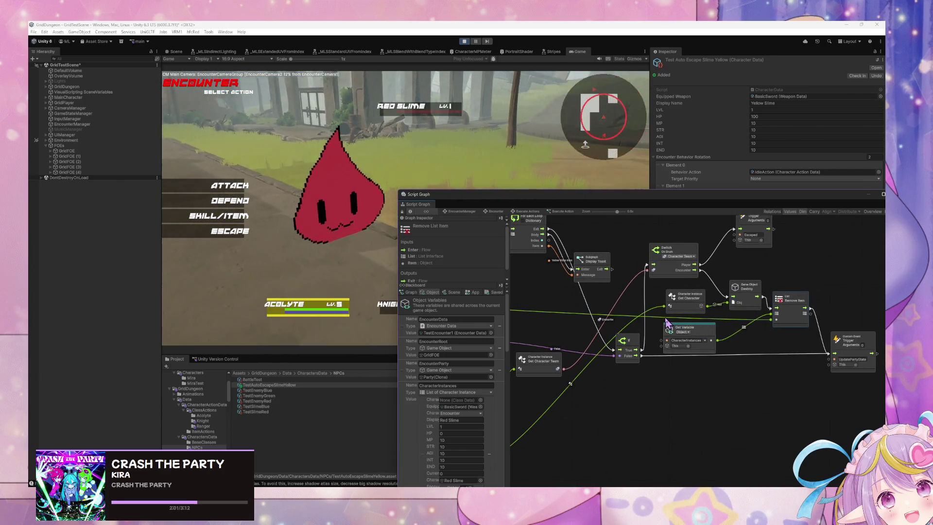
{"action": "mouse_move", "coordinate": [668, 323]}
{"action": "left_mouse_down"}
{"action": "mouse_move", "coordinate": [794, 378]}
{"action": "mouse_move", "coordinate": [817, 377]}
{"action": "mouse_move", "coordinate": [802, 358]}
{"action": "mouse_move", "coordinate": [804, 396]}
{"action": "mouse_move", "coordinate": [664, 344]}
{"action": "mouse_move", "coordinate": [651, 318]}
{"action": "mouse_move", "coordinate": [665, 299]}
{"action": "left_mouse_up"}
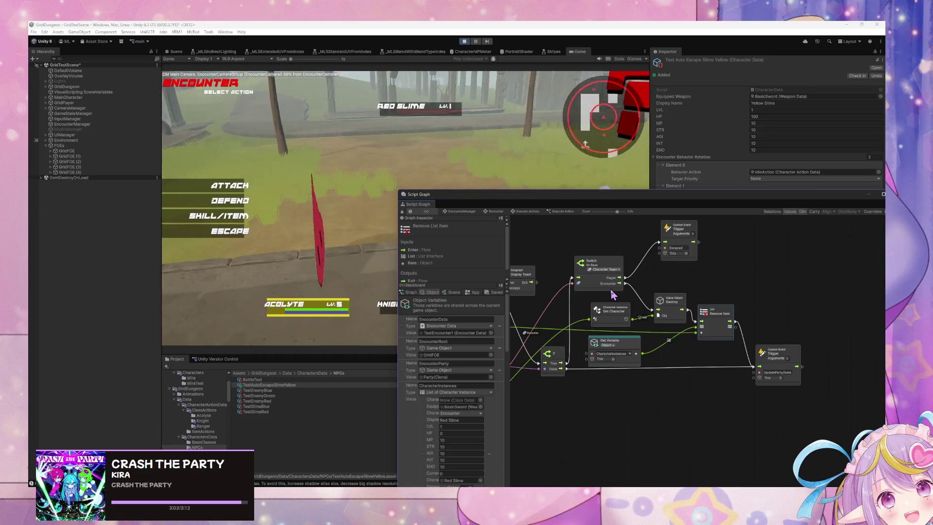
Connect the Action node's output to a later node and move the CharacterInstances Get Variable node up-left
{"action": "mouse_move", "coordinate": [645, 367]}
{"action": "left_mouse_down"}
{"action": "mouse_move", "coordinate": [844, 303]}
{"action": "mouse_move", "coordinate": [769, 339]}
{"action": "left_mouse_up"}
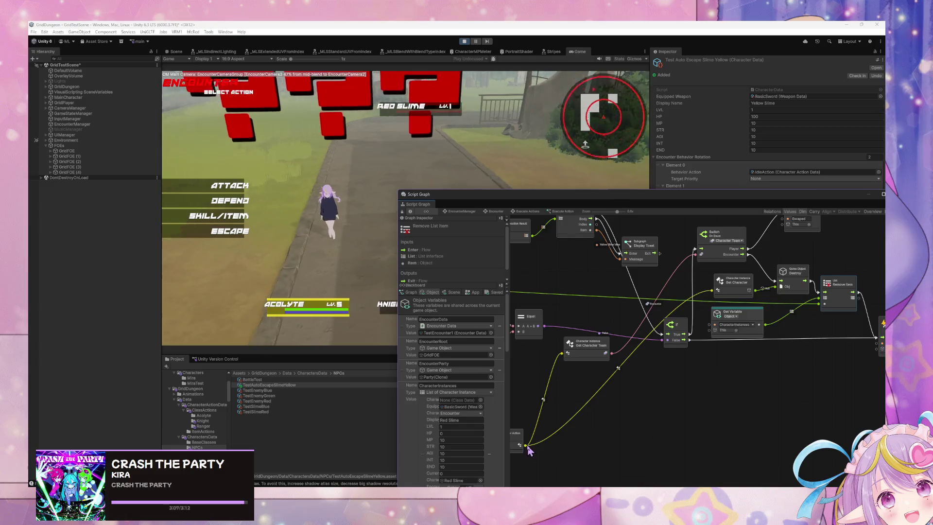
{"action": "mouse_move", "coordinate": [527, 446]}
{"action": "left_mouse_down"}
{"action": "mouse_move", "coordinate": [865, 323]}
{"action": "mouse_move", "coordinate": [823, 308]}
{"action": "mouse_move", "coordinate": [772, 372]}
{"action": "left_mouse_up"}
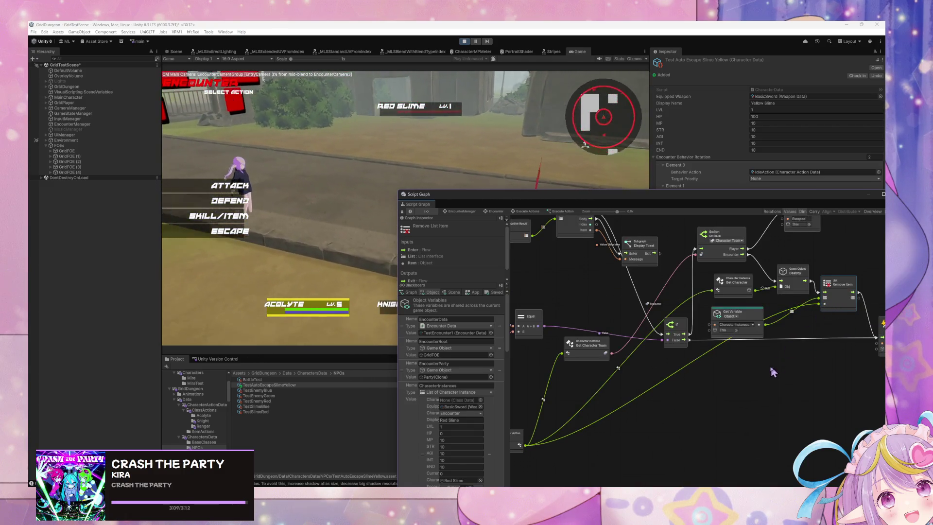
{"action": "mouse_move", "coordinate": [758, 317]}
{"action": "left_mouse_down"}
{"action": "mouse_move", "coordinate": [739, 309]}
{"action": "mouse_move", "coordinate": [750, 314]}
{"action": "left_mouse_up"}
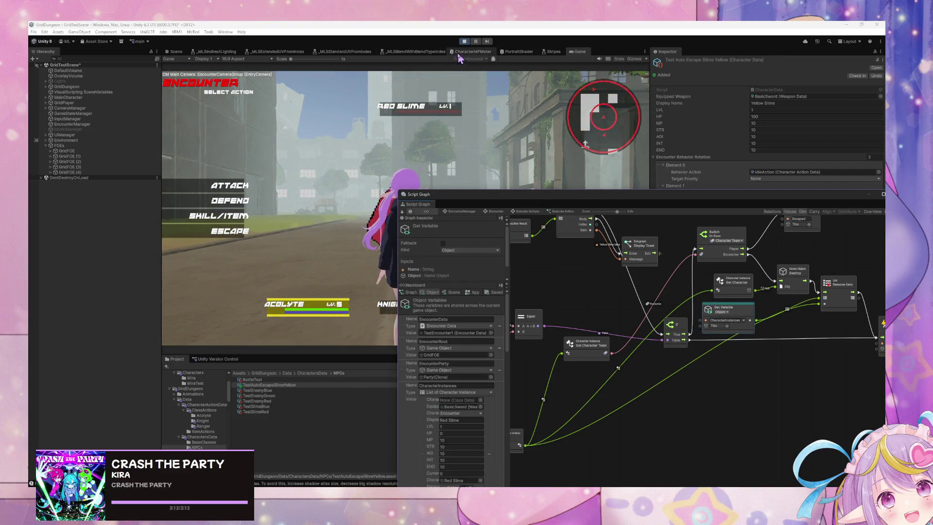
End the current encounter and move the Get Variable node down out of the way
{"action": "left_click", "coordinate": [226, 233]}
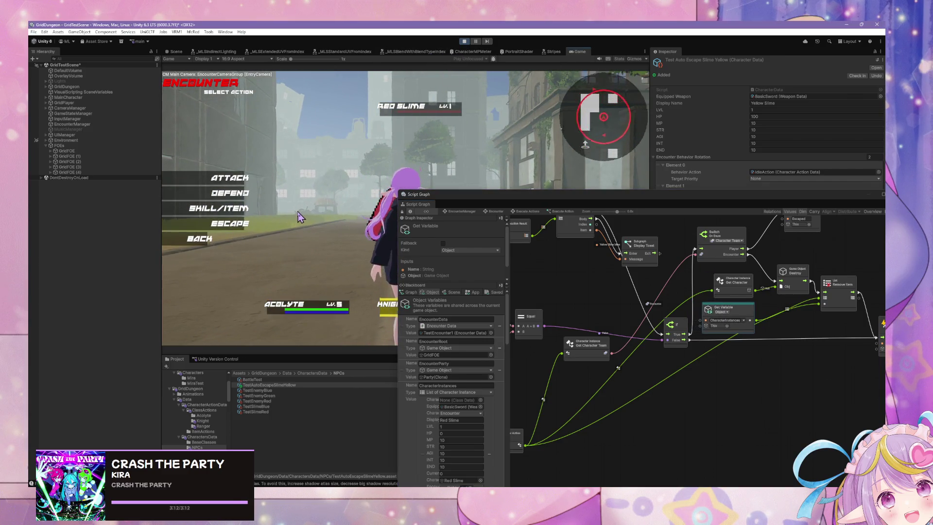
{"action": "scroll", "coordinate": [469, 355], "scroll_direction": "down", "scroll_amount": 4}
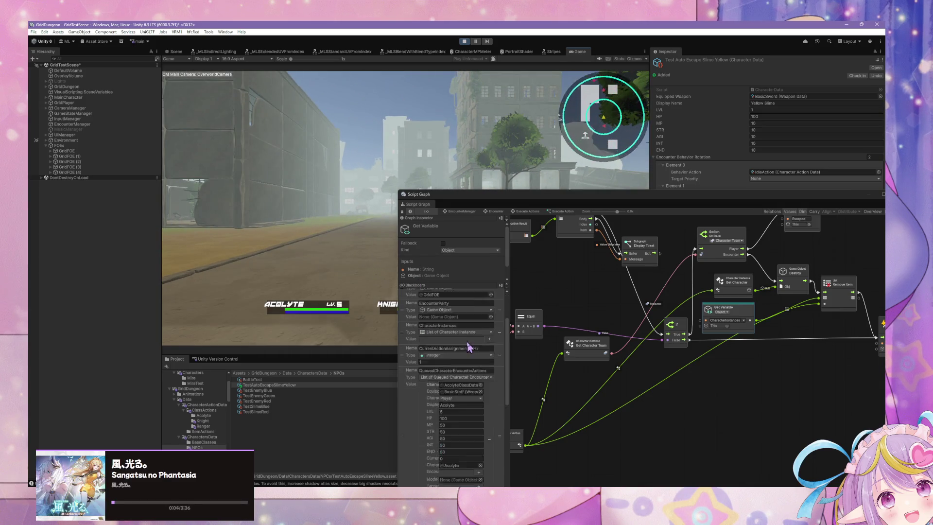
{"action": "scroll", "coordinate": [482, 357], "scroll_direction": "up", "scroll_amount": 4}
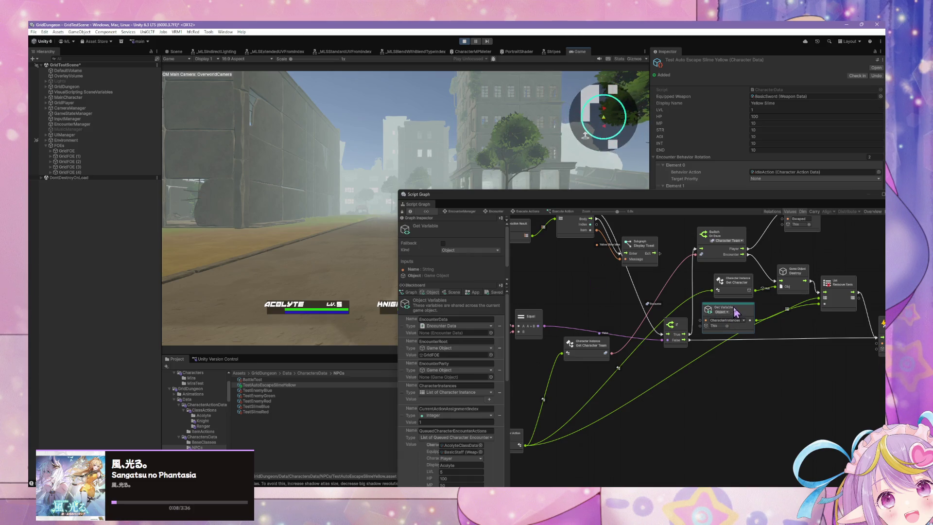
{"action": "left_click_drag", "start_coordinate": [736, 312], "coordinate": [765, 370]}
Pick battle actions for two party members and move the Script Graph window lower-right
{"action": "left_click", "coordinate": [330, 202]}
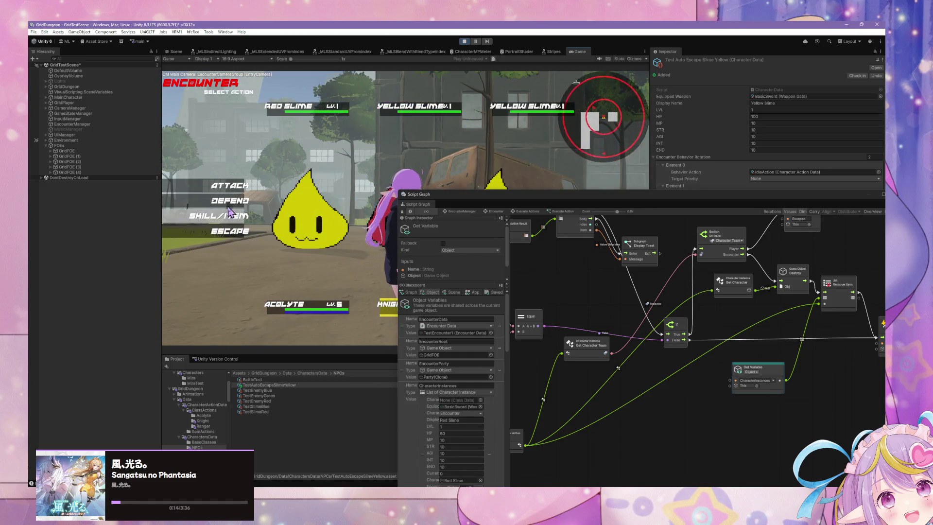
{"action": "left_click", "coordinate": [232, 201]}
{"action": "left_click", "coordinate": [232, 203]}
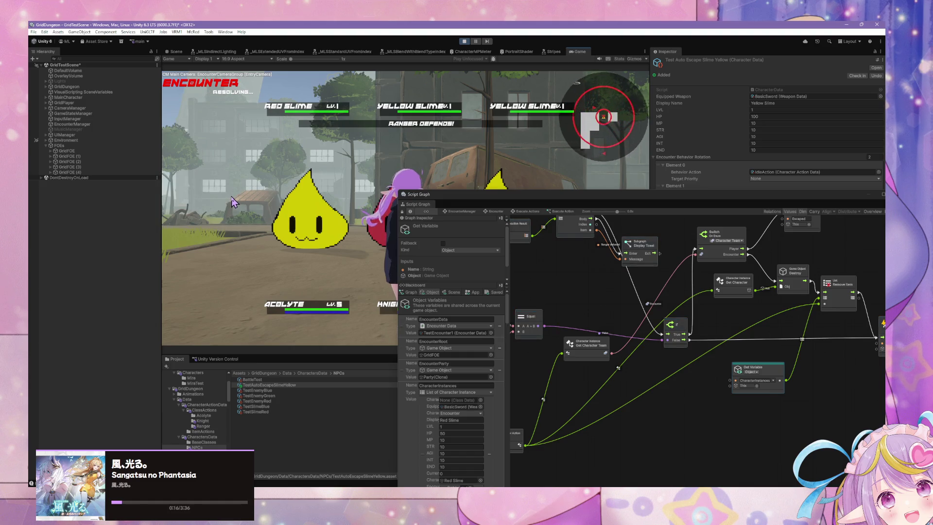
{"action": "mouse_move", "coordinate": [468, 191]}
{"action": "left_mouse_down"}
{"action": "mouse_move", "coordinate": [562, 298]}
{"action": "mouse_move", "coordinate": [555, 319]}
{"action": "mouse_move", "coordinate": [547, 221]}
{"action": "left_mouse_up"}
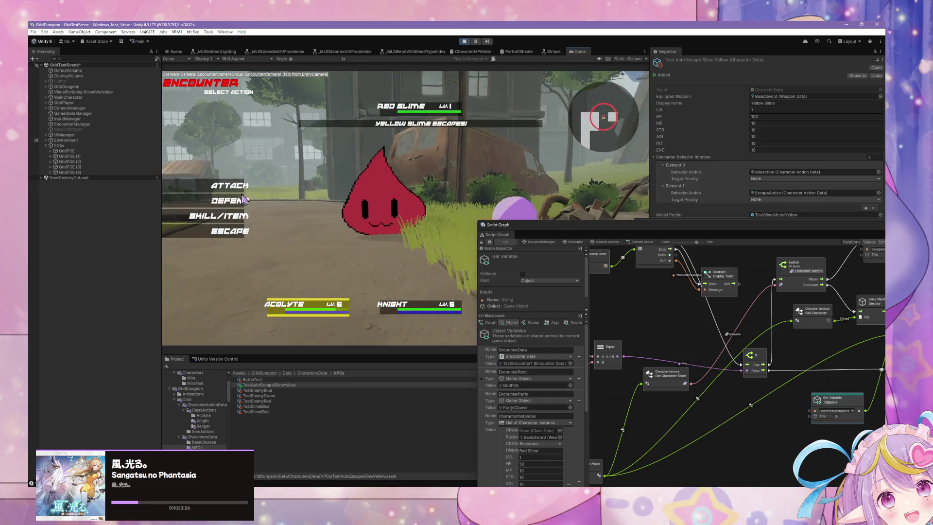
Finish the Red Slime battle with the Acolyte's and Knight's actions
{"action": "scroll", "coordinate": [505, 330], "scroll_direction": "down", "scroll_amount": 5}
{"action": "scroll", "coordinate": [534, 342], "scroll_direction": "down", "scroll_amount": 2}
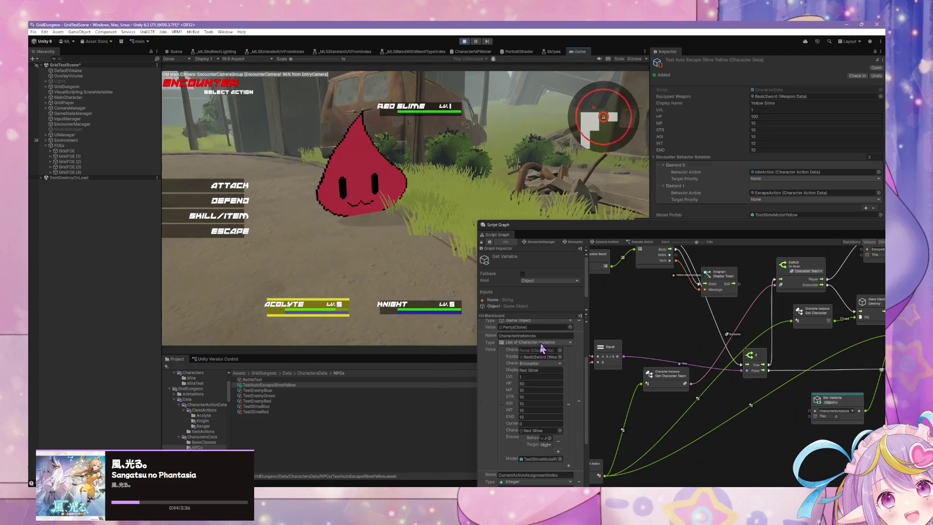
{"action": "scroll", "coordinate": [544, 348], "scroll_direction": "down", "scroll_amount": 2}
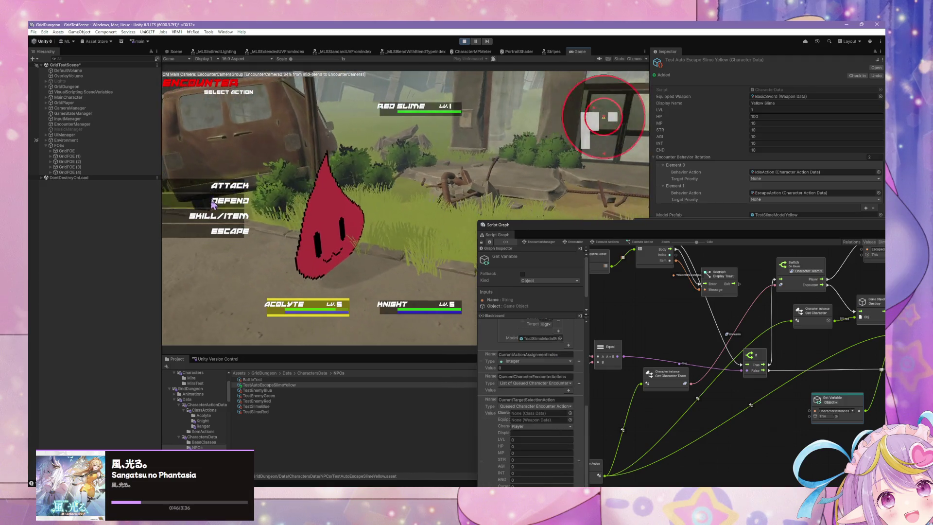
{"action": "left_click", "coordinate": [213, 203]}
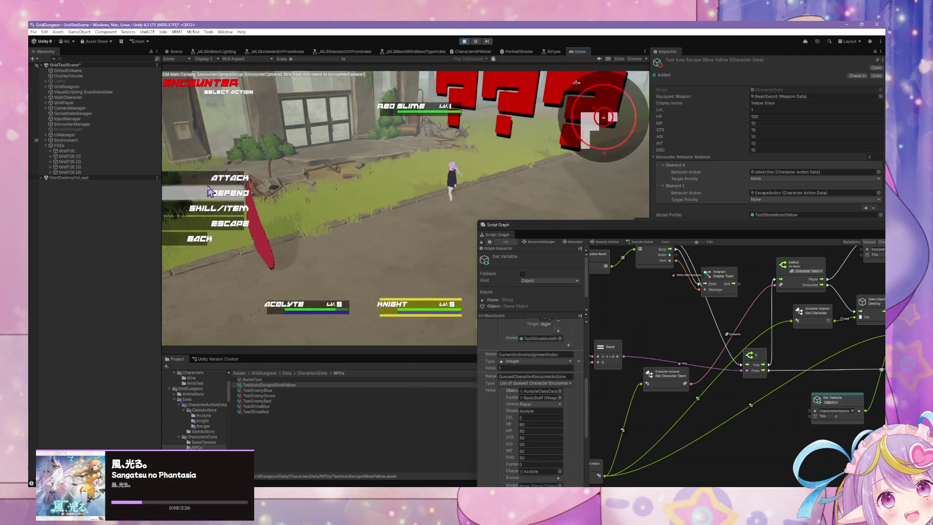
{"action": "left_click", "coordinate": [209, 193]}
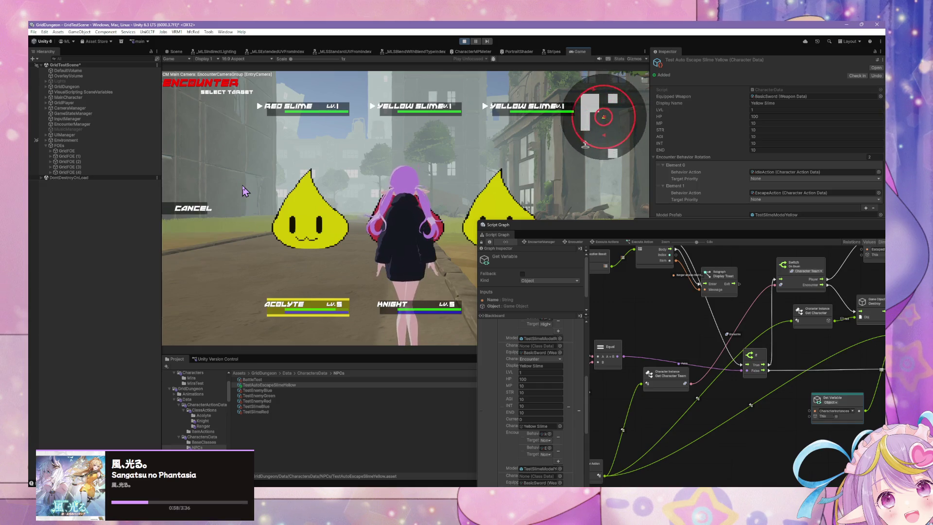
{"action": "left_click", "coordinate": [426, 115]}
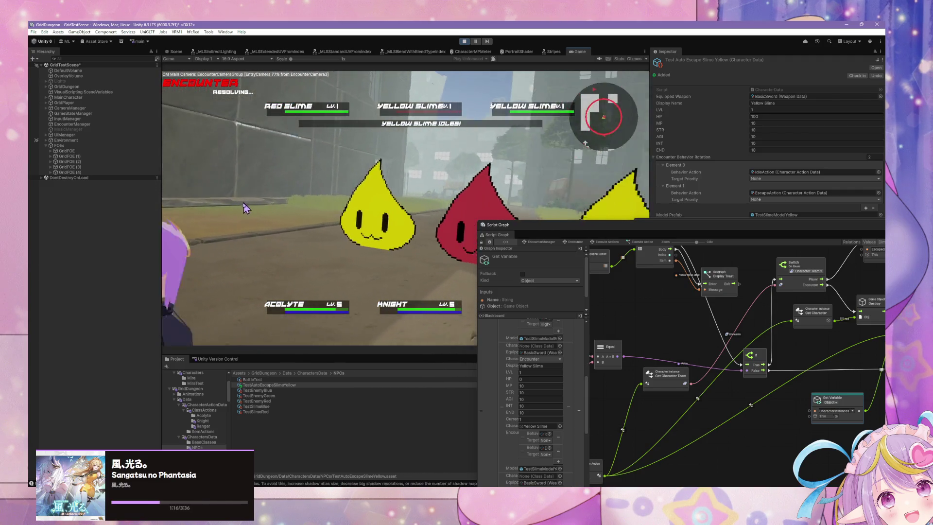
In the new three-slime encounter, use the Acolyte's skill/item, then Defend, then Escape
{"action": "left_click", "coordinate": [235, 208]}
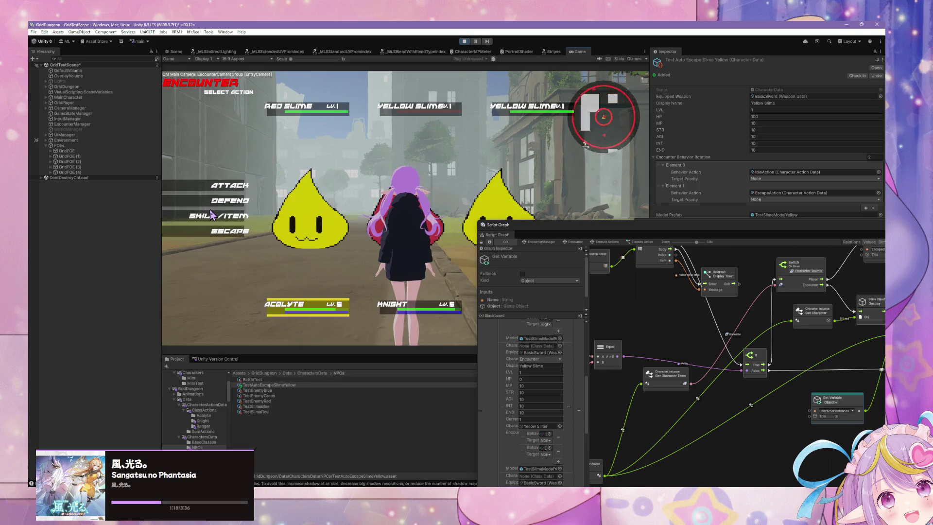
{"action": "left_click", "coordinate": [228, 201]}
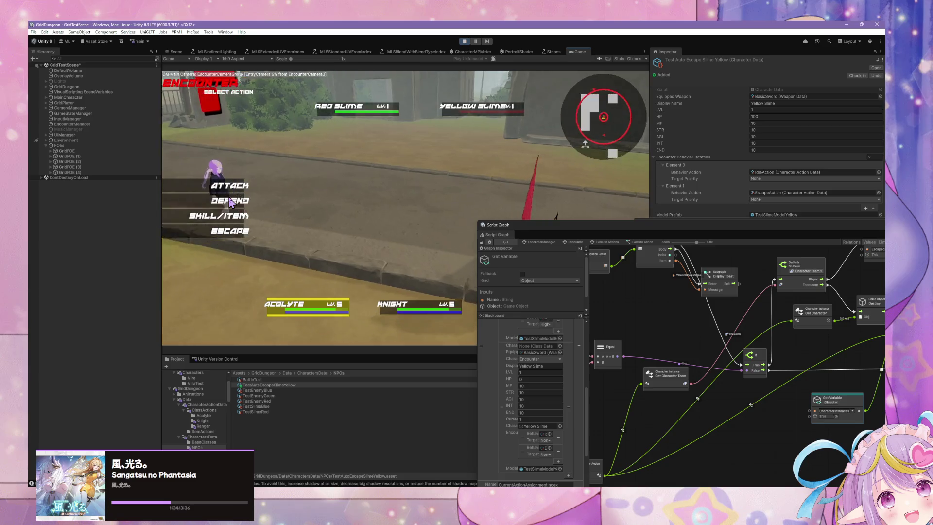
{"action": "left_click", "coordinate": [230, 201]}
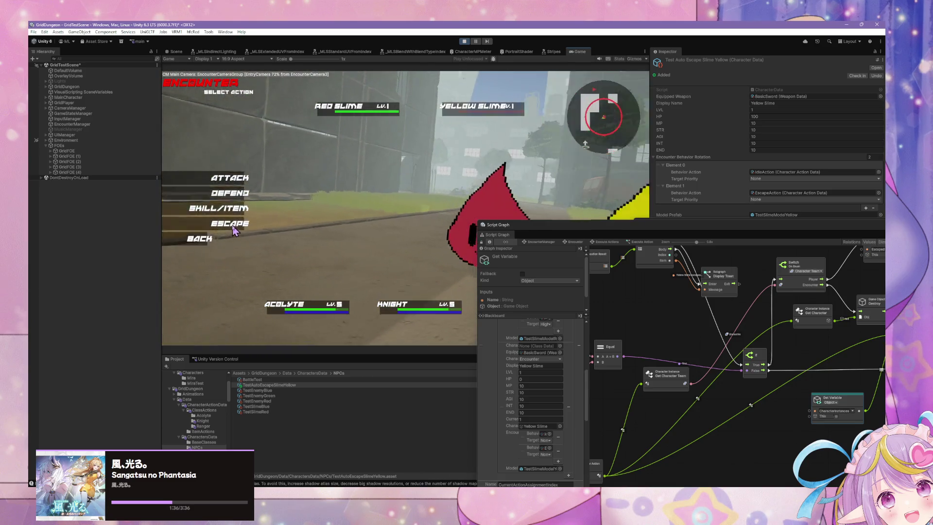
{"action": "left_click", "coordinate": [235, 228]}
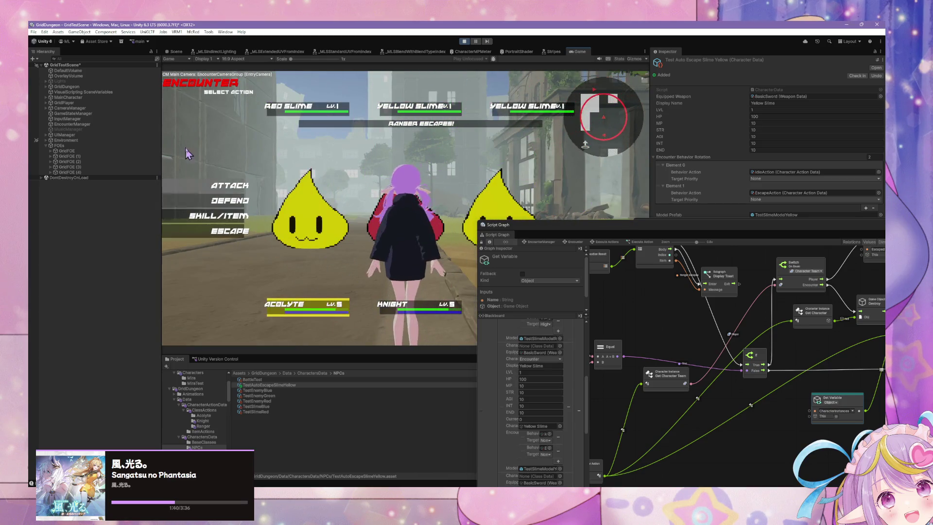
Finish the Acolyte's turn by picking a target, then have the next party members Defend
{"action": "left_click", "coordinate": [315, 117]}
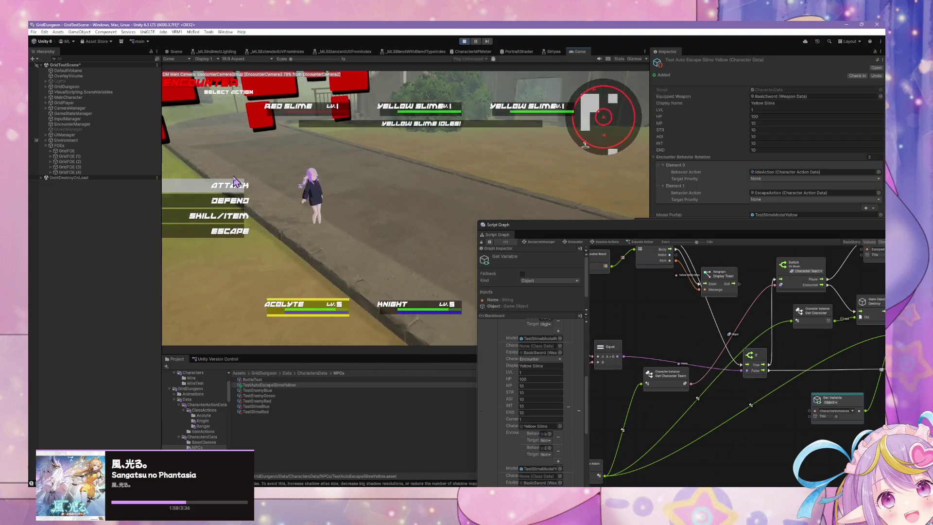
{"action": "left_click", "coordinate": [224, 196]}
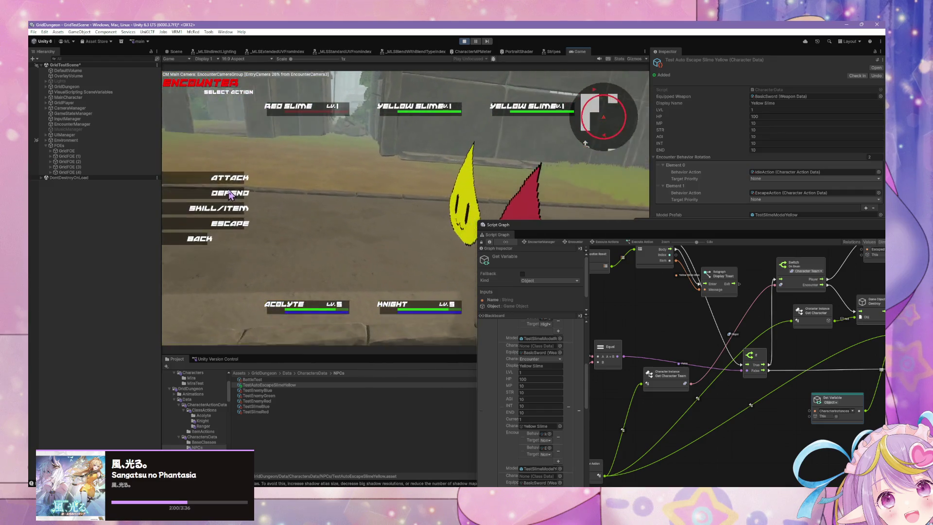
{"action": "left_click", "coordinate": [228, 197]}
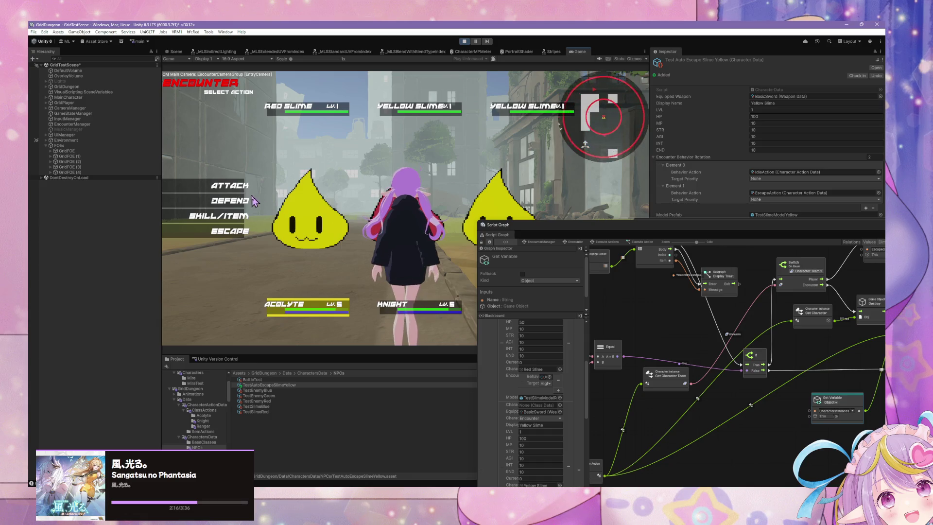
Attack the Yellow Slime for 50 damage, confirm, and have the Knight Defend to resolve the turn
{"action": "left_click", "coordinate": [296, 114]}
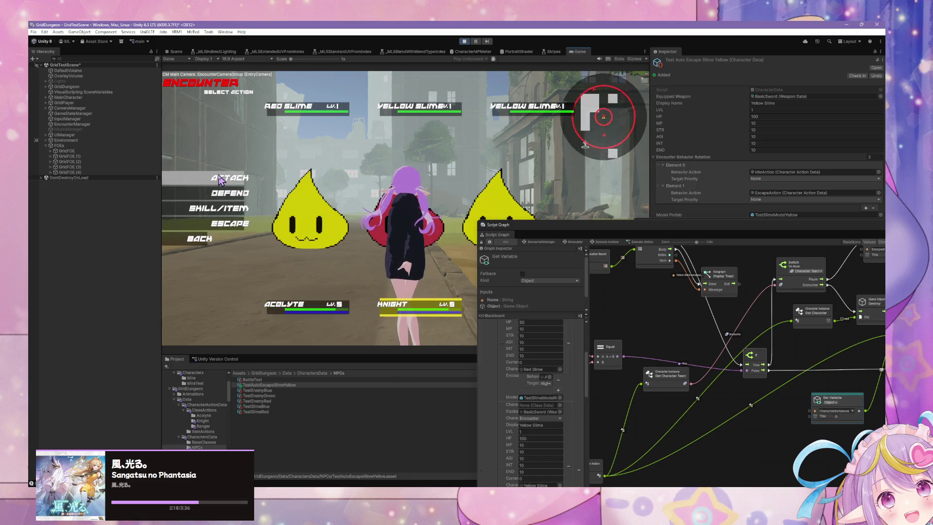
{"action": "left_click", "coordinate": [229, 177]}
{"action": "left_click", "coordinate": [193, 208]}
{"action": "left_click", "coordinate": [229, 178]}
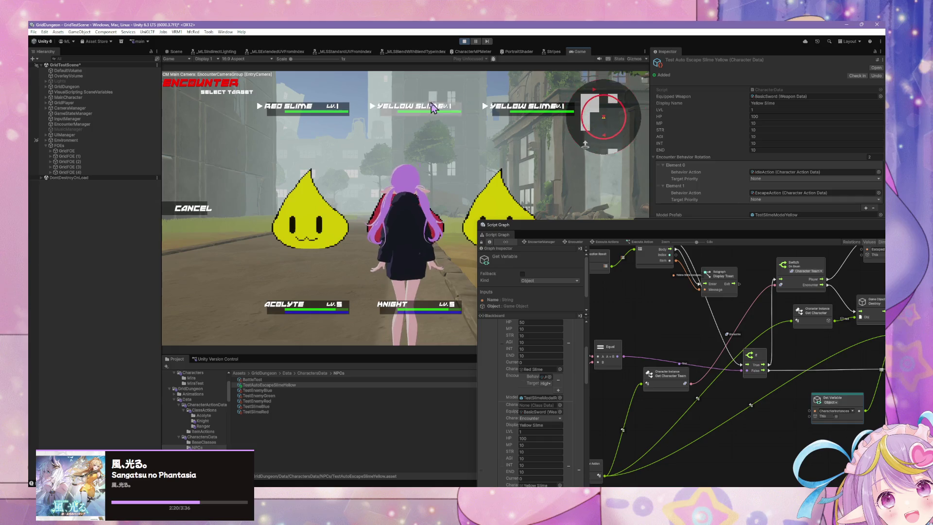
{"action": "left_click", "coordinate": [418, 106]}
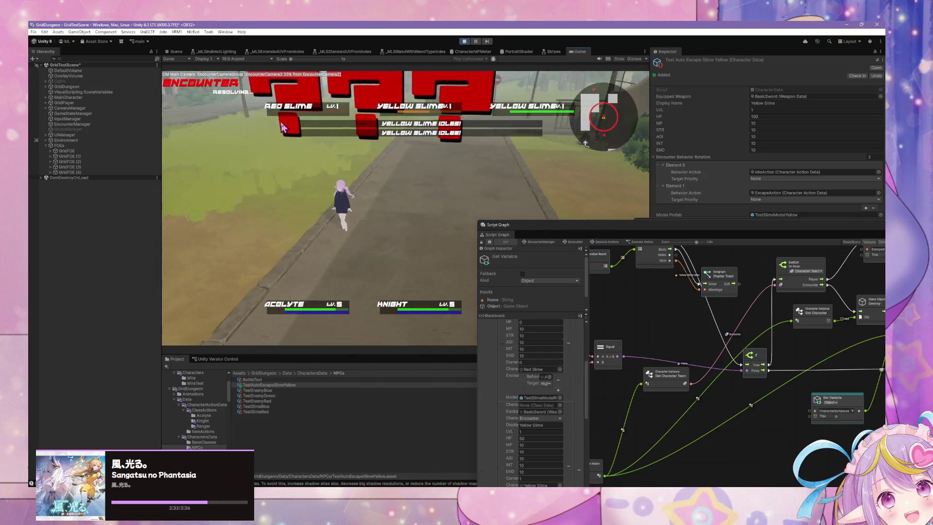
{"action": "key", "text": "Return"}
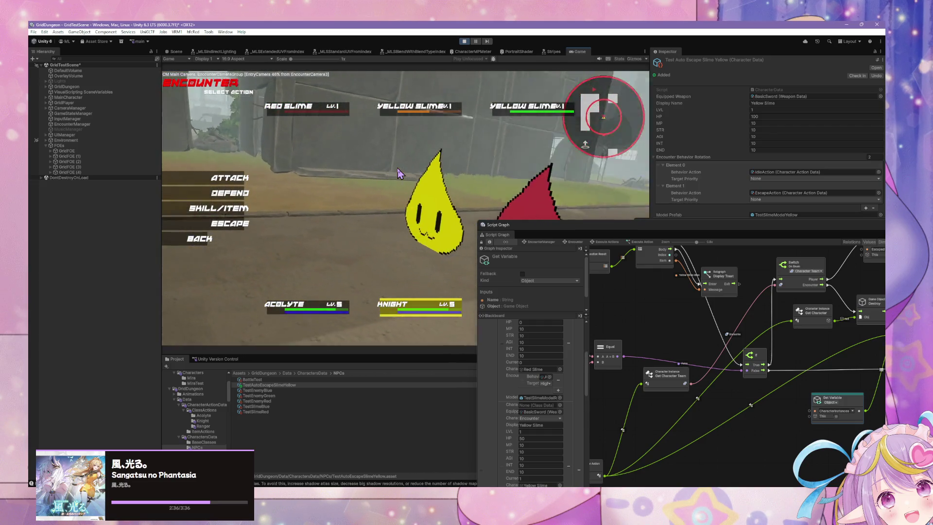
{"action": "left_click", "coordinate": [238, 194]}
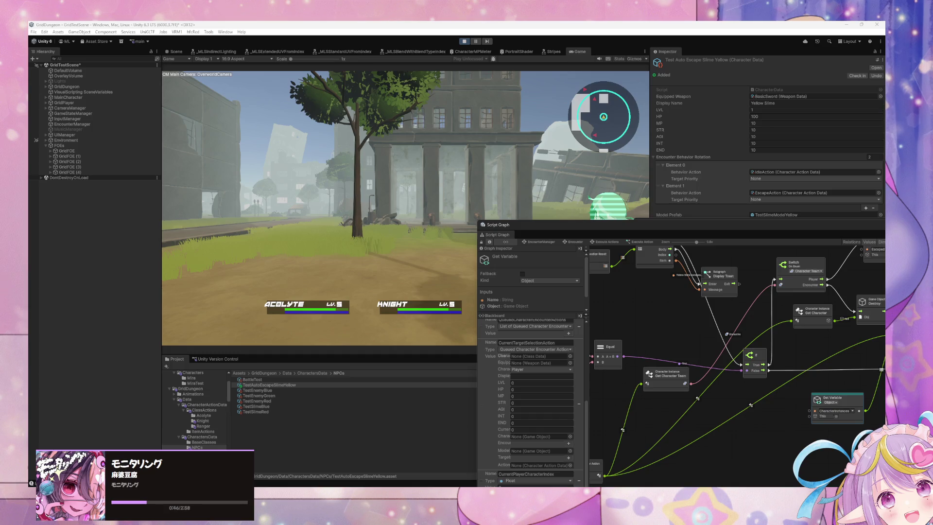
{"action": "key", "text": "XF86AudioRaiseVolume"}
Walk the player into the Red Slime and two Yellow Slimes, then choose the Acolyte's ATTACK
{"action": "left_click", "coordinate": [426, 125]}
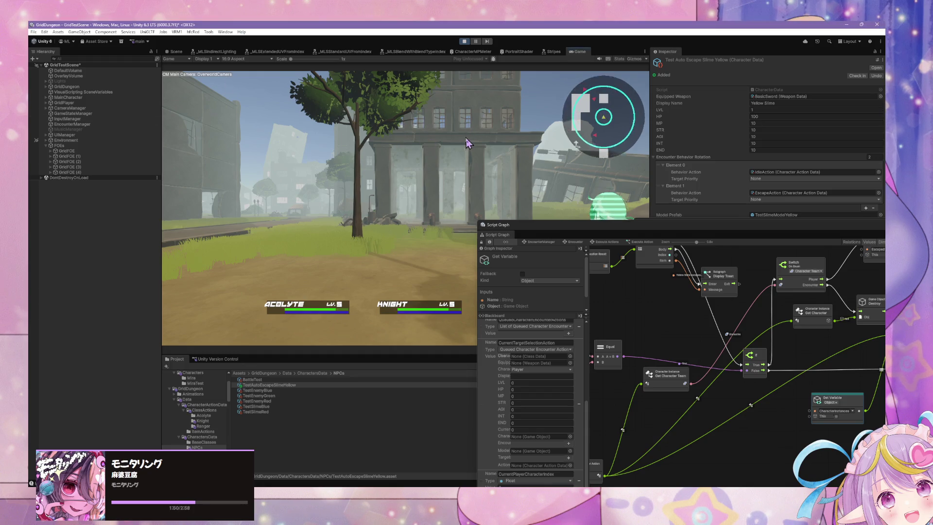
{"action": "key", "text": "a"}
{"action": "key", "text": "d"}
{"action": "key", "text": "w"}
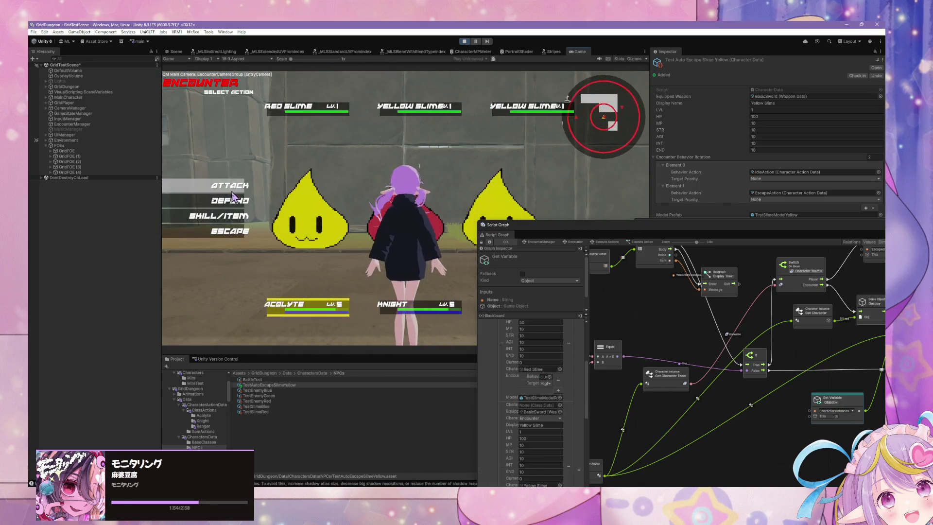
{"action": "left_click", "coordinate": [234, 200]}
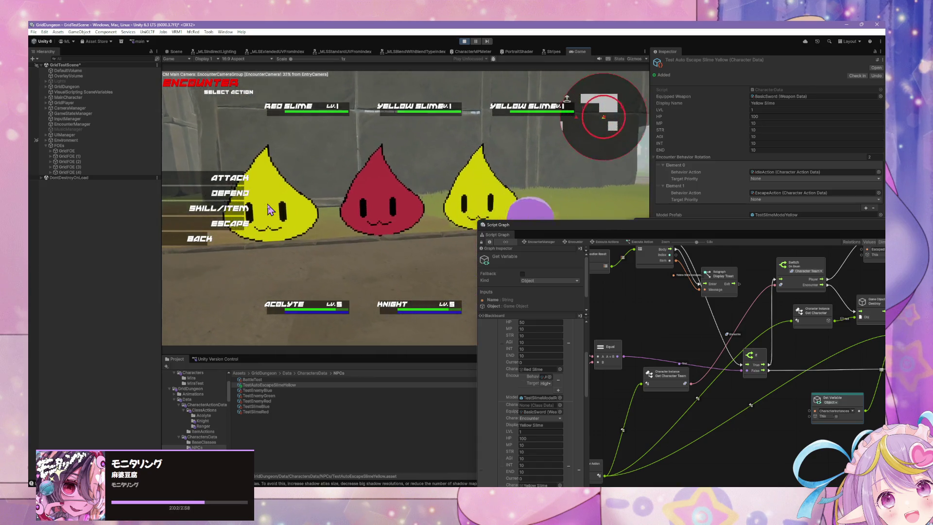
Expand GridFOE, Party(Clone) and Formation(Clone), and inspect the first 3ColumnRow(Clone)
{"action": "left_click", "coordinate": [50, 156]}
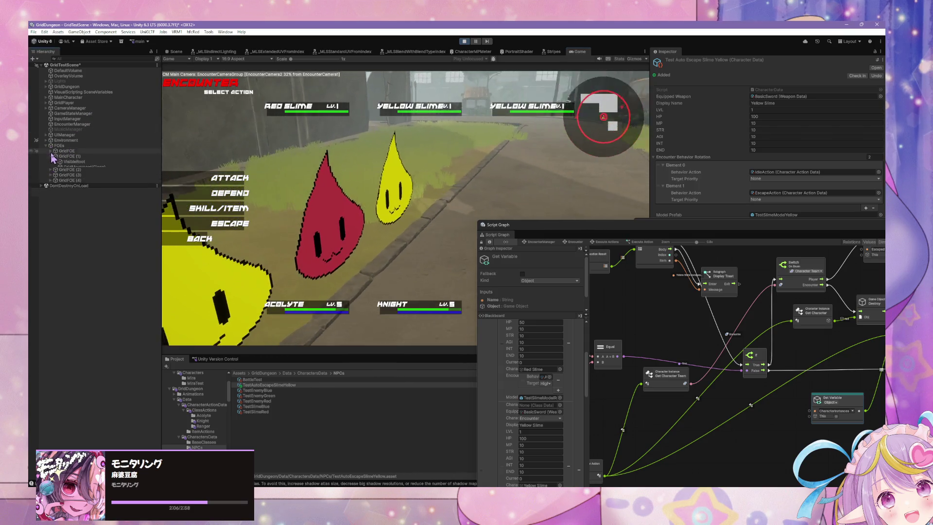
{"action": "left_click", "coordinate": [50, 151]}
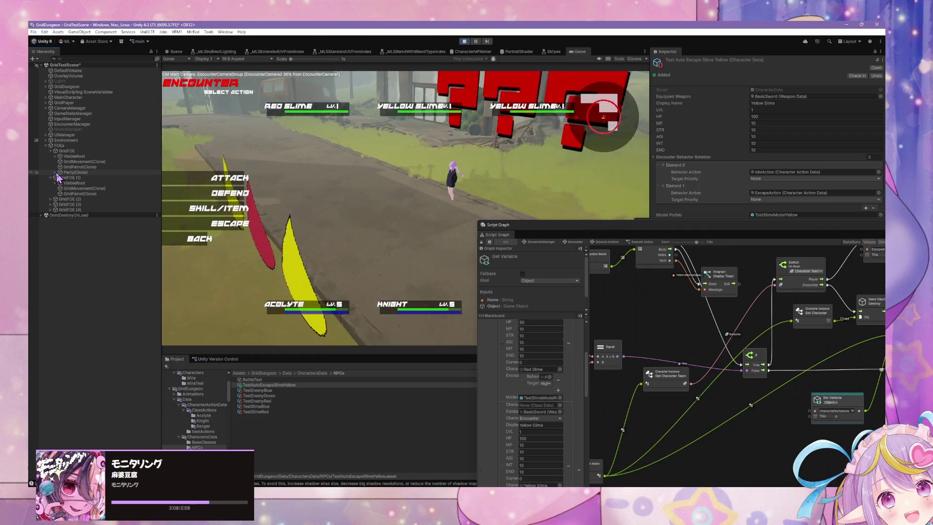
{"action": "left_click", "coordinate": [55, 172]}
{"action": "left_click", "coordinate": [60, 177]}
{"action": "left_click", "coordinate": [73, 182]}
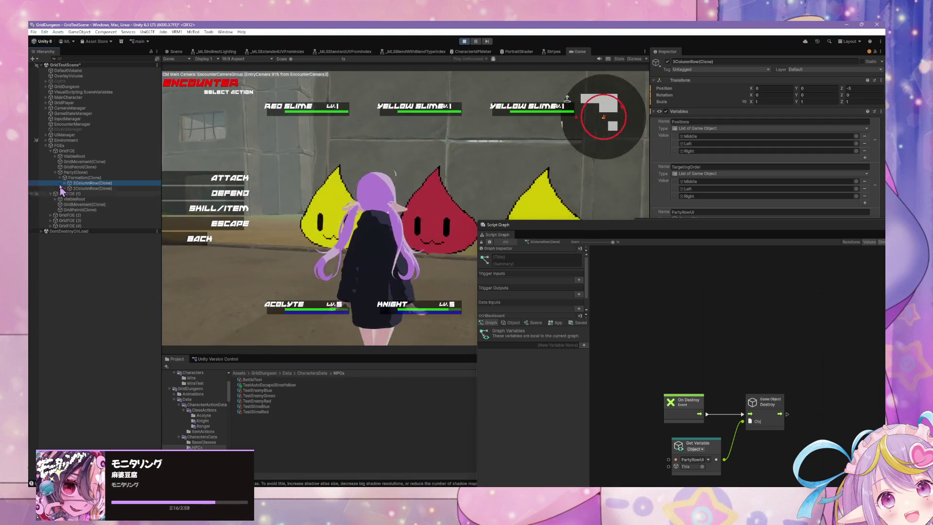
Expand UIManager > UICanvas > PartyUIGroup > MiddleUIColumn > TopPartyUI > PartyRowUI(Clone) in the Hierarchy
{"action": "left_click", "coordinate": [46, 135]}
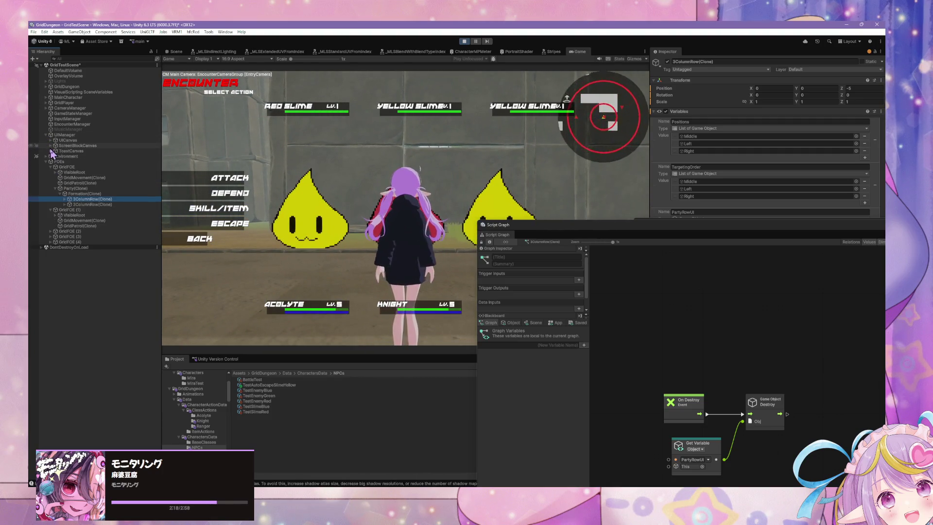
{"action": "left_click", "coordinate": [51, 145]}
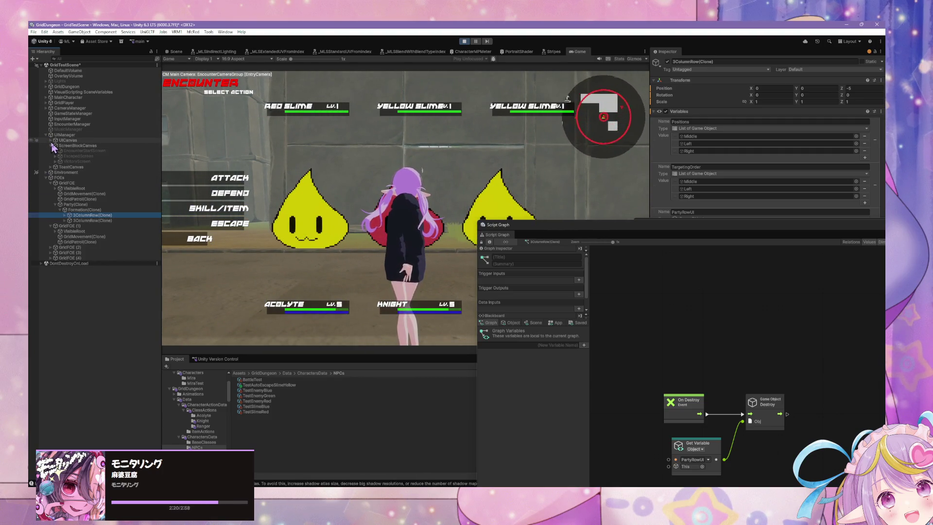
{"action": "left_click", "coordinate": [51, 140]}
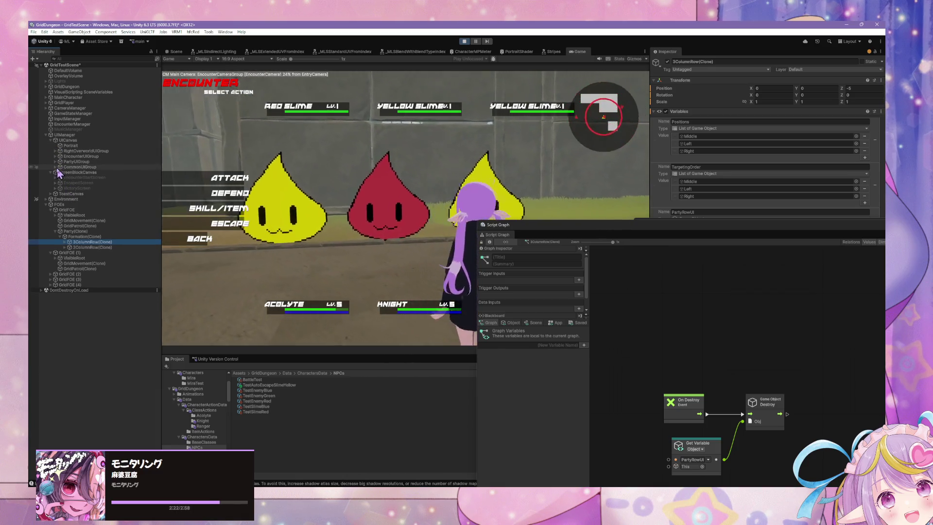
{"action": "left_click", "coordinate": [55, 162]}
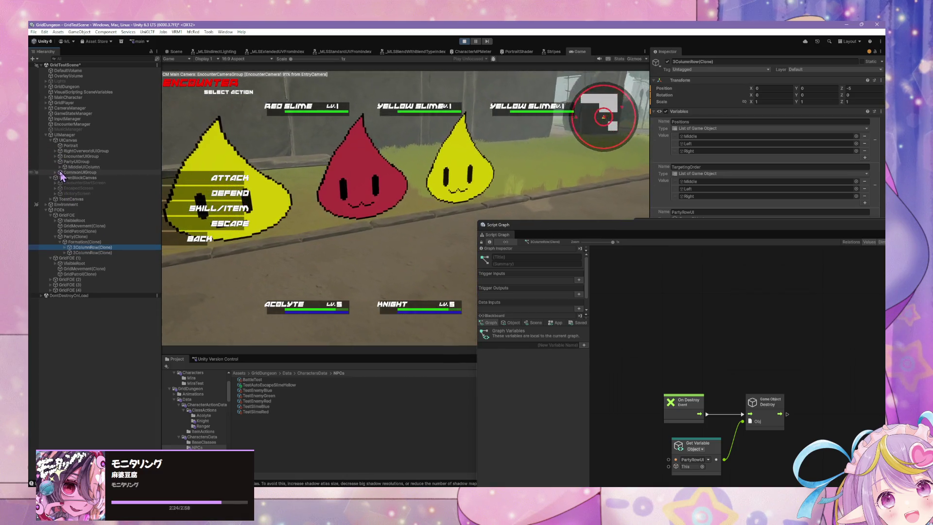
{"action": "left_click", "coordinate": [60, 167]}
{"action": "left_click", "coordinate": [68, 172]}
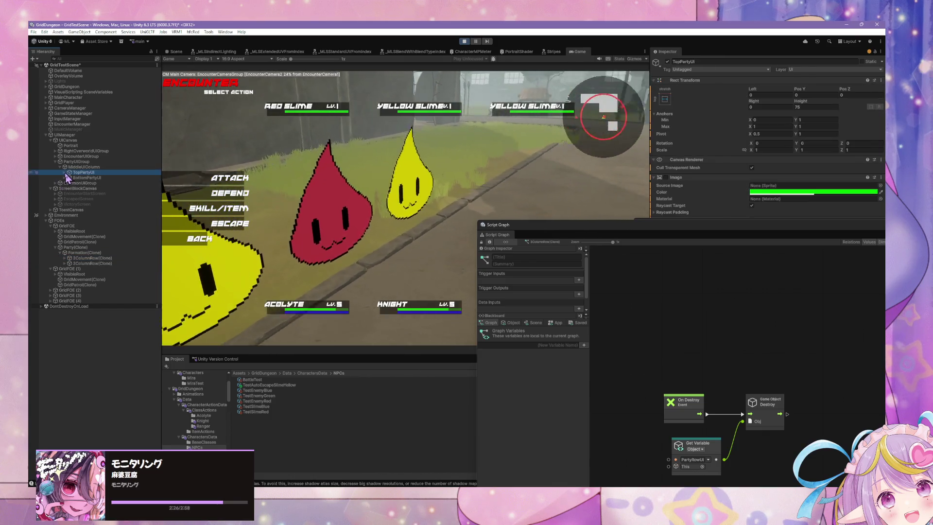
{"action": "left_click", "coordinate": [64, 173]}
{"action": "left_click", "coordinate": [69, 178]}
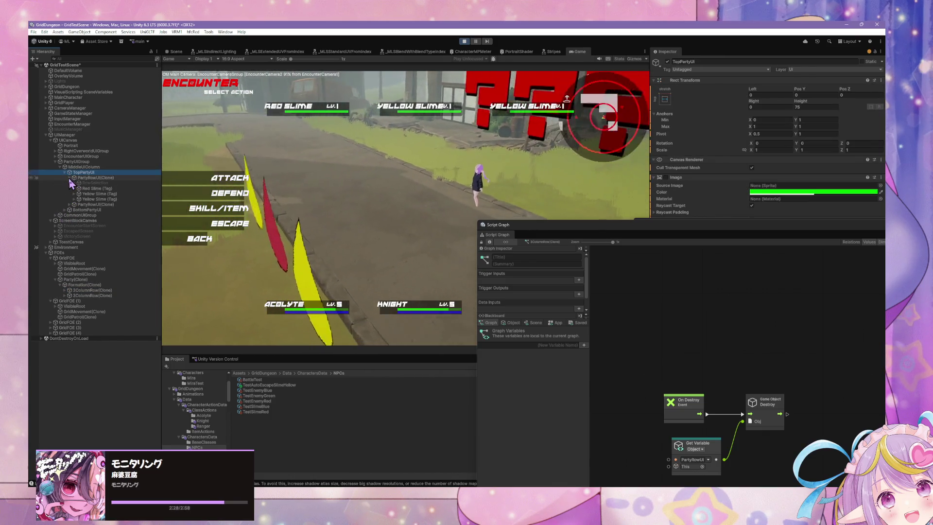
Expand Yellow Slime (Tag) > Button and select its Name text
{"action": "left_click", "coordinate": [90, 194]}
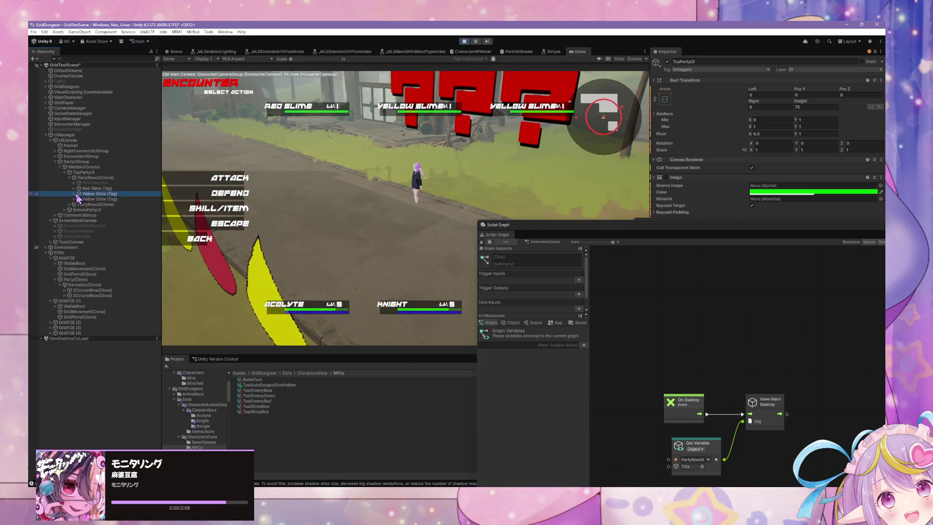
{"action": "left_click", "coordinate": [76, 194]}
{"action": "left_click", "coordinate": [81, 205]}
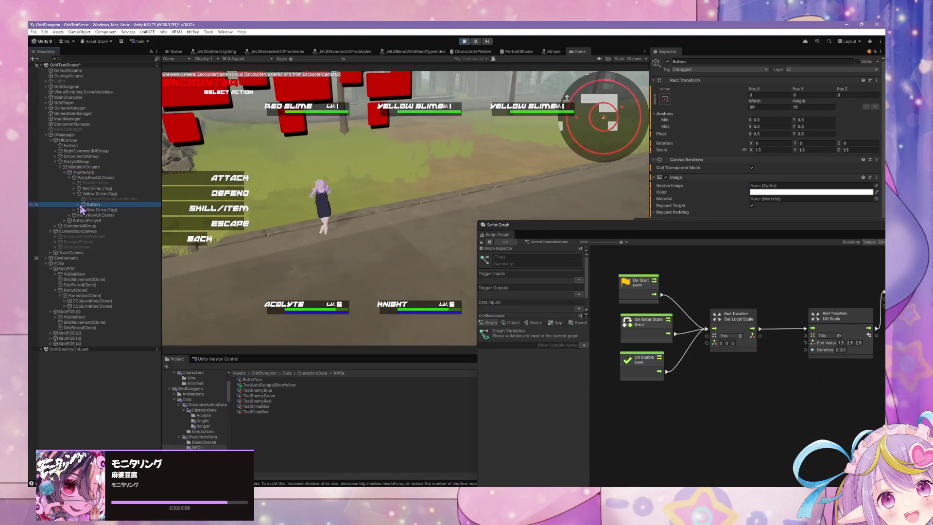
{"action": "left_click", "coordinate": [79, 204]}
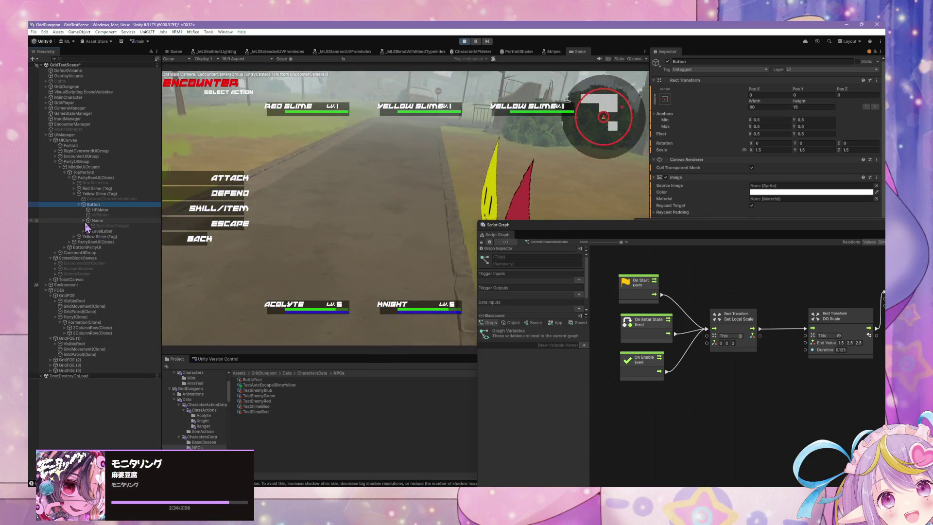
{"action": "left_click", "coordinate": [96, 221]}
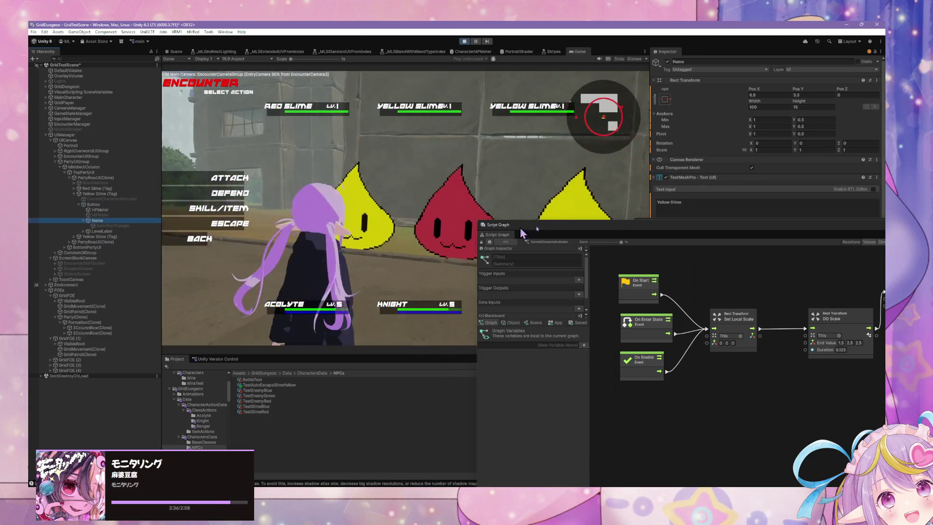
Move the Script Graph and Console windows aside and open the Name text's Overflow dropdown
{"action": "left_click", "coordinate": [621, 250]}
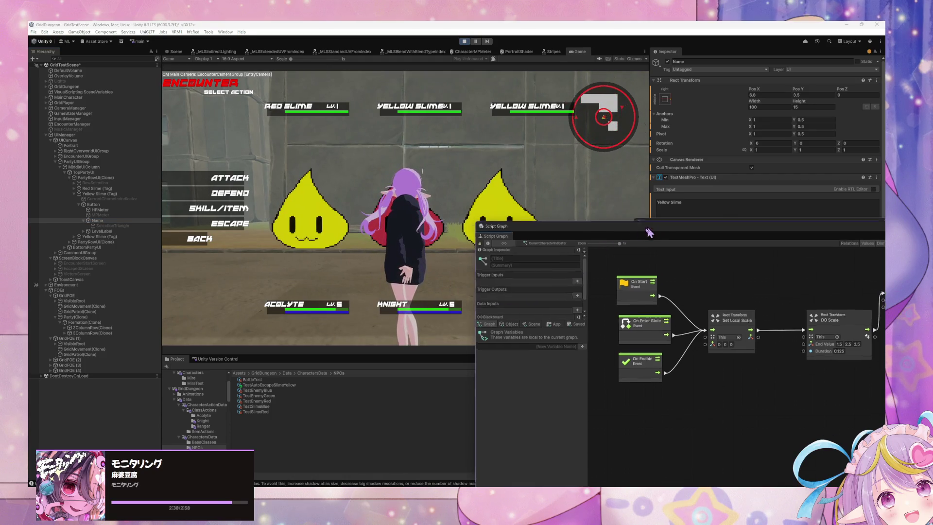
{"action": "left_click_drag", "start_coordinate": [646, 229], "coordinate": [477, 353]}
{"action": "left_click_drag", "start_coordinate": [739, 219], "coordinate": [514, 338]}
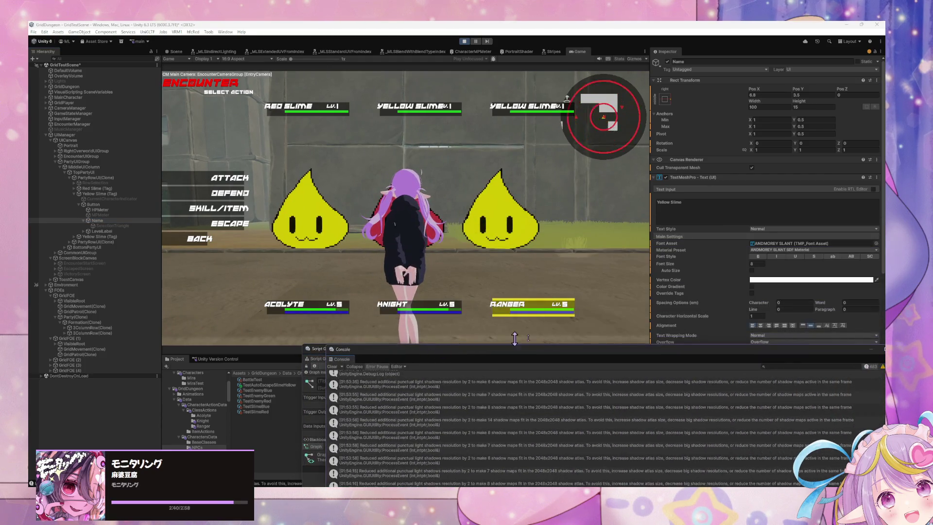
{"action": "left_click_drag", "start_coordinate": [770, 366], "coordinate": [618, 424]}
{"action": "left_click", "coordinate": [822, 342]}
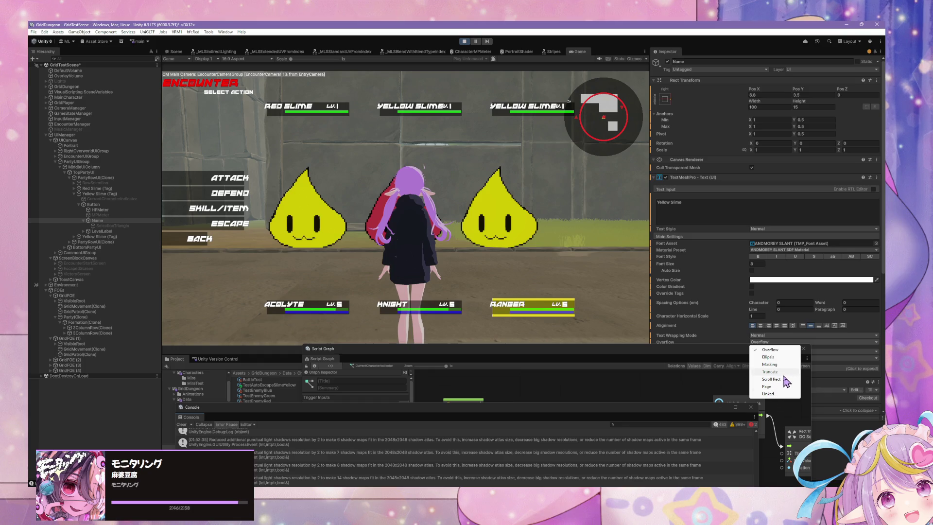
Move the Script Graph aside and try Line vertical mapping before reverting to Character
{"action": "left_click", "coordinate": [714, 358]}
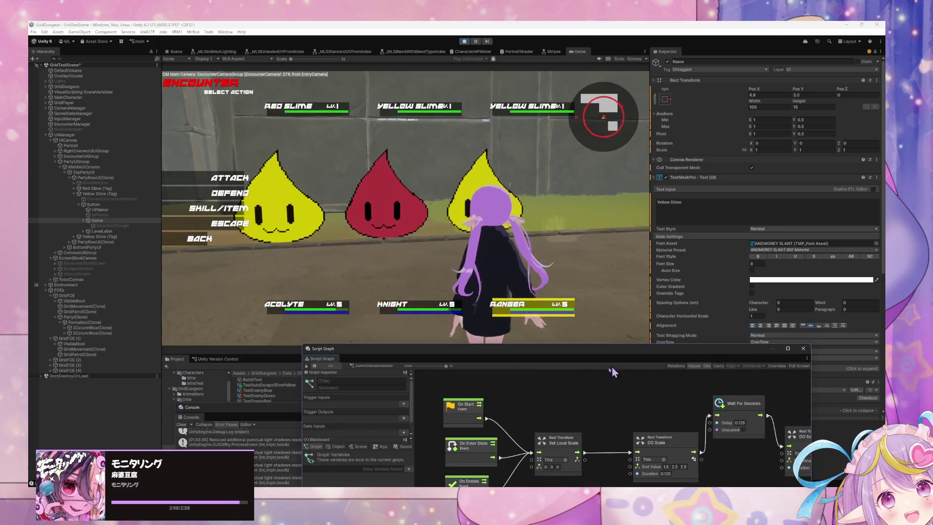
{"action": "left_click_drag", "start_coordinate": [713, 357], "coordinate": [562, 383]}
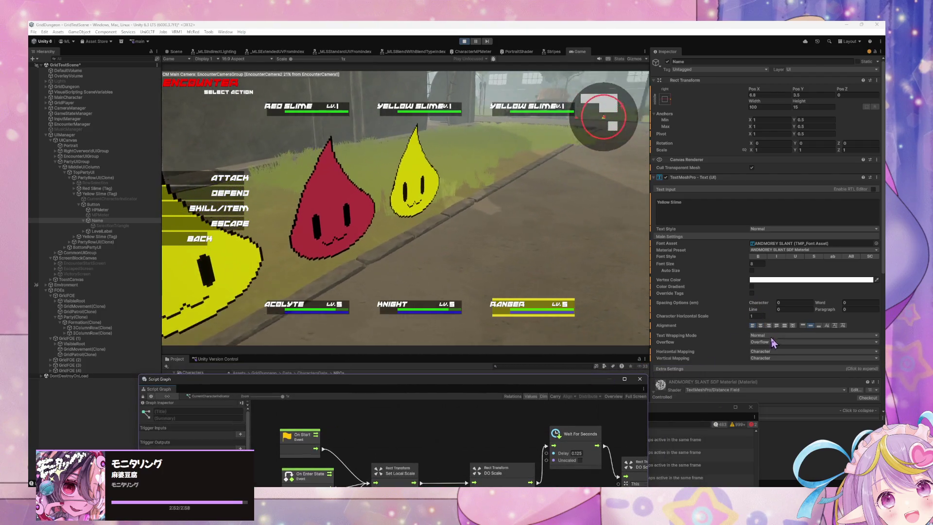
{"action": "left_click", "coordinate": [764, 359]}
{"action": "left_click", "coordinate": [779, 373]}
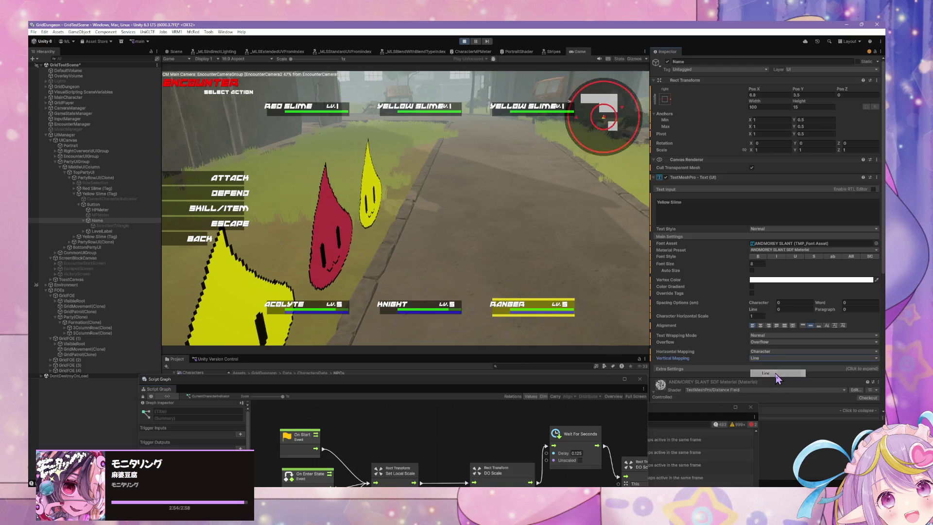
{"action": "left_click", "coordinate": [777, 367]}
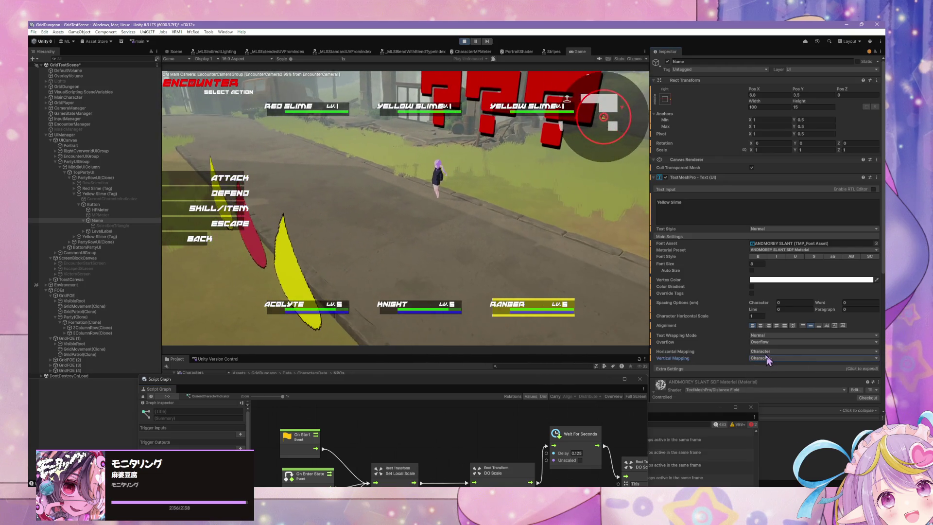
{"action": "left_click", "coordinate": [99, 220]}
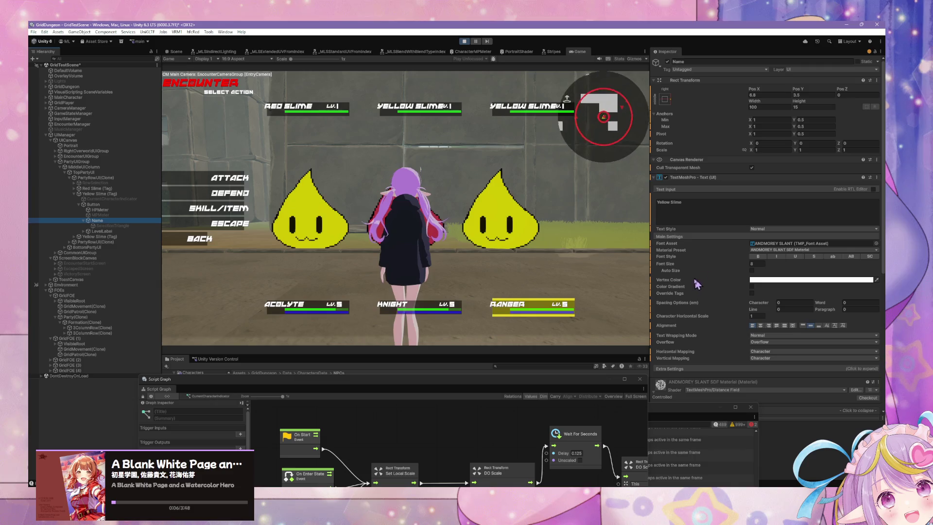
Keep Normal wrapping, try Masking then revert to Overflow, and widen the box to 100.42
{"action": "left_click", "coordinate": [763, 337]}
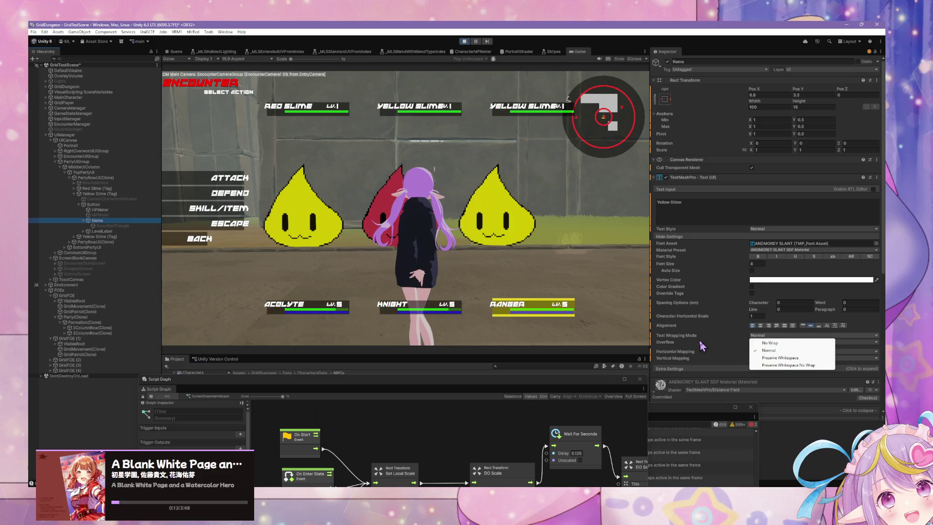
{"action": "left_click", "coordinate": [773, 350]}
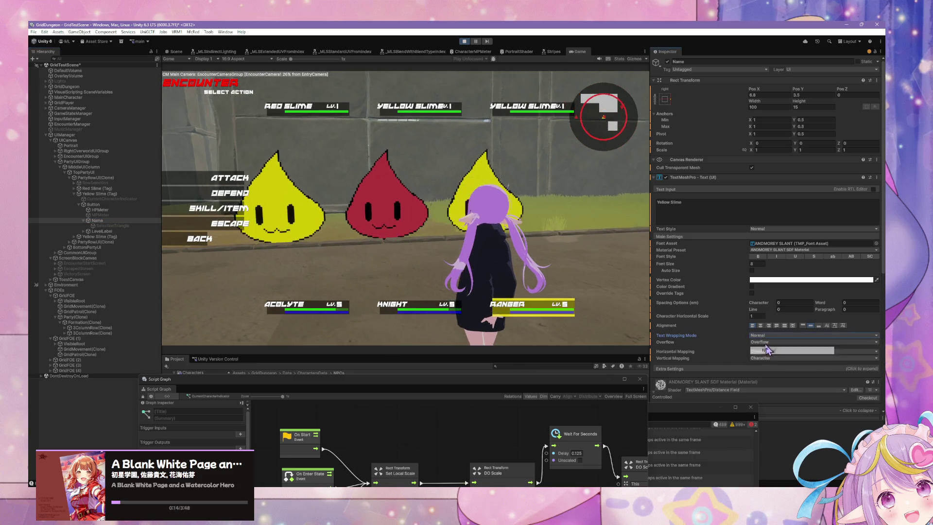
{"action": "left_click", "coordinate": [761, 342]}
{"action": "left_click", "coordinate": [781, 364]}
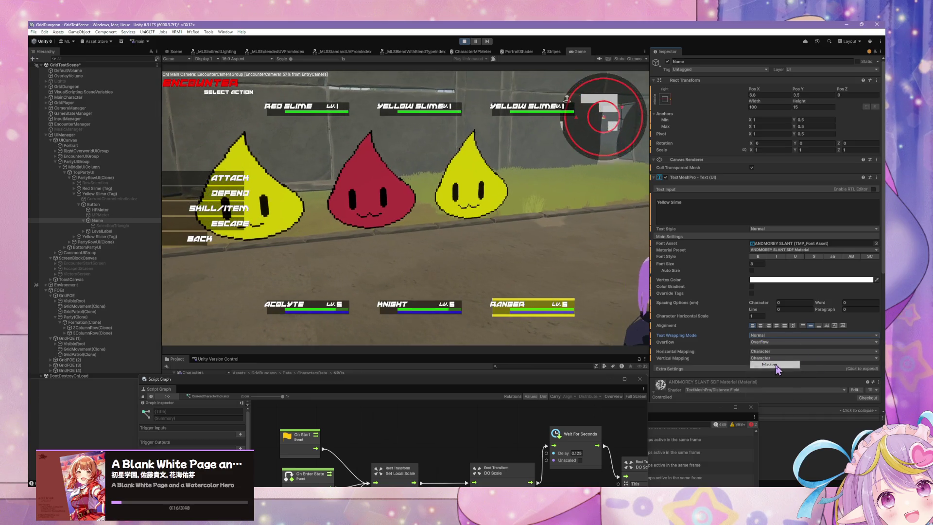
{"action": "left_click", "coordinate": [772, 343]}
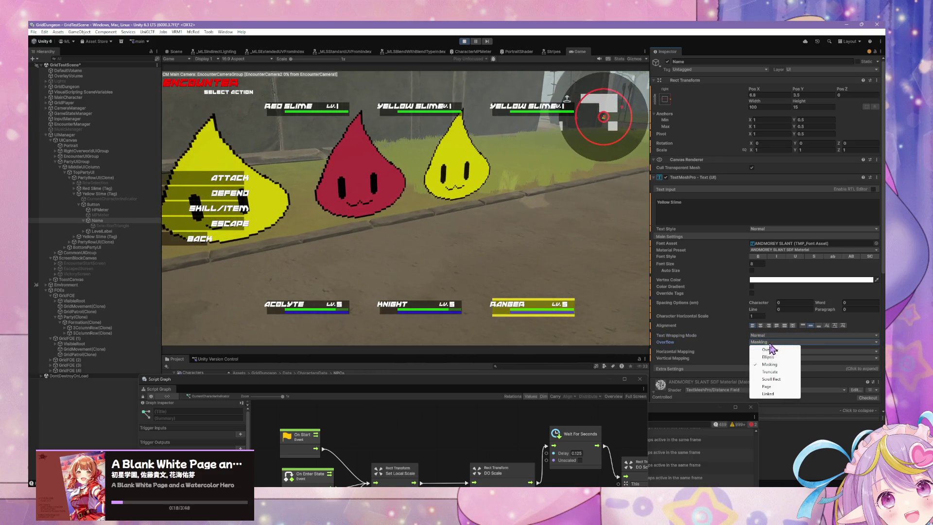
{"action": "left_click", "coordinate": [771, 349]}
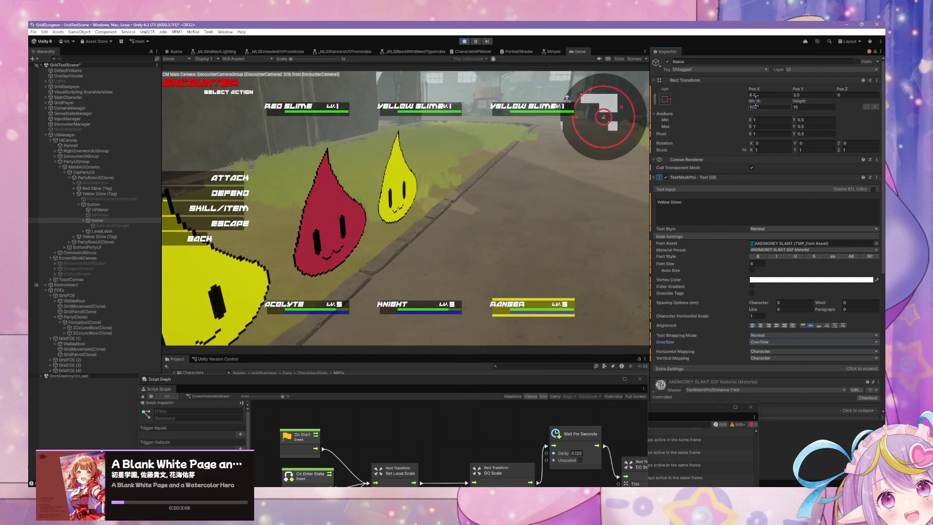
{"action": "left_click_drag", "start_coordinate": [752, 103], "coordinate": [776, 113]}
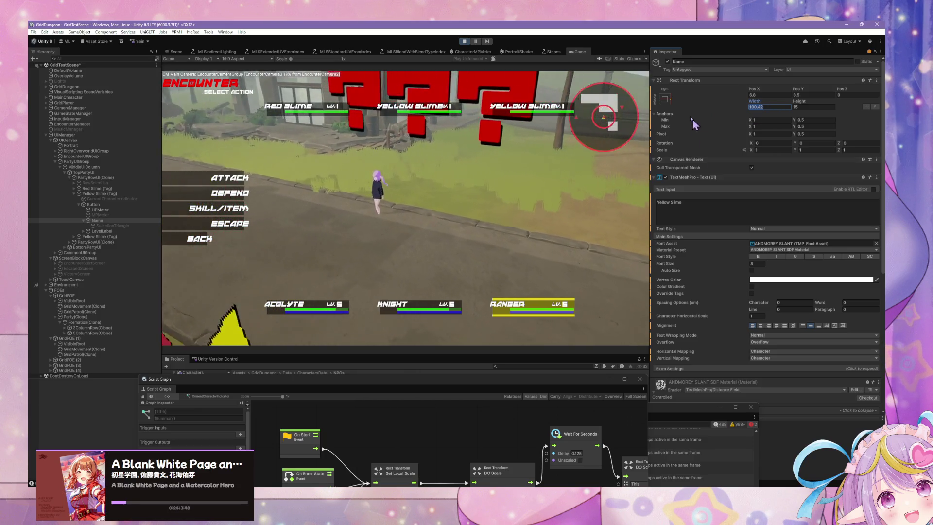
Anchor the name text top-left, reset its X to 0, and set width to 100
{"action": "left_click", "coordinate": [664, 100]}
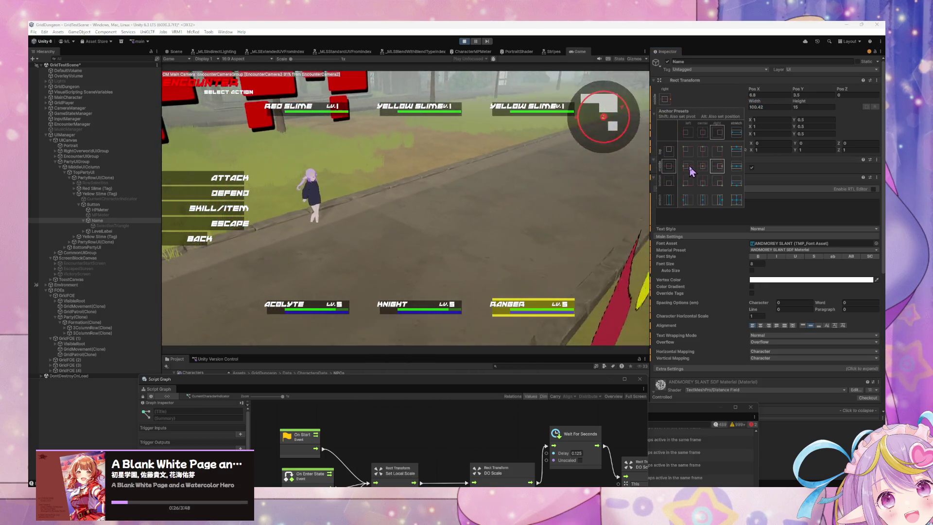
{"action": "left_click", "coordinate": [688, 151]}
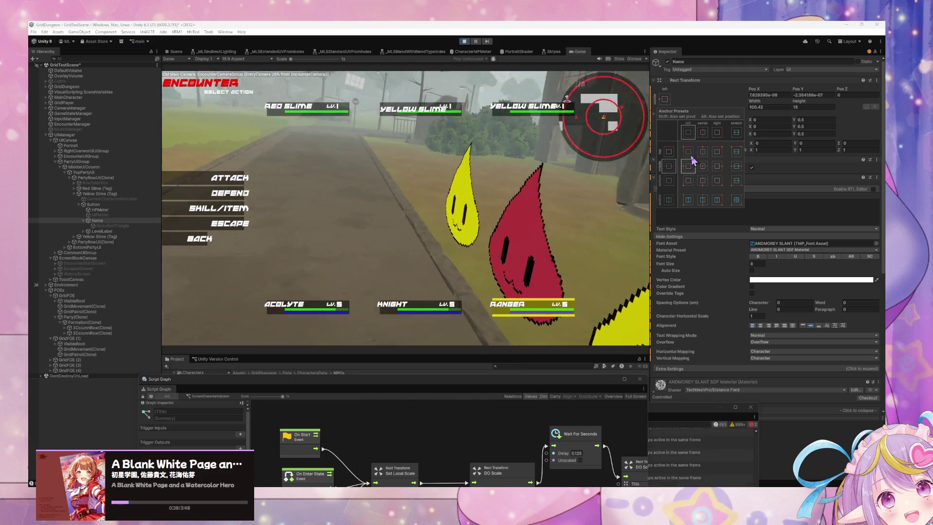
{"action": "left_click", "coordinate": [775, 96]}
{"action": "type", "text": "0"}
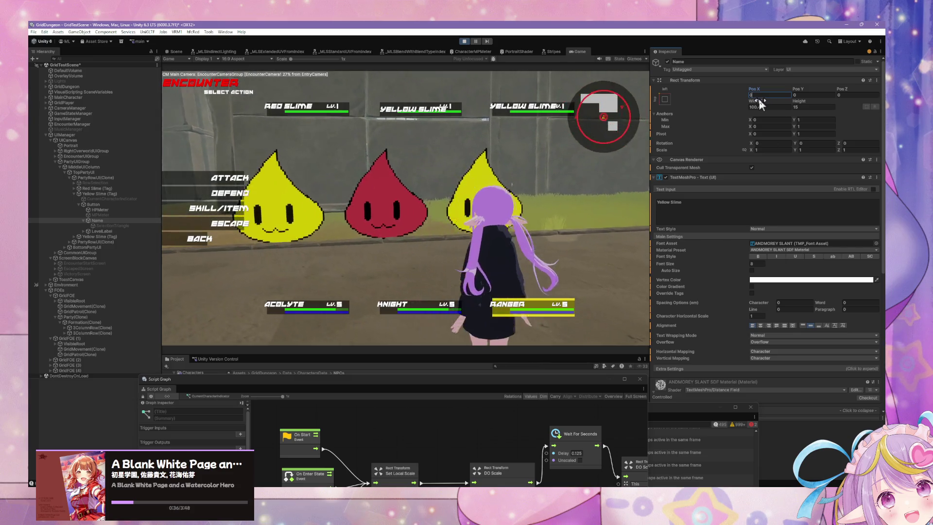
{"action": "left_click_drag", "start_coordinate": [759, 100], "coordinate": [776, 107]}
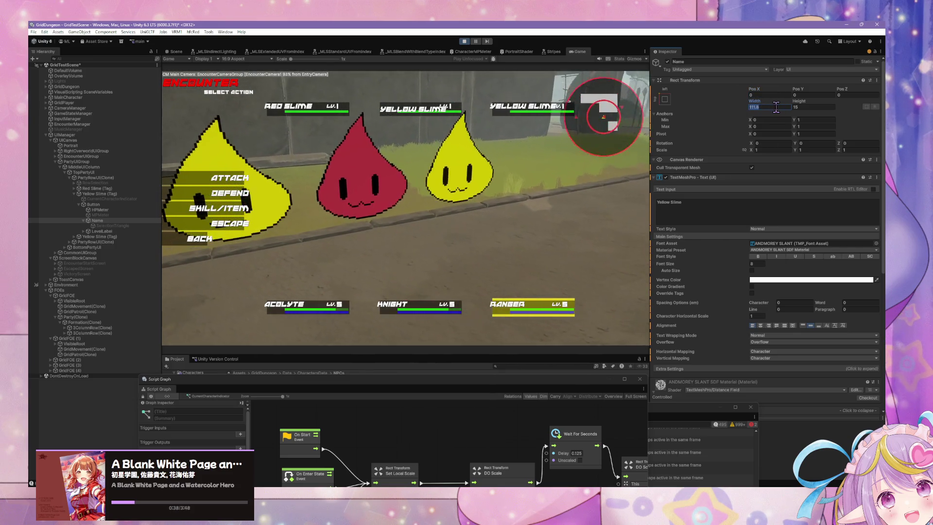
{"action": "key", "text": "BackSpace"}
{"action": "type", "text": "100"}
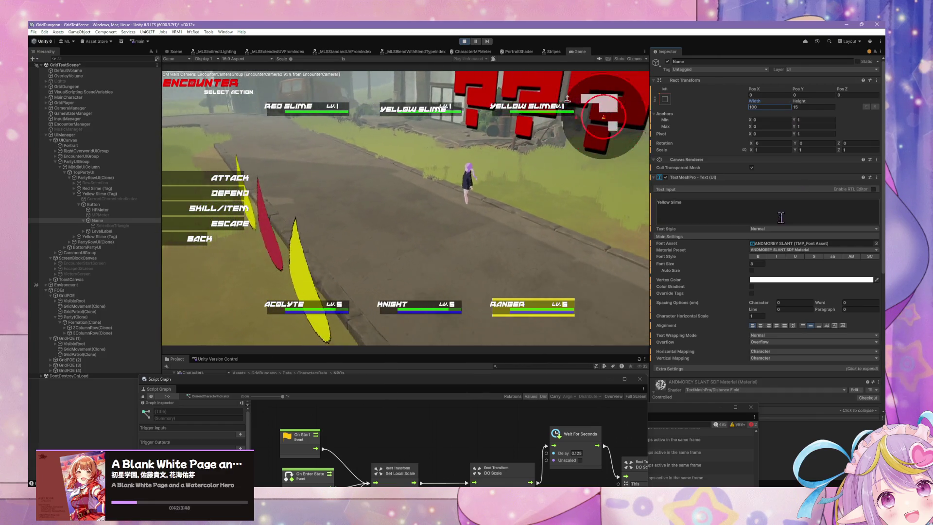
Toggle Auto Size and Override Tags, and try a Color Gradient then turn it off
{"action": "left_click", "coordinate": [753, 271]}
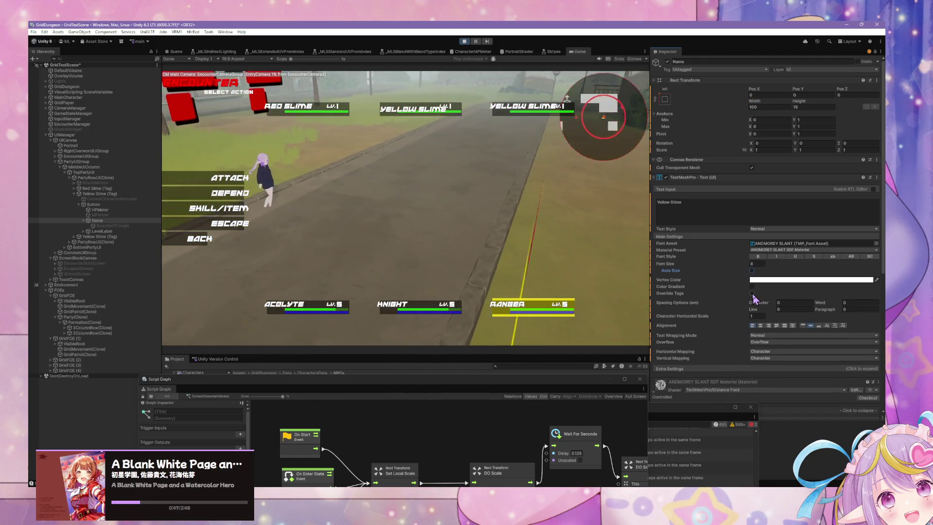
{"action": "left_click", "coordinate": [752, 294]}
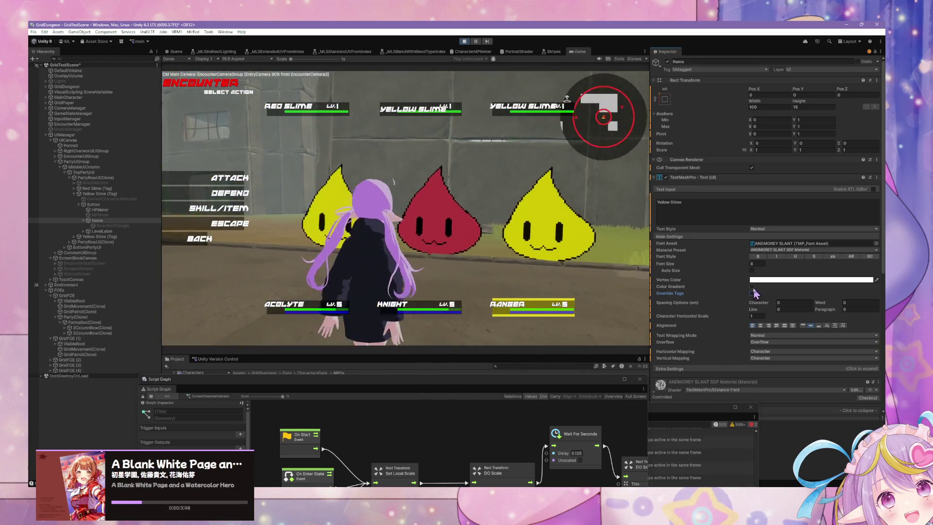
{"action": "left_click", "coordinate": [752, 287]}
{"action": "left_click", "coordinate": [752, 288]}
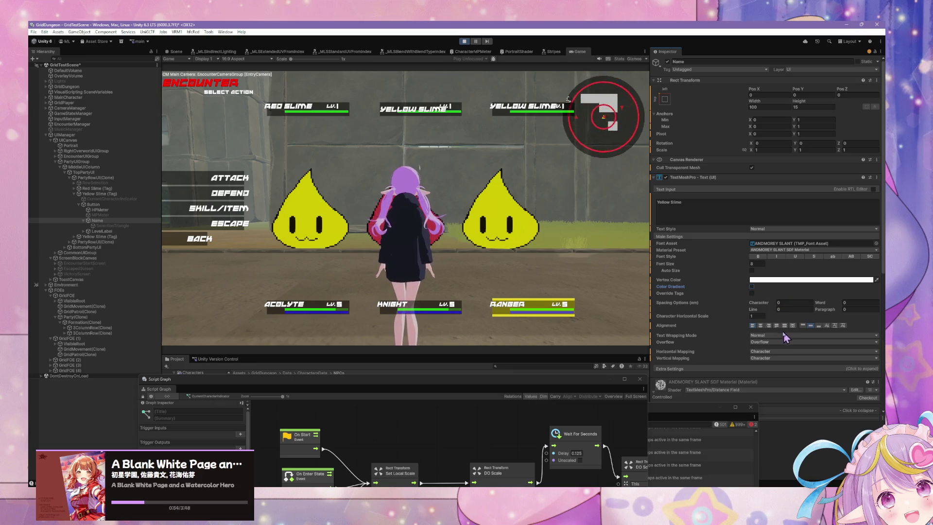
Disable wrapping, set the width to 50, and frame the name text in the Scene view
{"action": "left_click", "coordinate": [762, 335]}
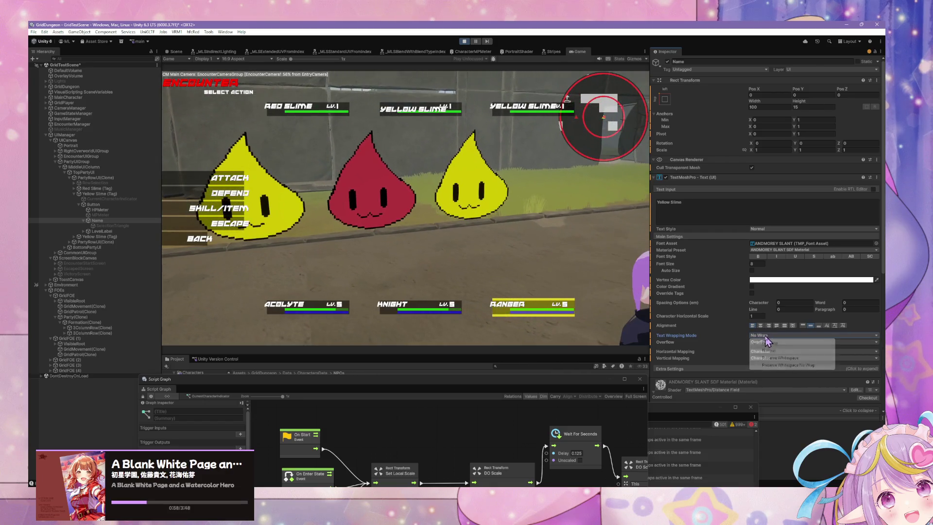
{"action": "left_click", "coordinate": [768, 343]}
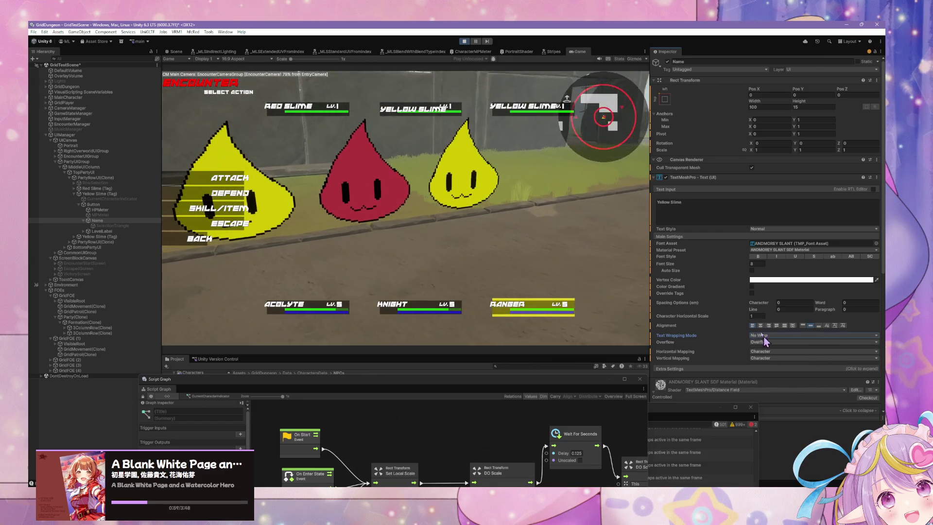
{"action": "left_click", "coordinate": [755, 107]}
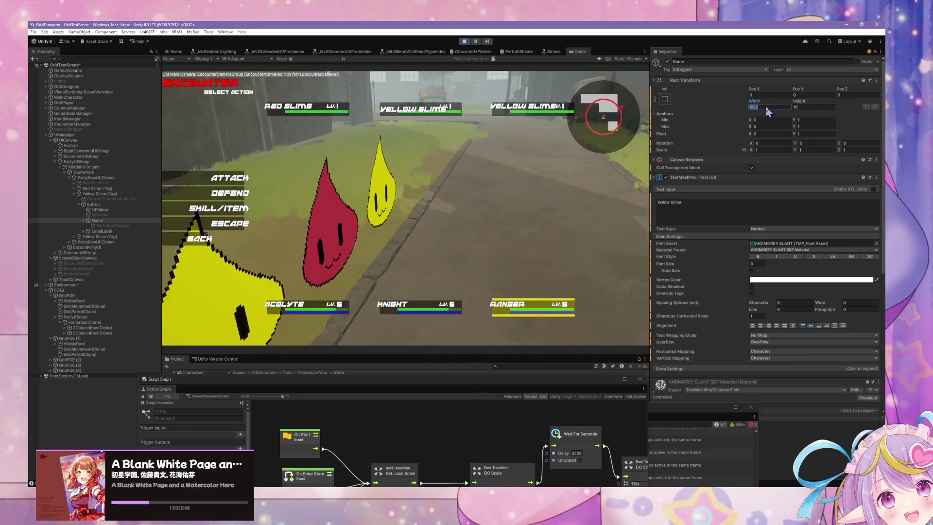
{"action": "type", "text": "50"}
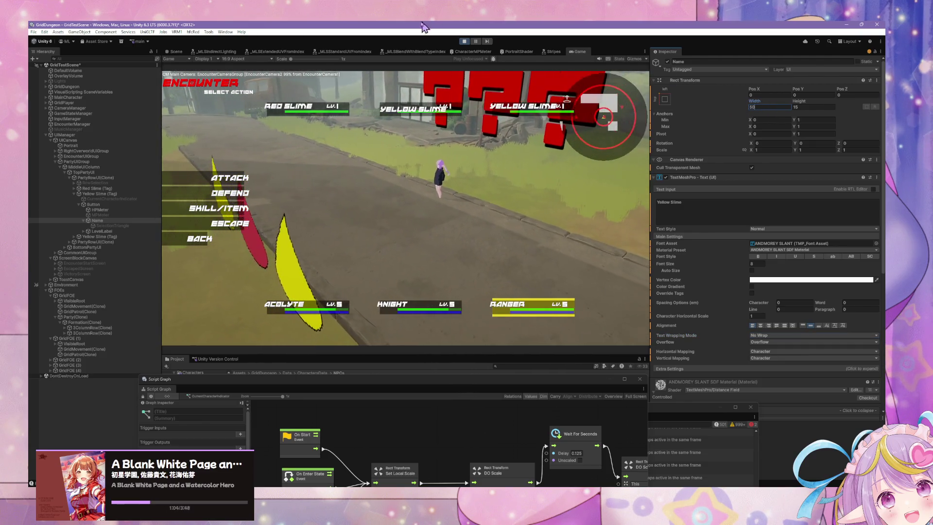
{"action": "key", "text": "ctrl+1"}
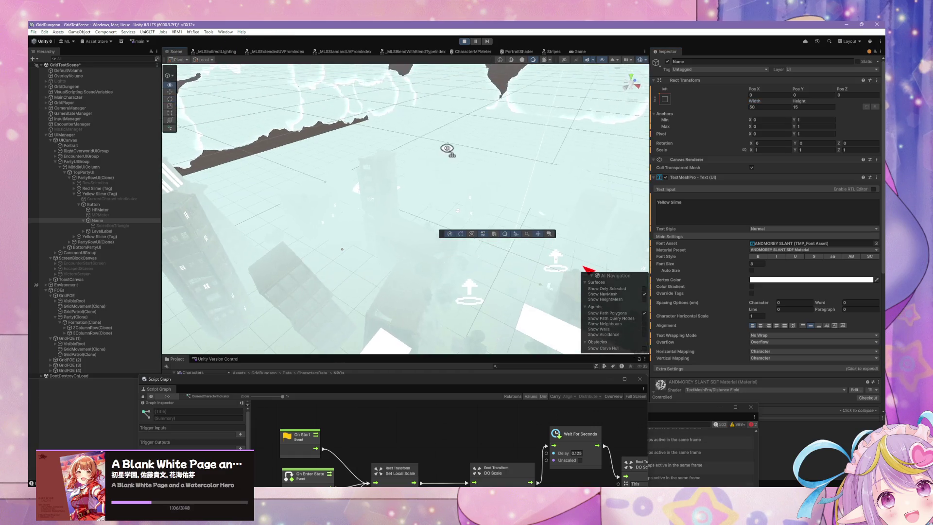
{"action": "key", "text": "f"}
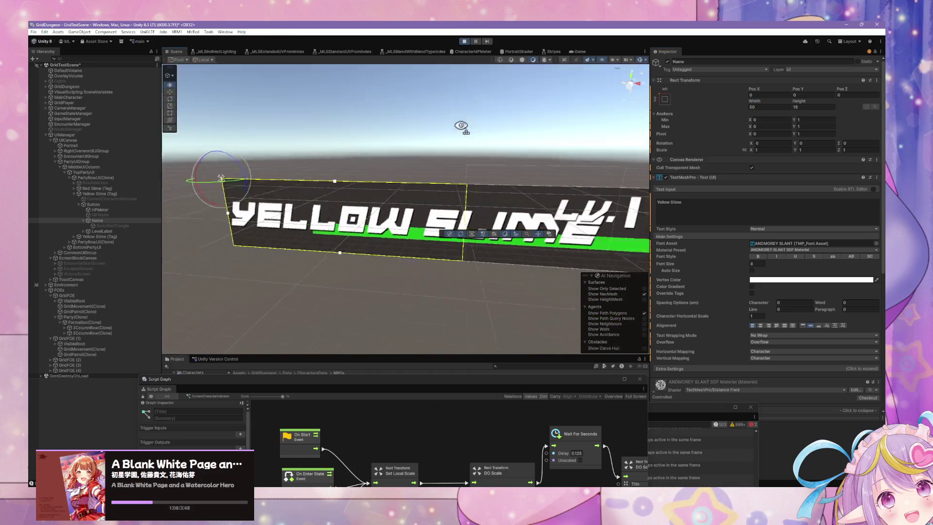
{"action": "mouse_move", "coordinate": [461, 126]}
{"action": "left_mouse_down"}
{"action": "mouse_move", "coordinate": [440, 115]}
{"action": "mouse_move", "coordinate": [489, 108]}
{"action": "mouse_move", "coordinate": [487, 130]}
{"action": "left_mouse_up"}
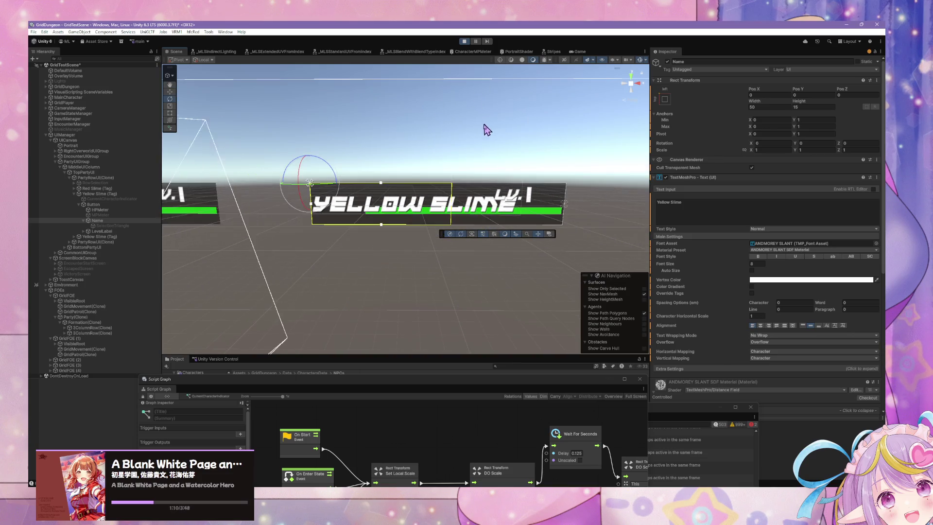
Set the width to 75, shrink the font to about 6.3, and set wrapping to Normal
{"action": "left_click", "coordinate": [768, 106]}
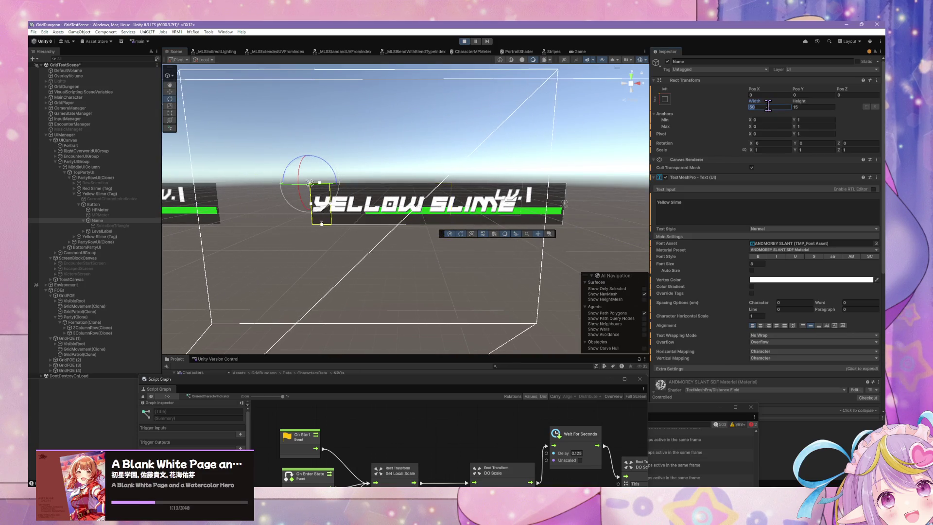
{"action": "type", "text": "75"}
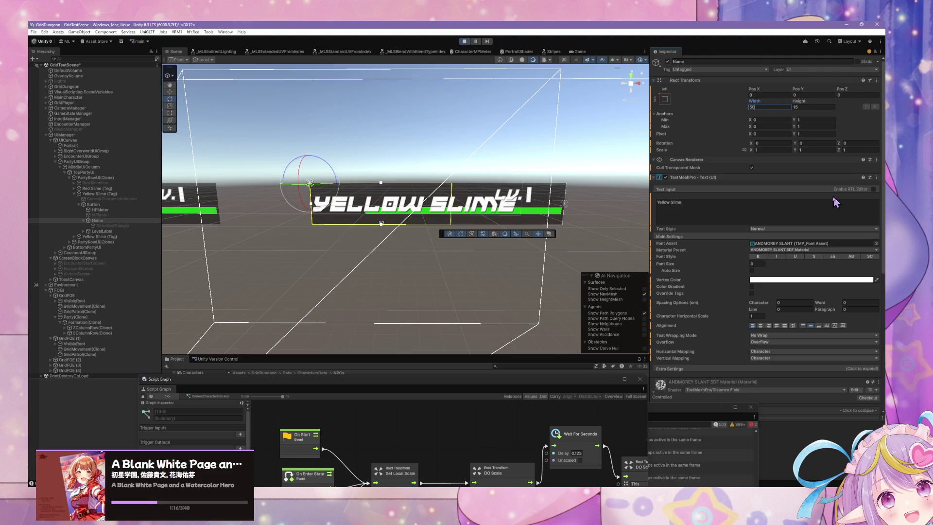
{"action": "left_click", "coordinate": [744, 265]}
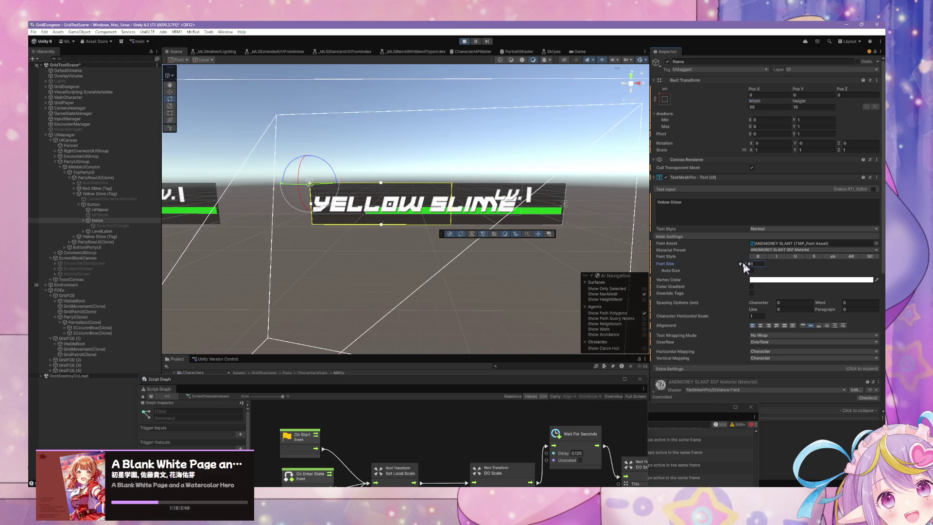
{"action": "left_click_drag", "start_coordinate": [743, 264], "coordinate": [740, 261]}
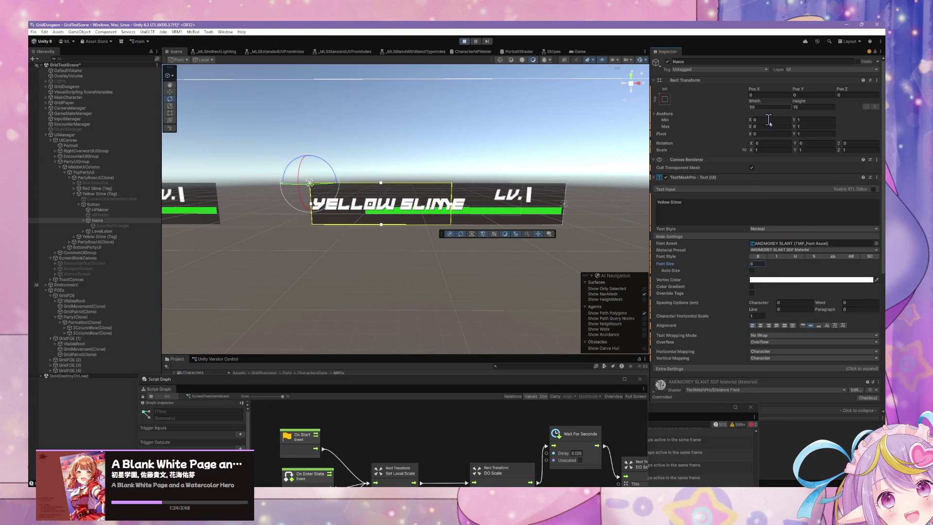
{"action": "left_click", "coordinate": [766, 337]}
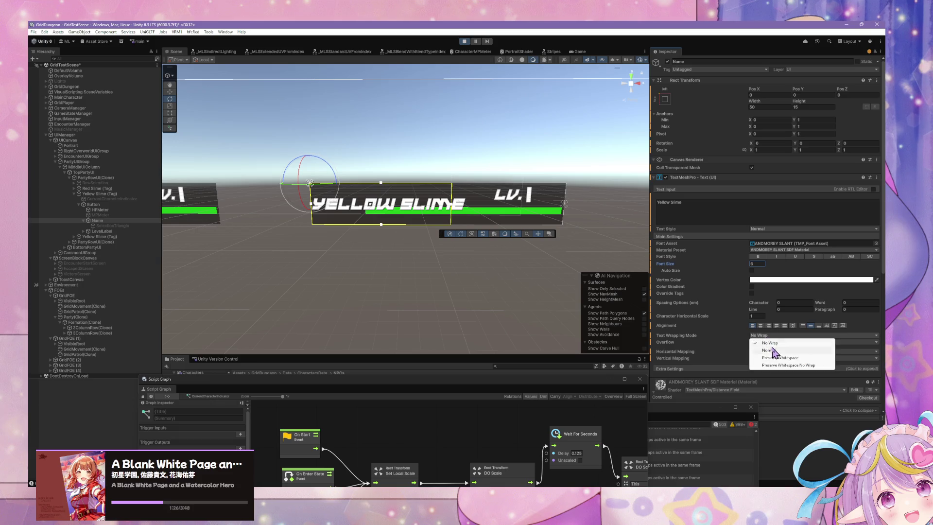
{"action": "left_click", "coordinate": [773, 346]}
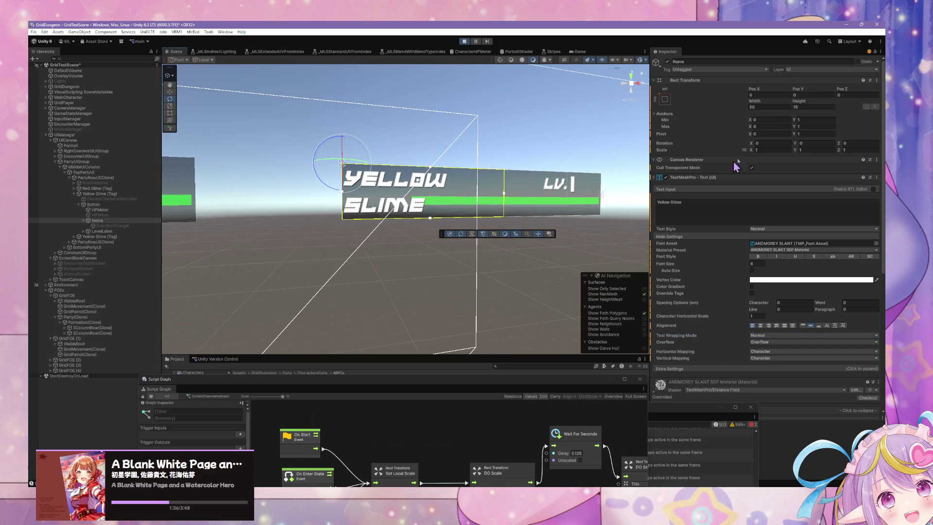
Set the name box width to 65 and anchor it to the middle-left
{"action": "type", "text": "65"}
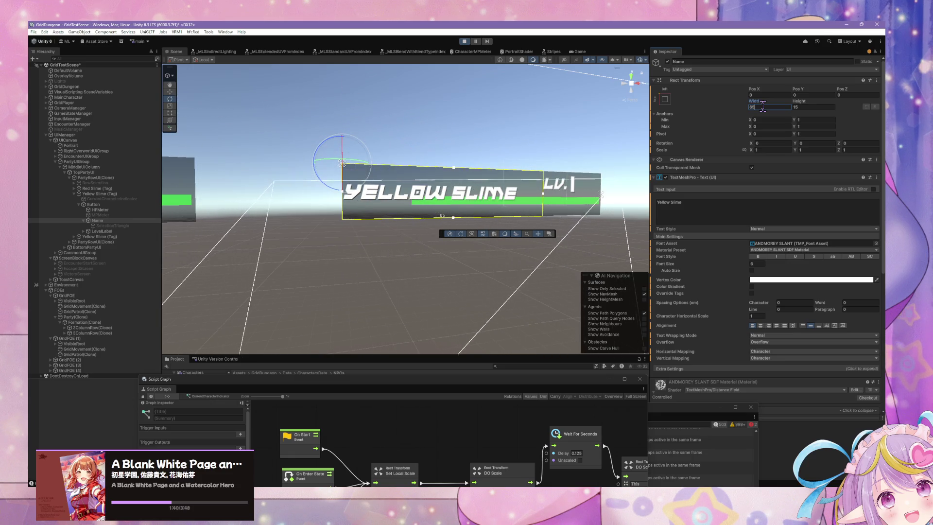
{"action": "left_click", "coordinate": [665, 98]}
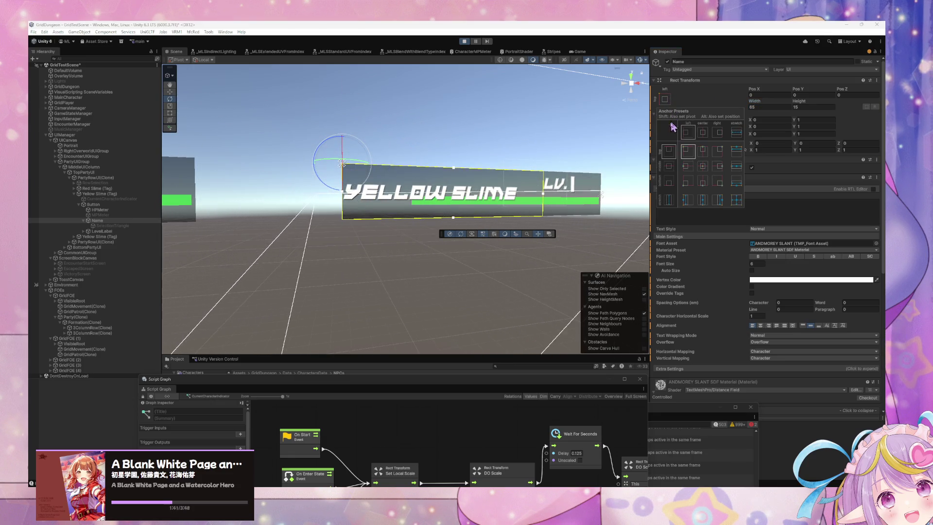
{"action": "left_click", "coordinate": [694, 156]}
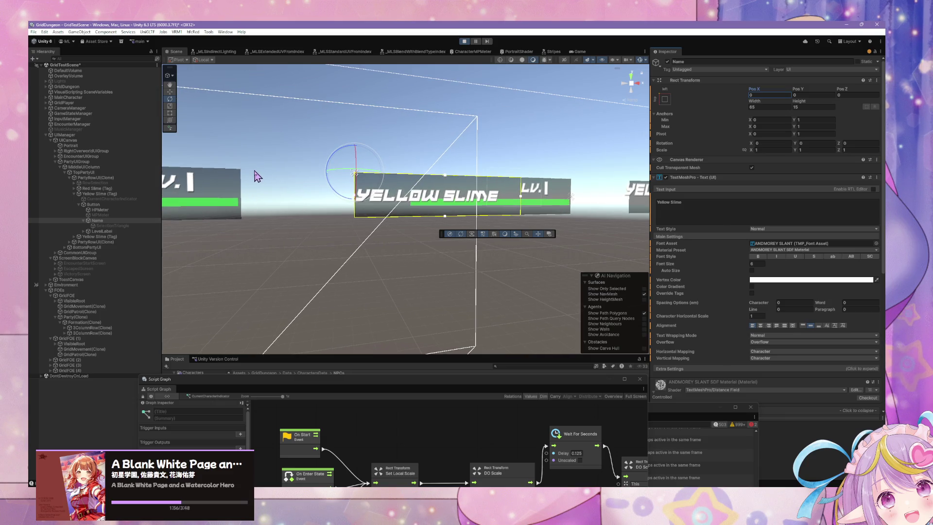
{"action": "left_click", "coordinate": [665, 98]}
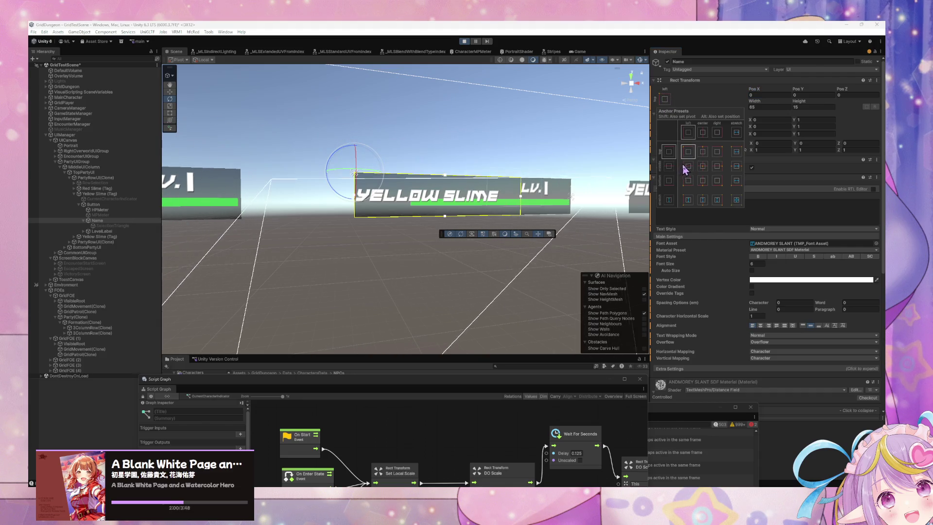
{"action": "left_click", "coordinate": [687, 165]}
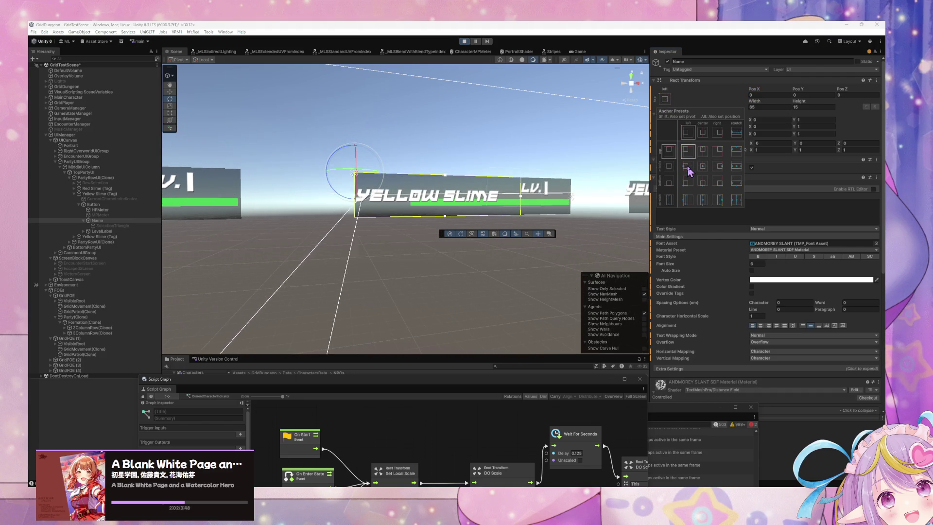
{"action": "left_click", "coordinate": [778, 95]}
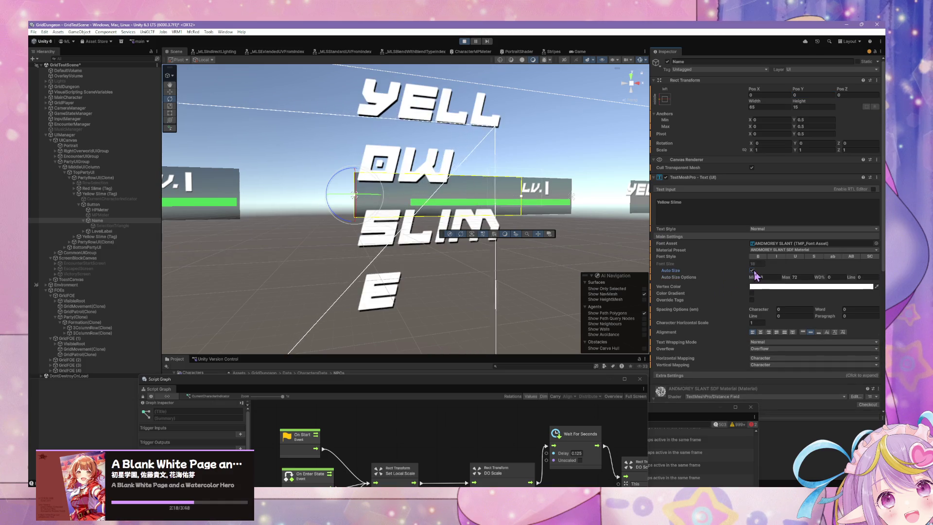
Set the Auto Size minimum to 40 and turn Auto Size off
{"action": "left_click", "coordinate": [758, 277]}
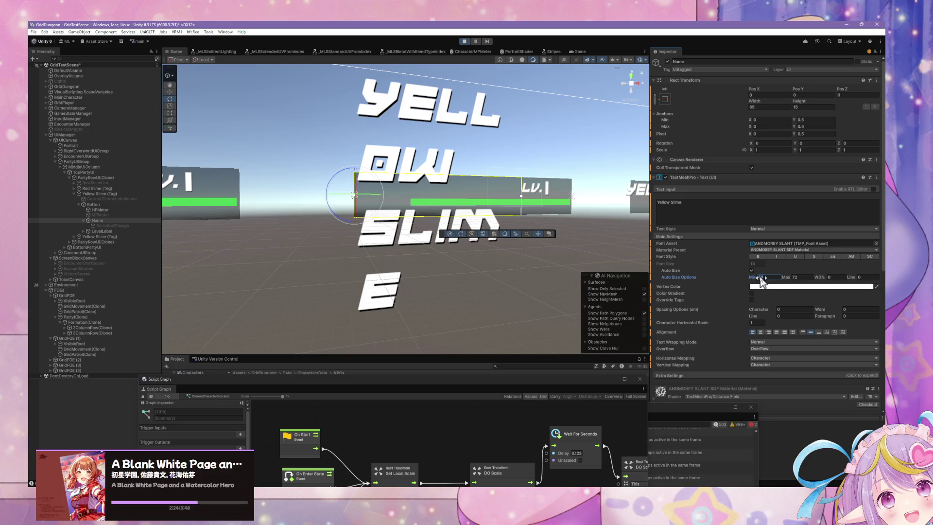
{"action": "type", "text": "4"}
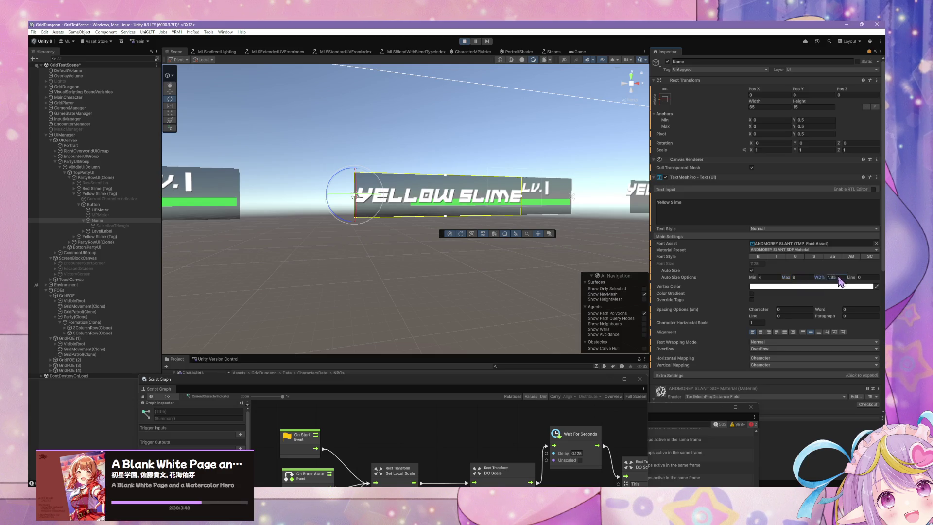
{"action": "type", "text": "0"}
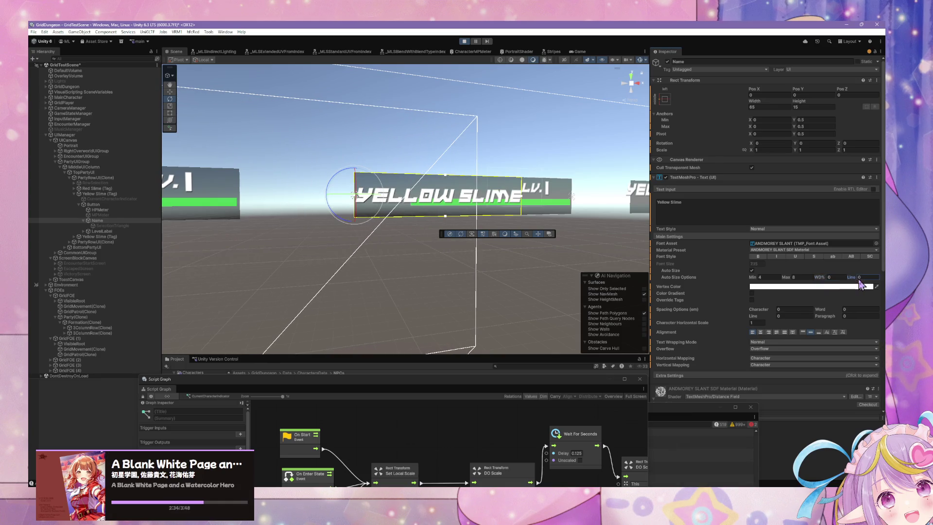
{"action": "left_click", "coordinate": [753, 271]}
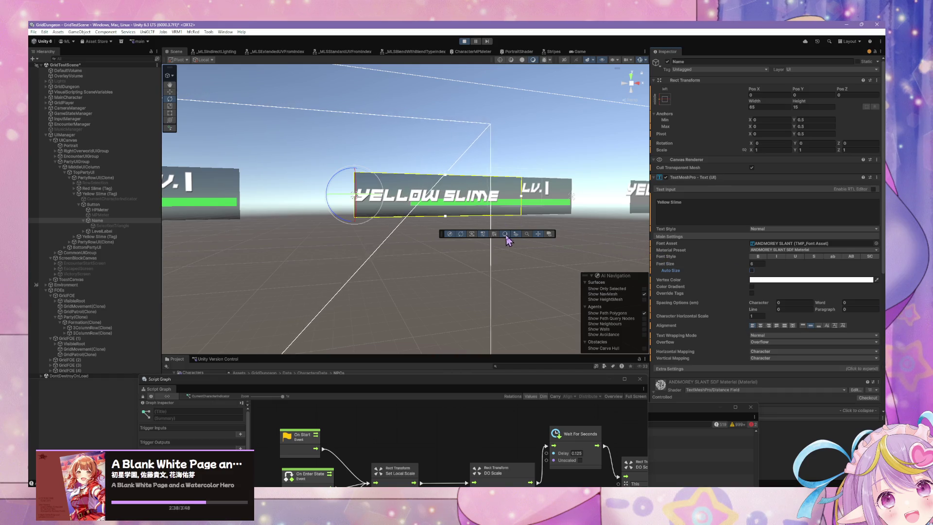
Apply a new anchor, set font size 5, and raise the name's Y position slightly
{"action": "left_click", "coordinate": [665, 99]}
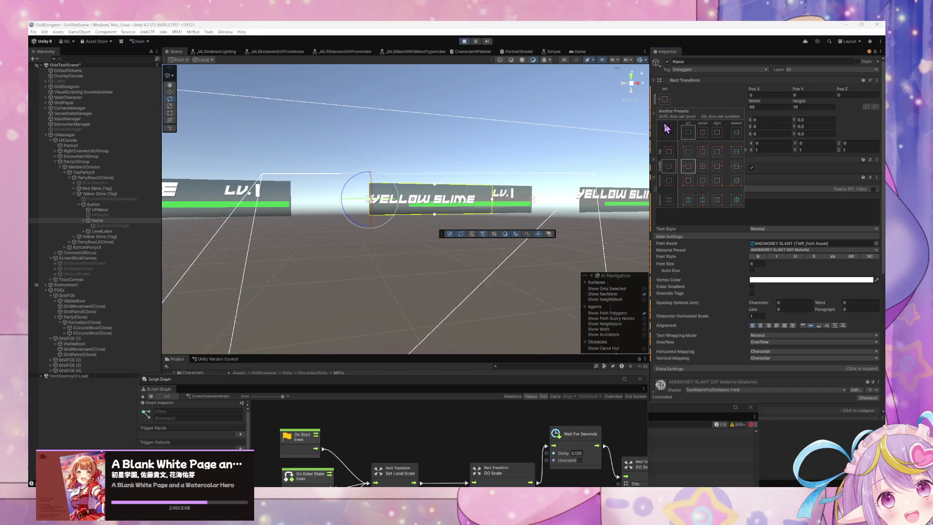
{"action": "left_click", "coordinate": [752, 90]}
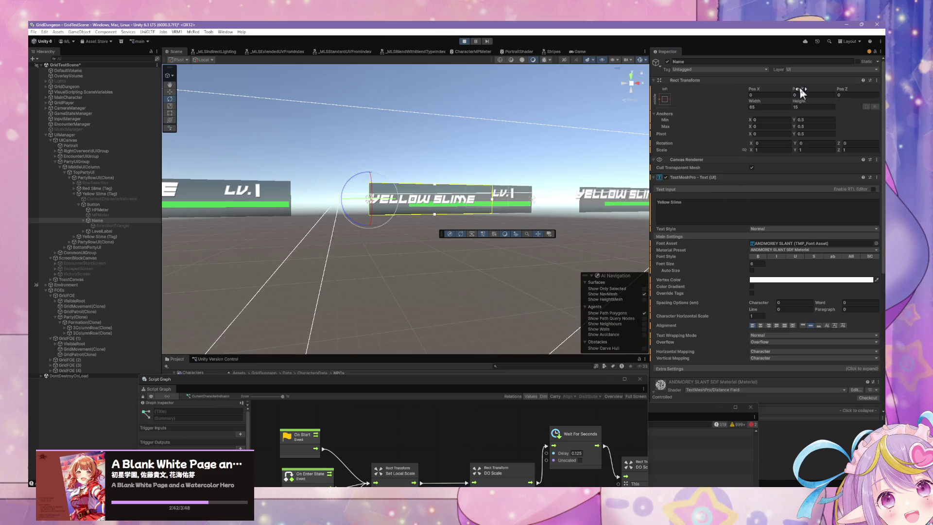
{"action": "mouse_move", "coordinate": [797, 89]}
{"action": "left_mouse_down"}
{"action": "mouse_move", "coordinate": [764, 89]}
{"action": "mouse_move", "coordinate": [844, 91]}
{"action": "mouse_move", "coordinate": [829, 91]}
{"action": "left_mouse_up"}
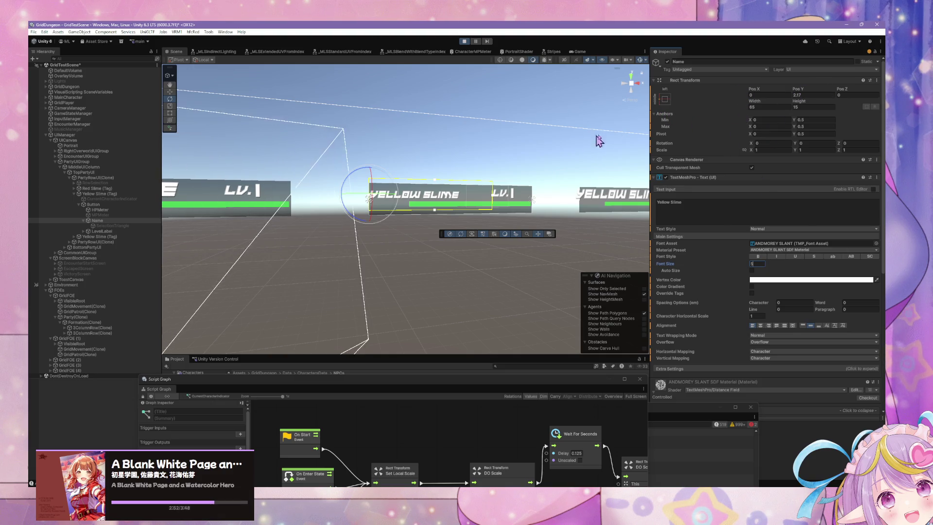
{"action": "left_click", "coordinate": [798, 94]}
{"action": "mouse_move", "coordinate": [799, 89]}
{"action": "left_mouse_down"}
{"action": "mouse_move", "coordinate": [827, 88]}
{"action": "mouse_move", "coordinate": [781, 88]}
{"action": "left_mouse_up"}
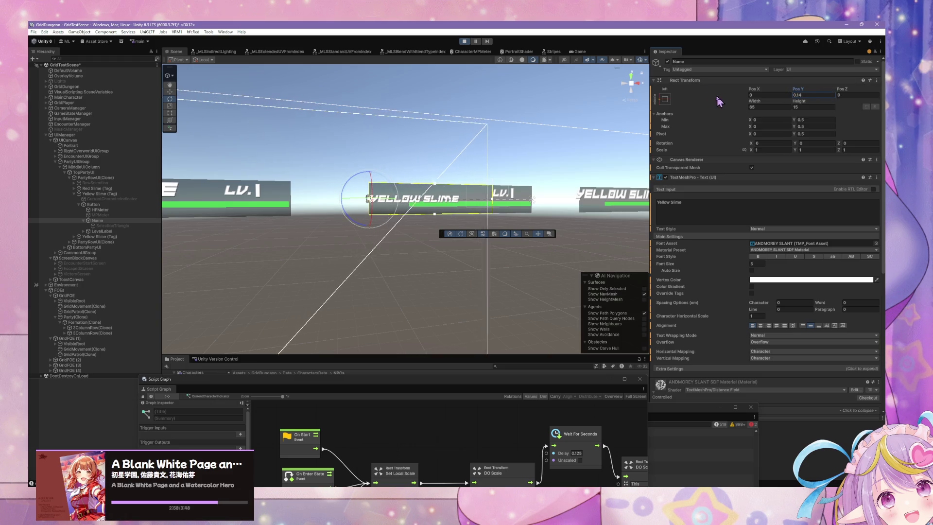
Anchor the name to the tag's top-left, top-align its text, and edit its X position
{"action": "left_click", "coordinate": [665, 99]}
{"action": "left_click", "coordinate": [687, 150], "text": "alt+shift"}
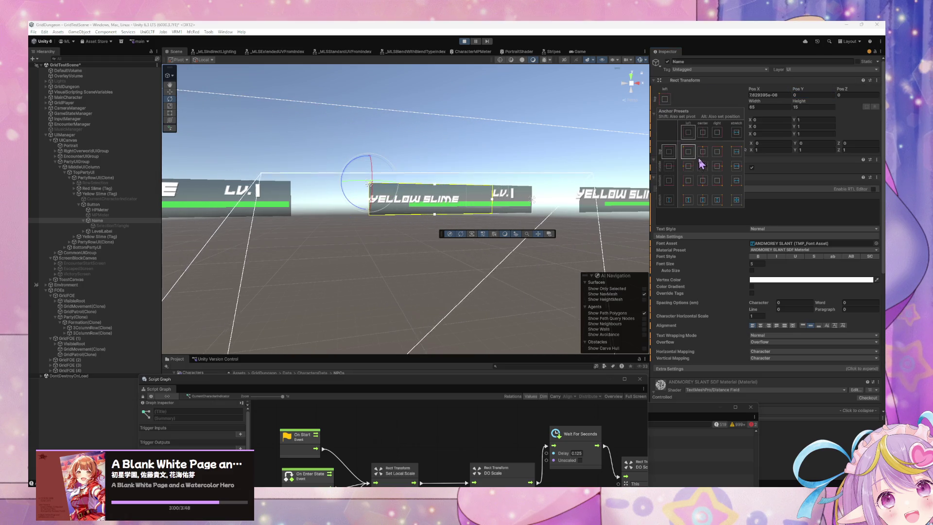
{"action": "left_click", "coordinate": [803, 325]}
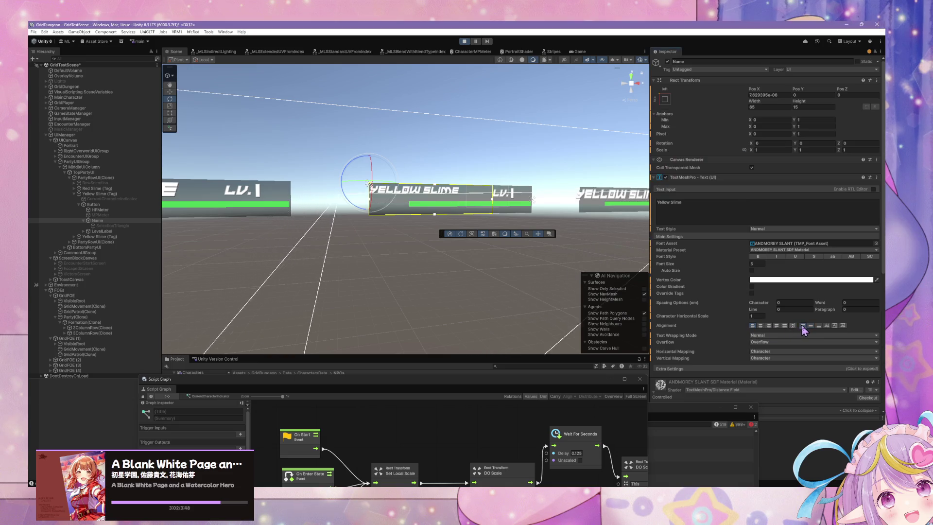
{"action": "left_click", "coordinate": [782, 95]}
{"action": "type", "text": "0"}
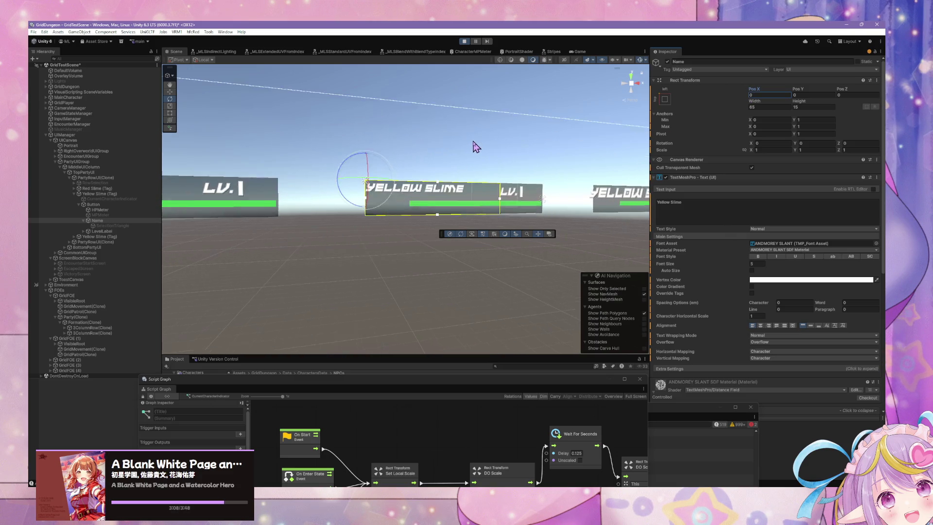
Inspect ToastCanvas, PartyRowUI(Clone), LevelLabel, CommonUIGroup and the Yellow Slime (Tag)
{"action": "left_click", "coordinate": [535, 193]}
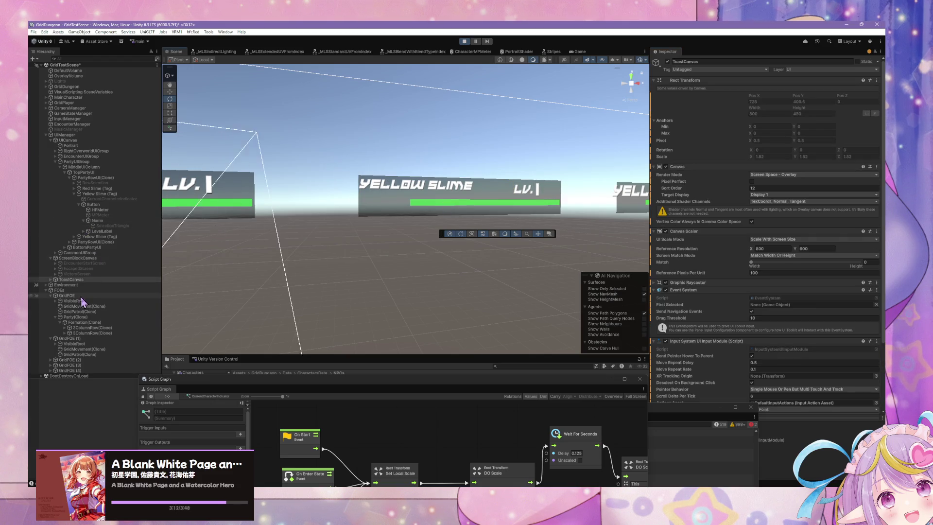
{"action": "left_click", "coordinate": [103, 241]}
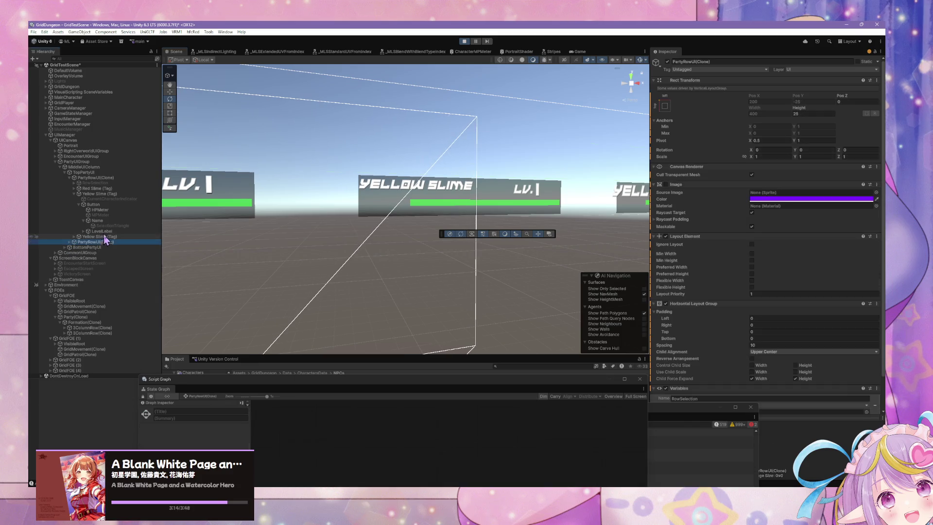
{"action": "left_click", "coordinate": [105, 232]}
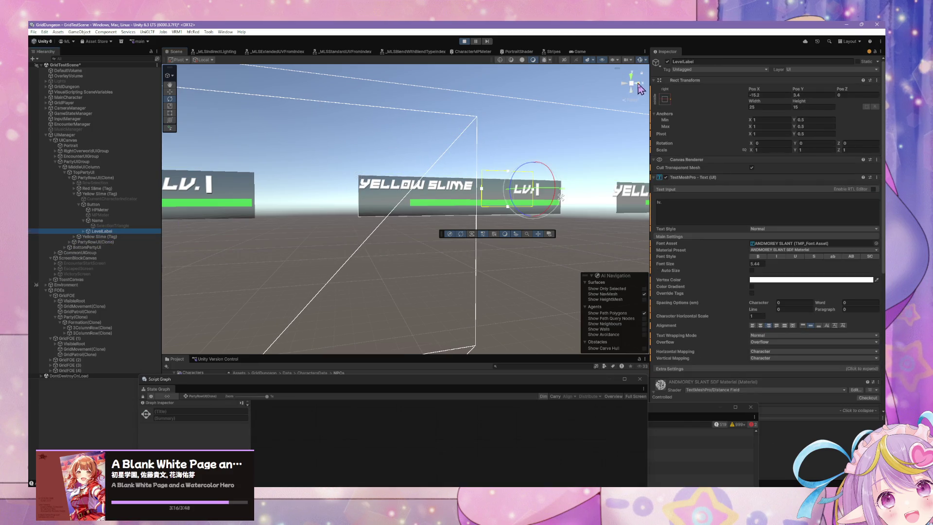
{"action": "left_click", "coordinate": [416, 185]}
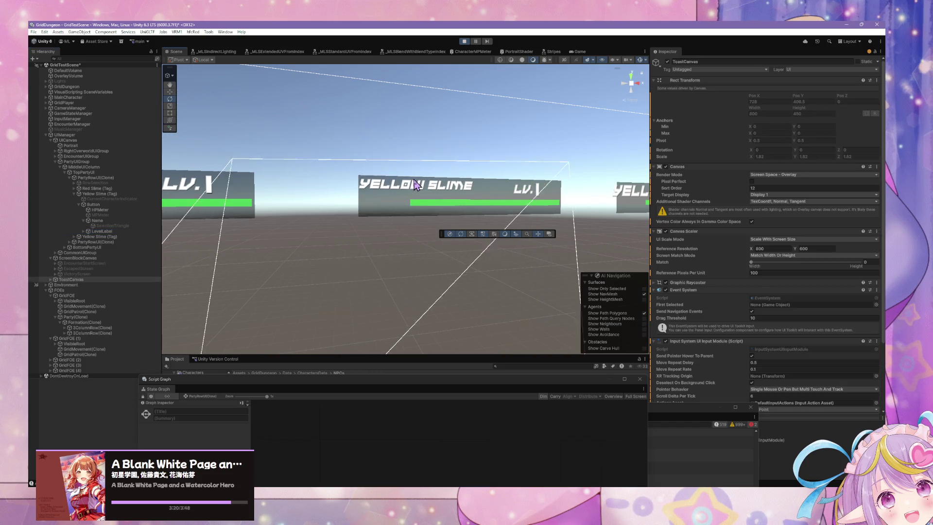
{"action": "left_click", "coordinate": [413, 185]}
{"action": "scroll", "coordinate": [356, 203], "scroll_direction": "down", "scroll_amount": 5}
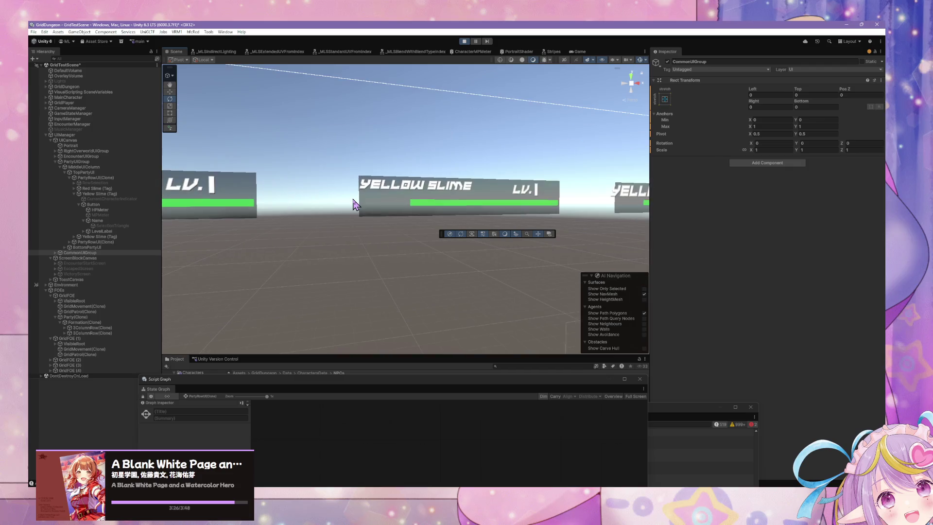
{"action": "left_click", "coordinate": [117, 236]}
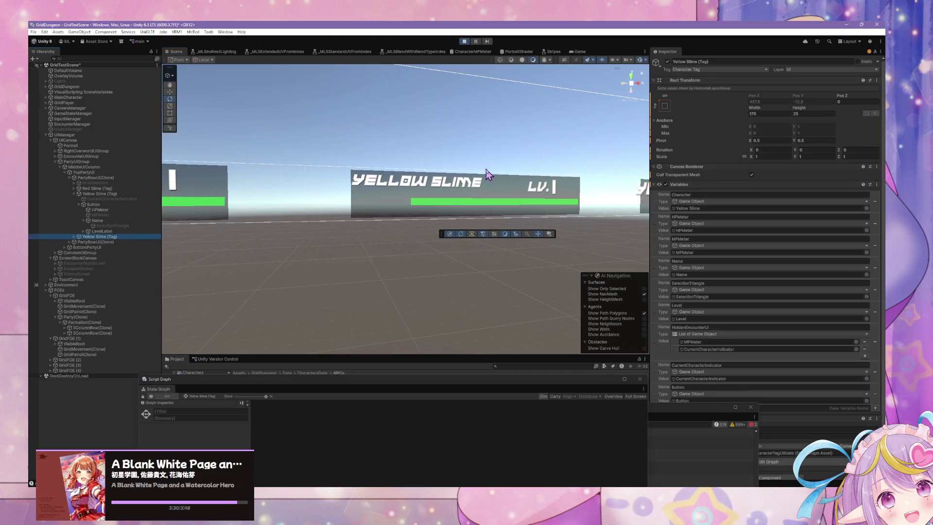
{"action": "left_click", "coordinate": [102, 231]}
{"action": "left_click", "coordinate": [120, 226]}
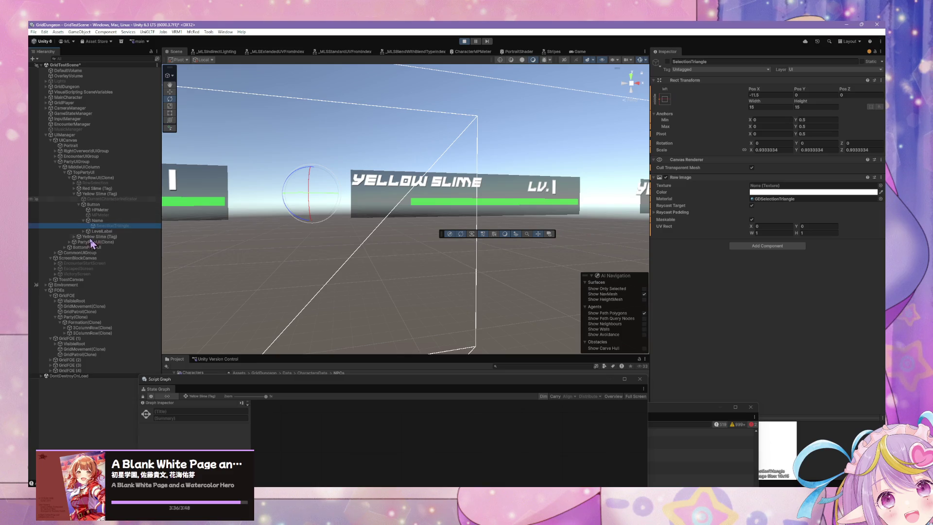
Expand the second Yellow Slime (Tag) > Button and select its Name text
{"action": "left_click", "coordinate": [74, 237]}
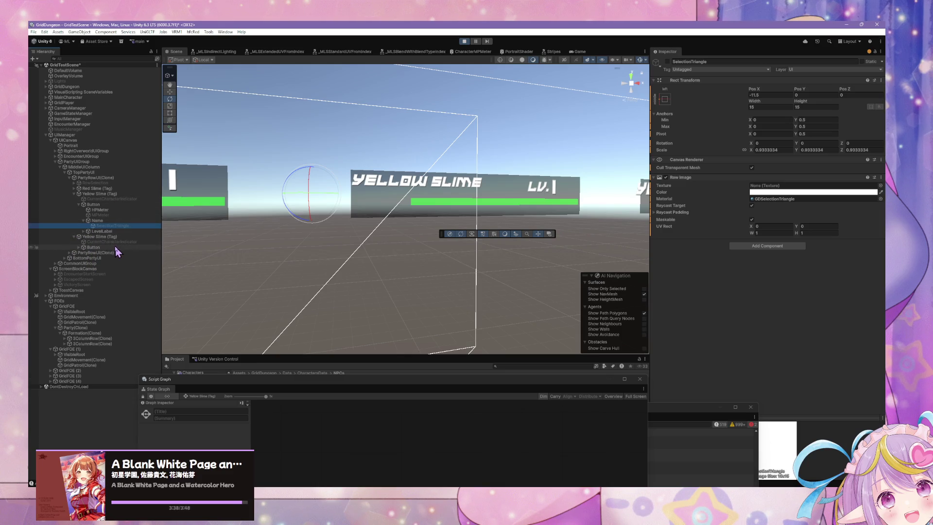
{"action": "left_click", "coordinate": [79, 247]}
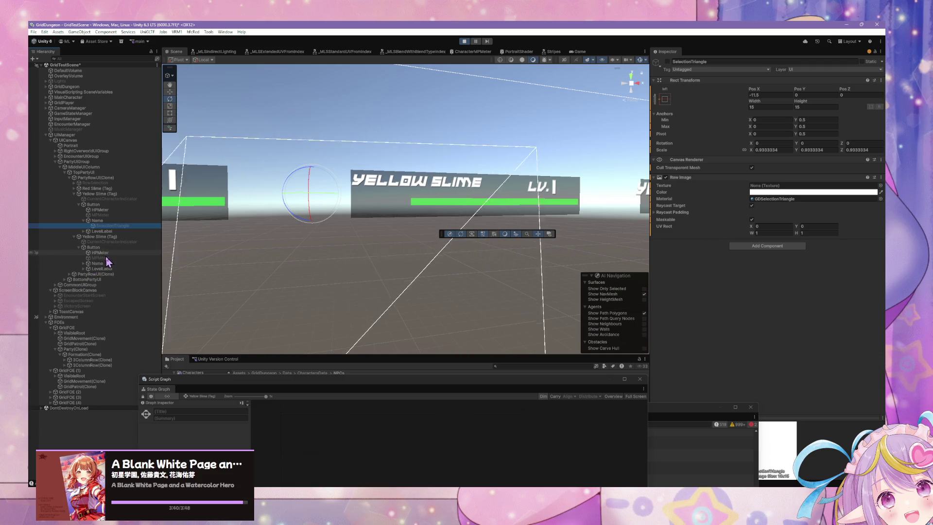
{"action": "left_click", "coordinate": [104, 263]}
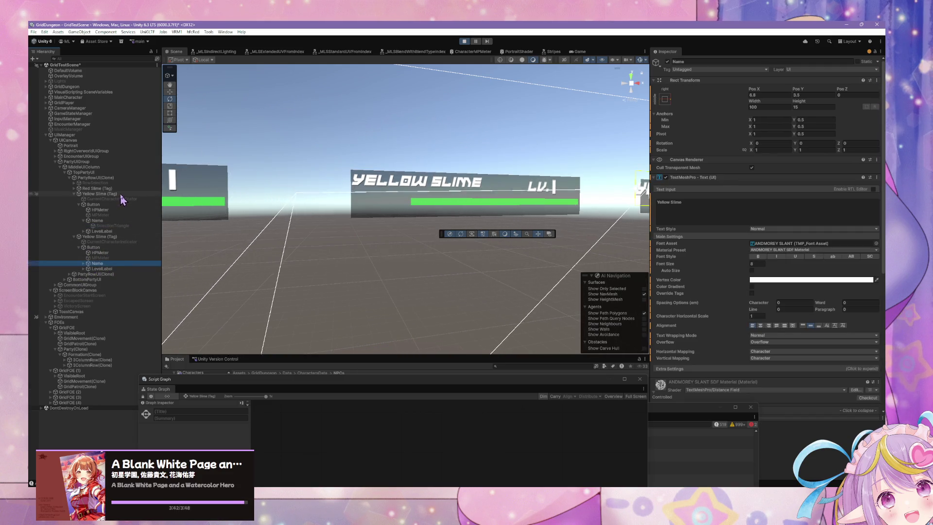
Set the first Yellow Slime Name text to font size 6 and lower its Pos Y to -0.5
{"action": "left_click", "coordinate": [98, 221]}
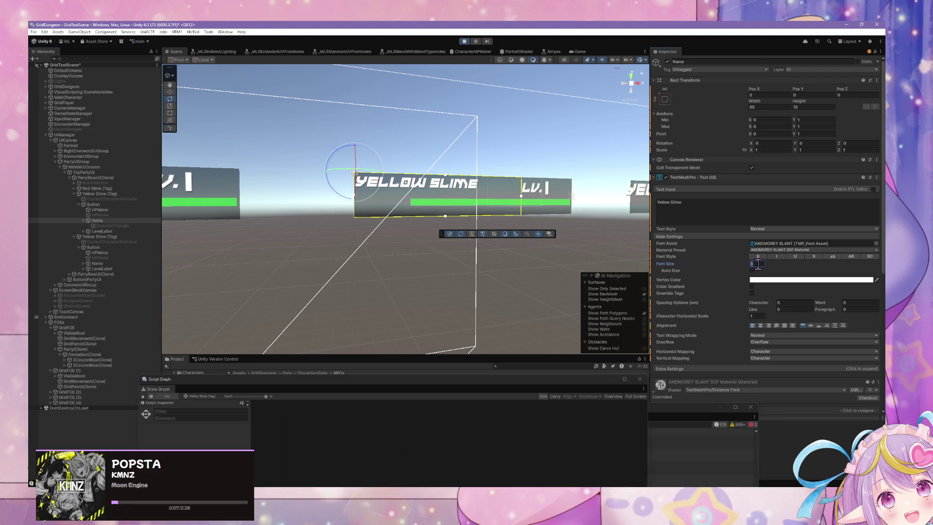
{"action": "type", "text": "6"}
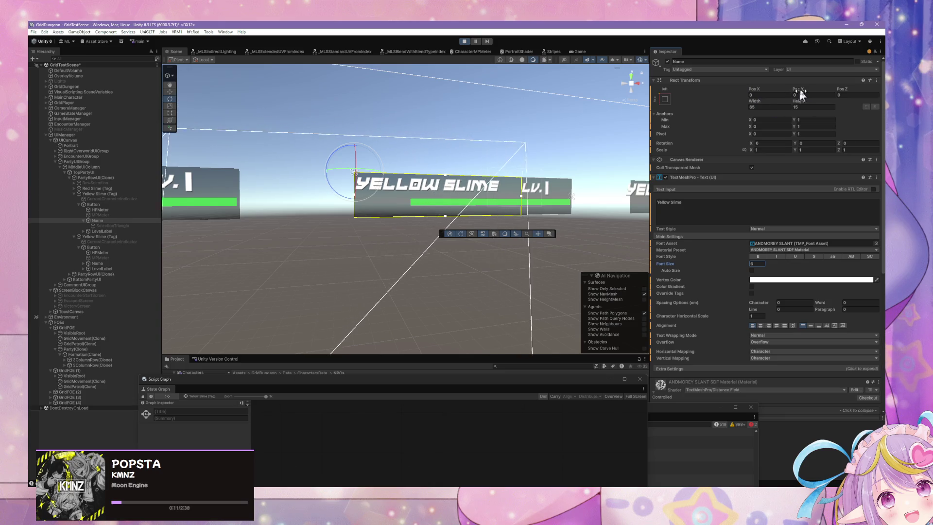
{"action": "mouse_move", "coordinate": [803, 89]}
{"action": "left_mouse_down"}
{"action": "mouse_move", "coordinate": [835, 88]}
{"action": "mouse_move", "coordinate": [794, 92]}
{"action": "mouse_move", "coordinate": [815, 94]}
{"action": "left_mouse_up"}
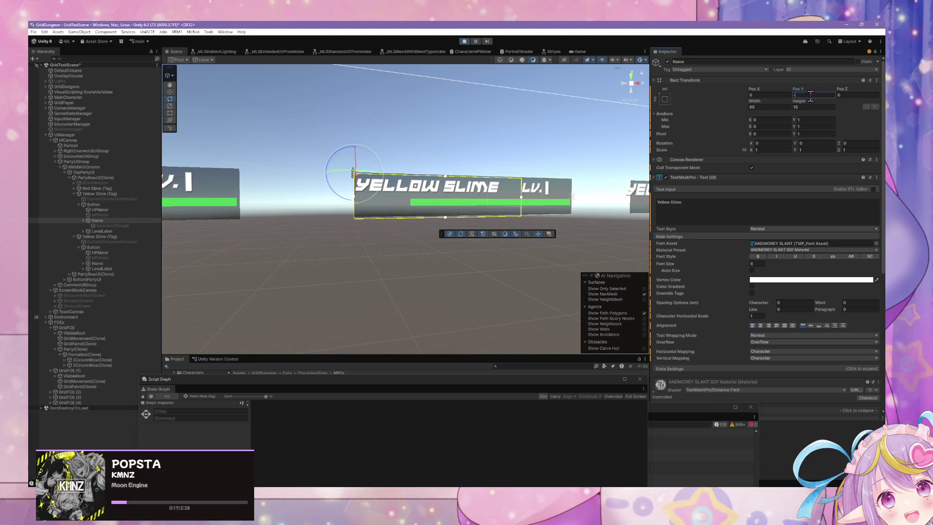
{"action": "type", "text": "0.5"}
{"action": "key", "text": "Return"}
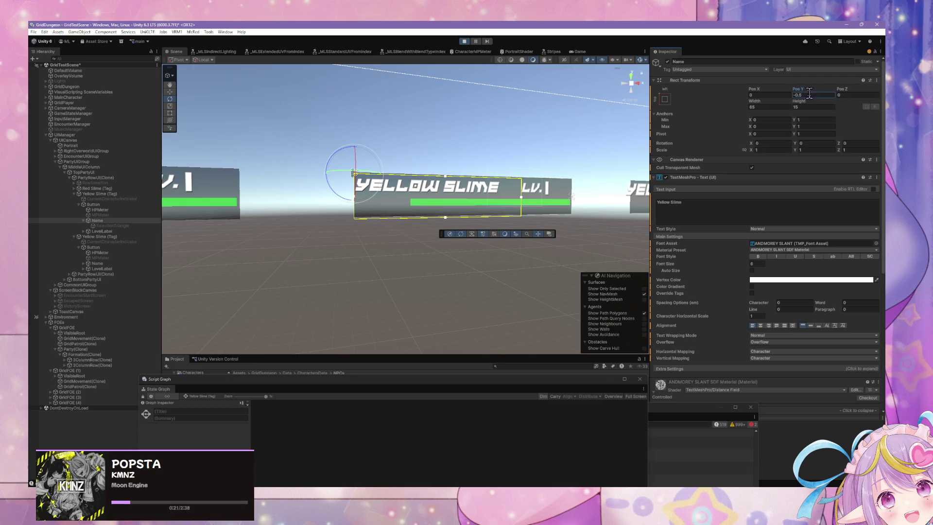